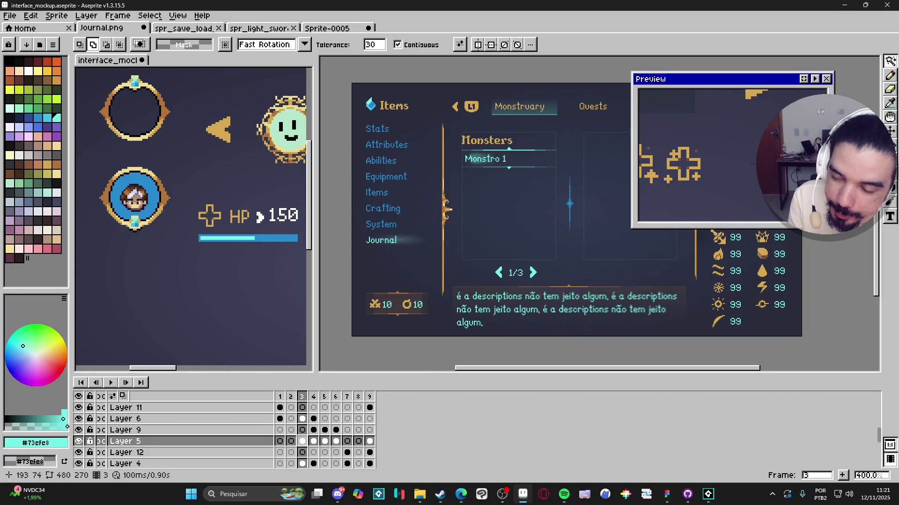
# Widen the editor, switch to the blank 26×26 Sprite-0005 canvas, zoom in, and ready a 2 px Pencil
pyautogui.moveTo(315, 168); pyautogui.dragTo(204, 168)
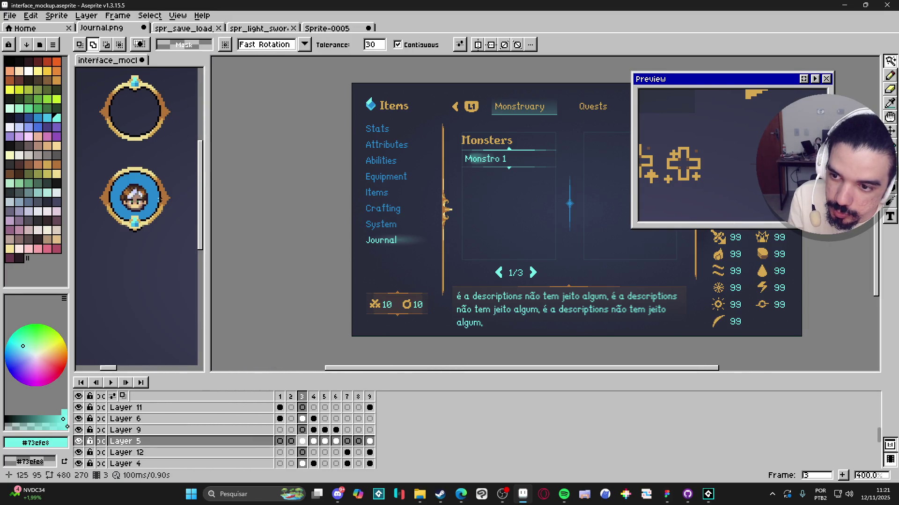
pyautogui.click(351, 28)
pyautogui.press('b')
pyautogui.scroll(2, 404, 231)
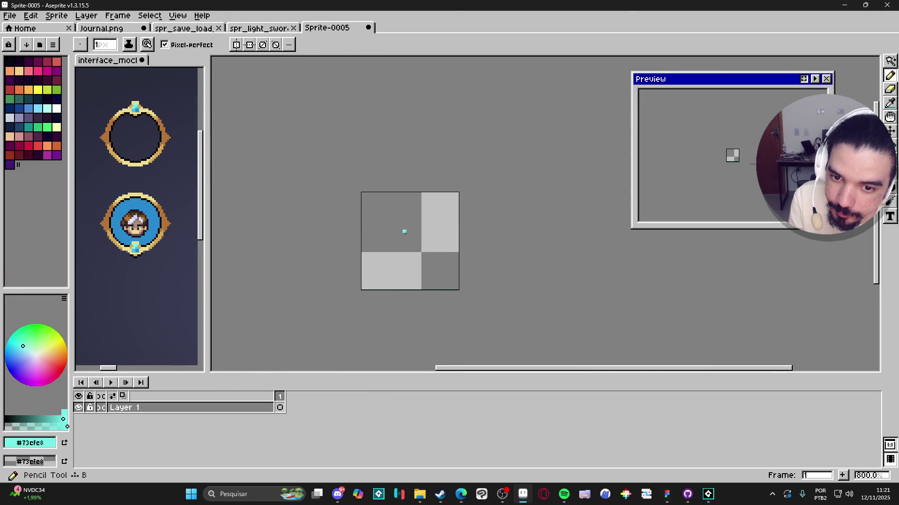
pyautogui.scroll(2, 393, 233)
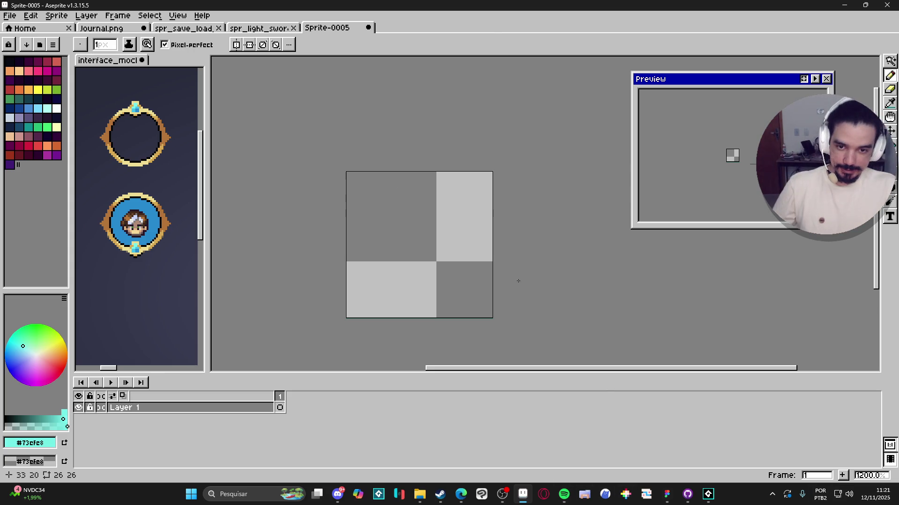
pyautogui.press('+')
pyautogui.moveTo(417, 240)
pyautogui.mouseDown()
pyautogui.moveTo(439, 252)
pyautogui.moveTo(449, 240)
pyautogui.mouseUp()
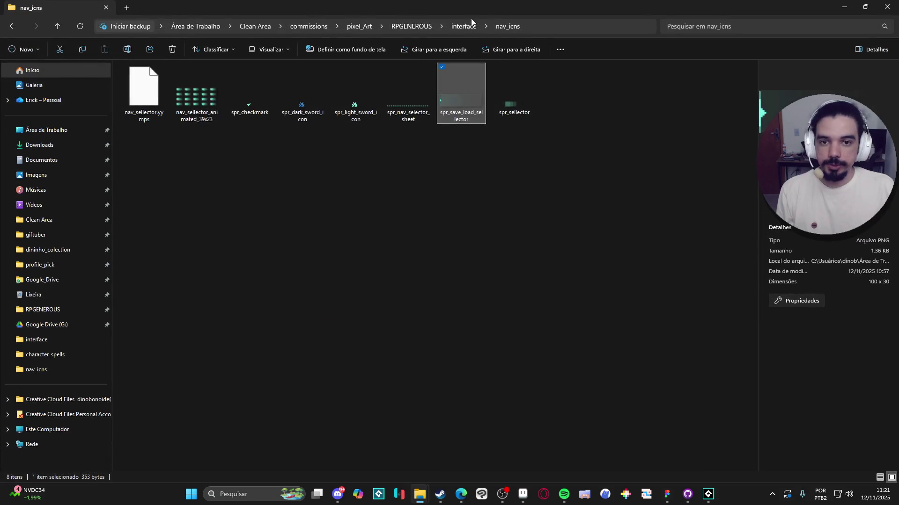
# In Explorer, browse RPGENEROUS > characters > main character animations > Bob > Idle and select Bob - idle down-Sheet
pyautogui.click(465, 26)
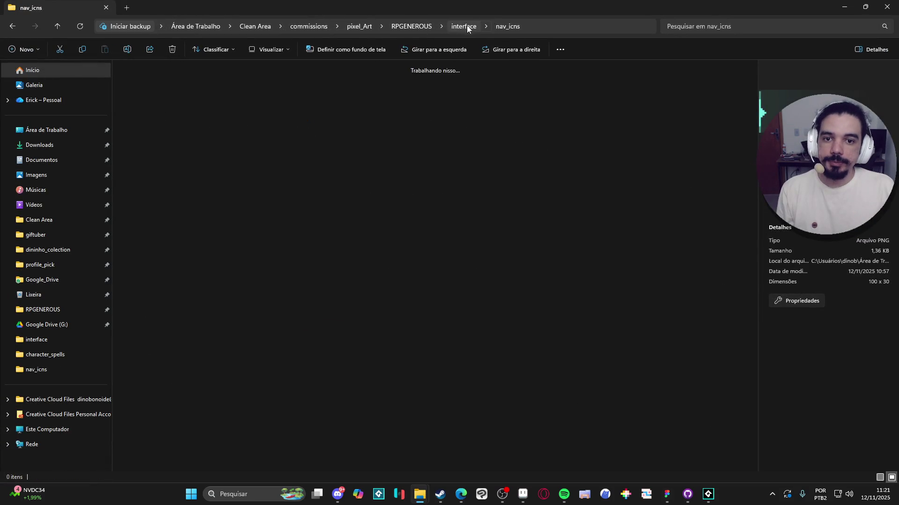
pyautogui.hotkey('alt', 'Up')
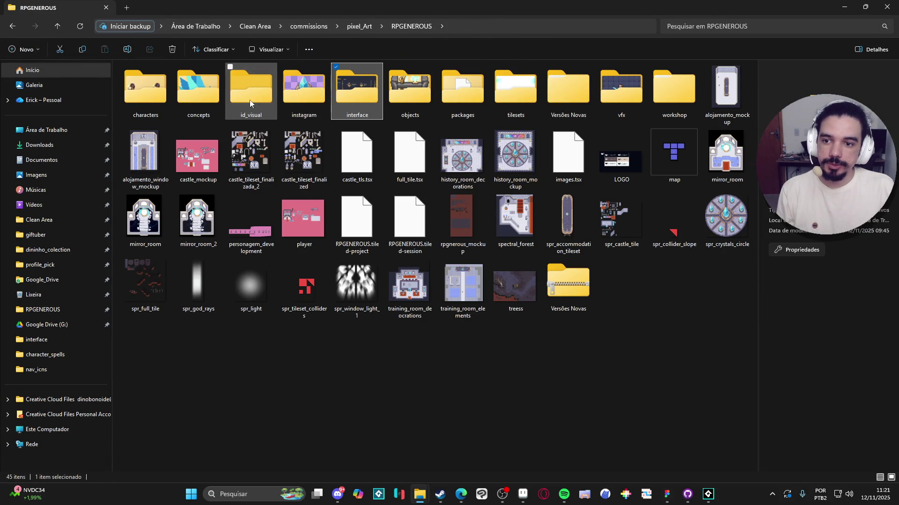
pyautogui.click(164, 101)
pyautogui.doubleClick(170, 102)
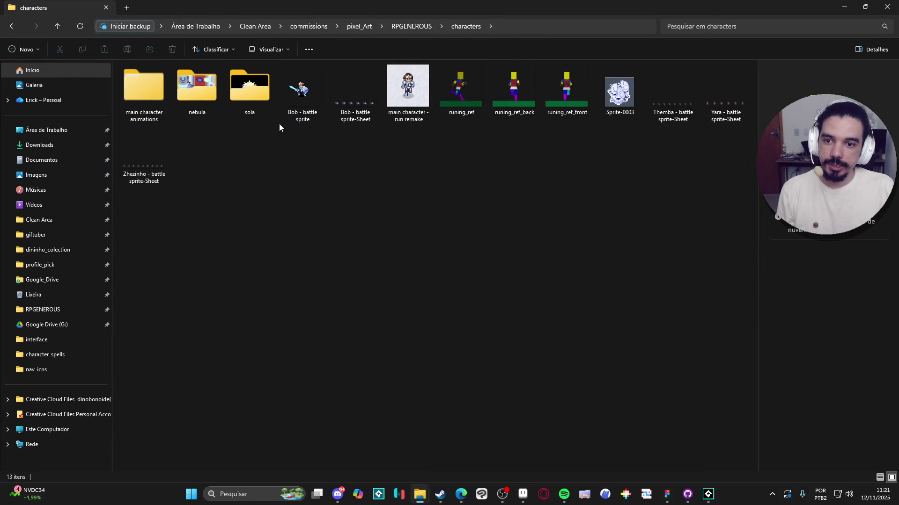
pyautogui.doubleClick(137, 100)
pyautogui.doubleClick(139, 116)
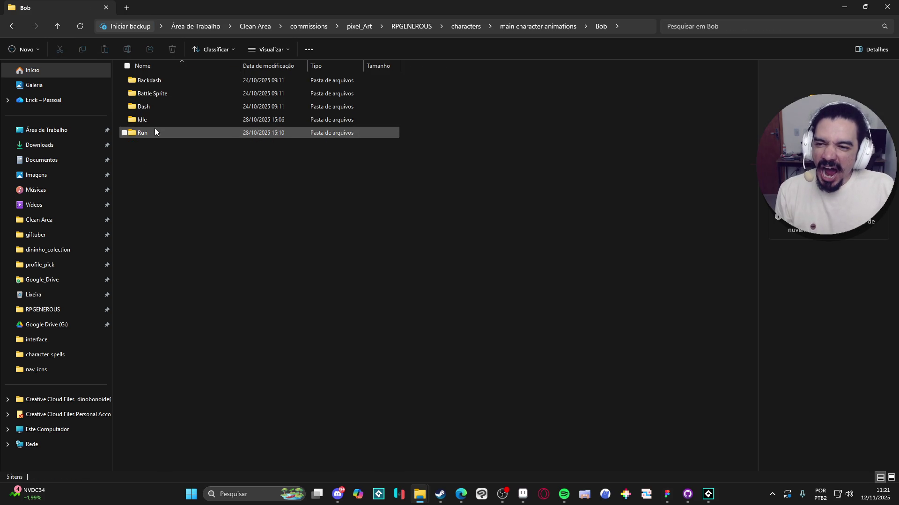
pyautogui.doubleClick(158, 120)
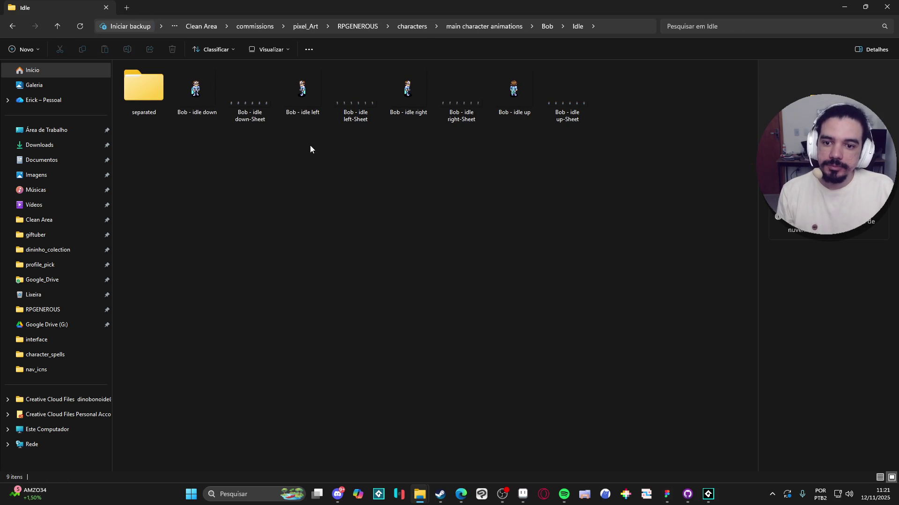
pyautogui.click(244, 112)
pyautogui.click(361, 89)
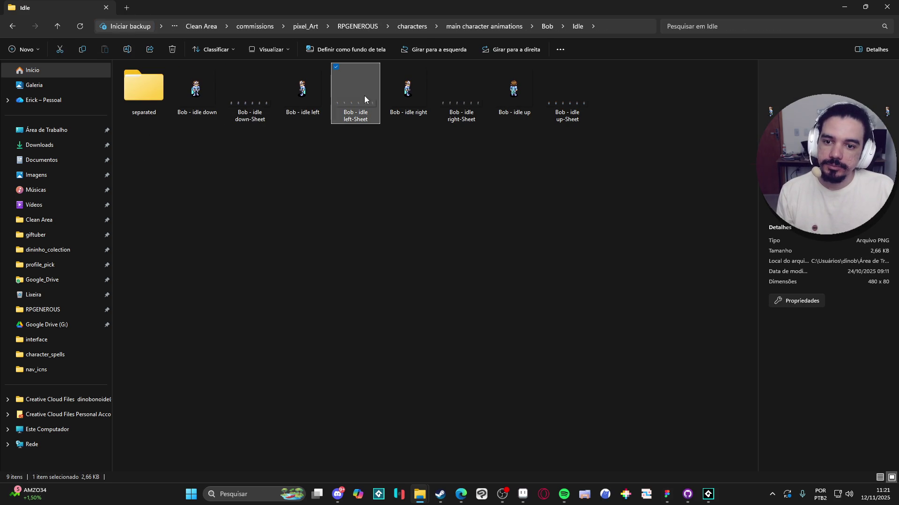
pyautogui.click(268, 93)
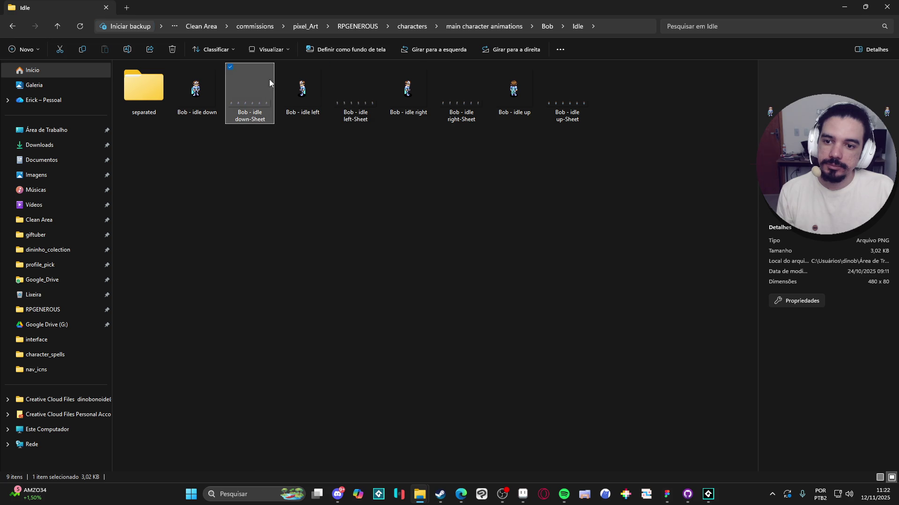
pyautogui.hotkey('alt', 'Tab')
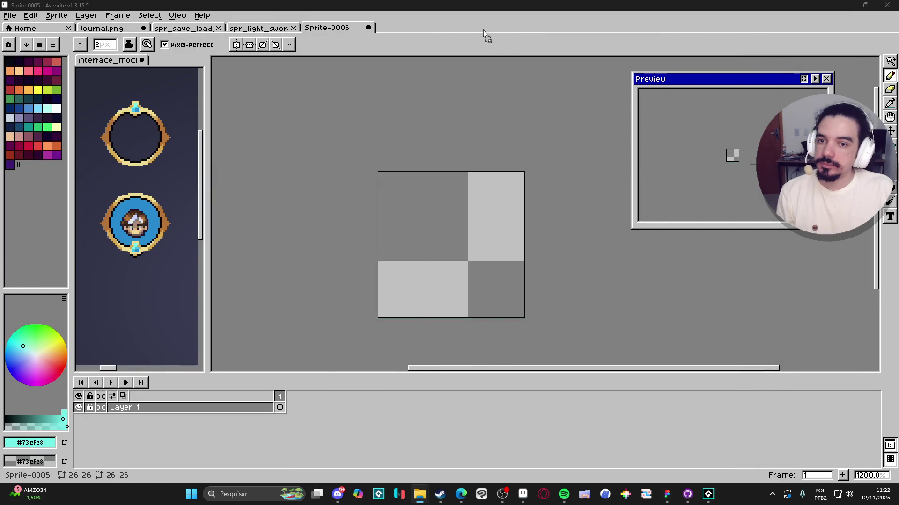
# Open the Bob idle down sheet in Aseprite and copy the front-facing pose
pyautogui.moveTo(484, 33); pyautogui.dragTo(467, 199)
pyautogui.scroll(4, 467, 199)
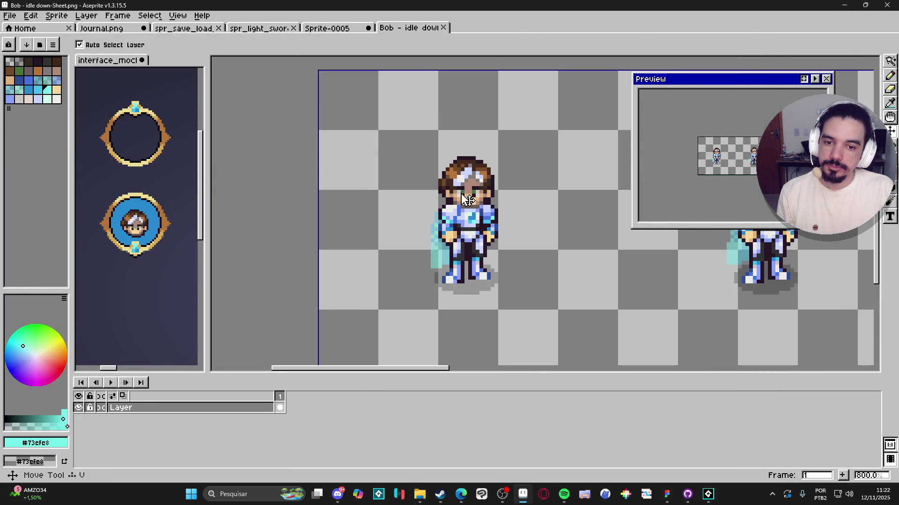
pyautogui.press('m')
pyautogui.scroll(-1, 397, 146)
pyautogui.moveTo(375, 126); pyautogui.dragTo(512, 284)
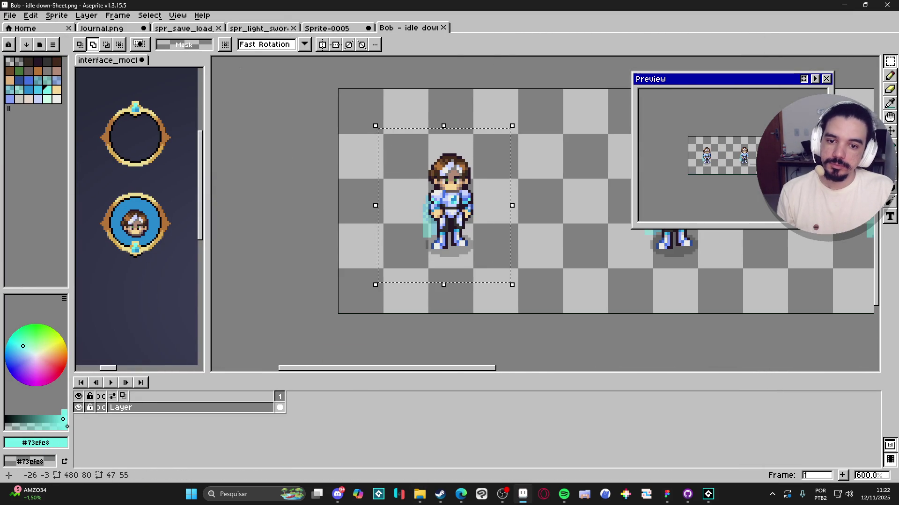
pyautogui.click(9, 15)
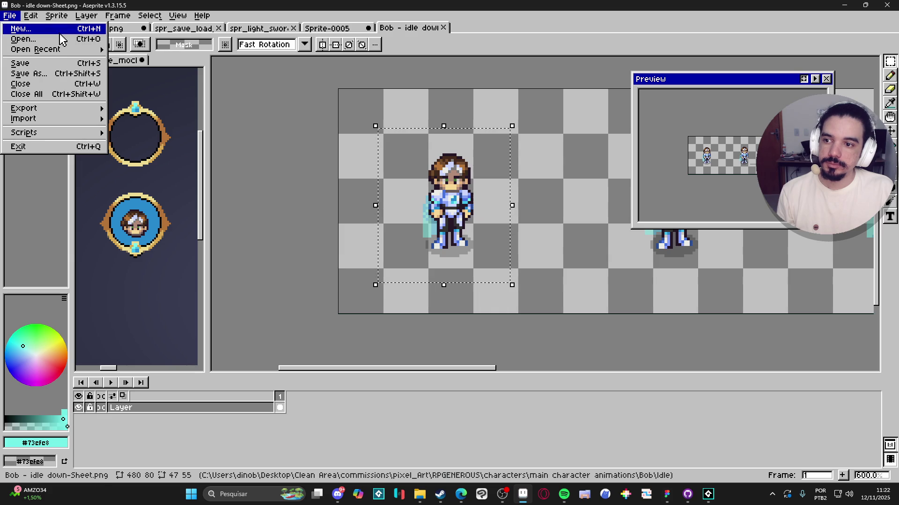
pyautogui.press('Escape')
pyautogui.click(442, 28)
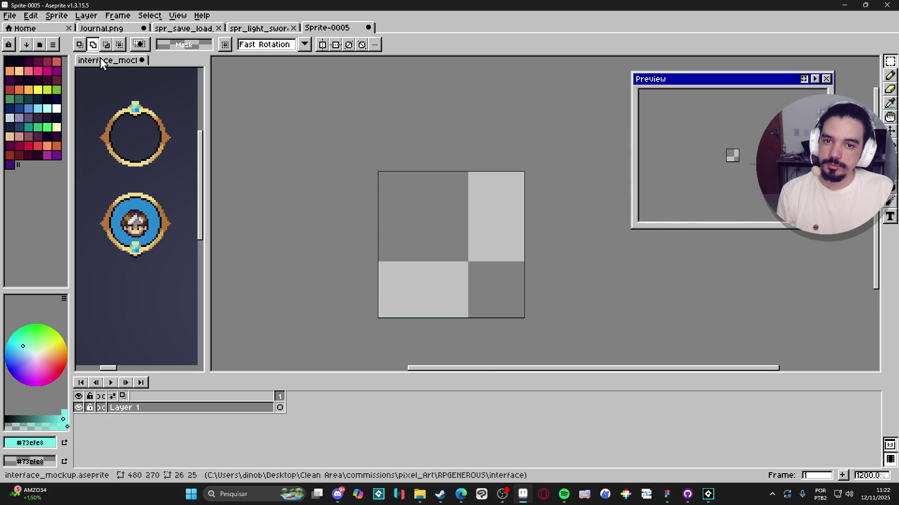
# Paste the front pose into new Sprite-0006 and dock it top-left as a reference
pyautogui.click(10, 16)
pyautogui.click(16, 26)
pyautogui.click(421, 351)
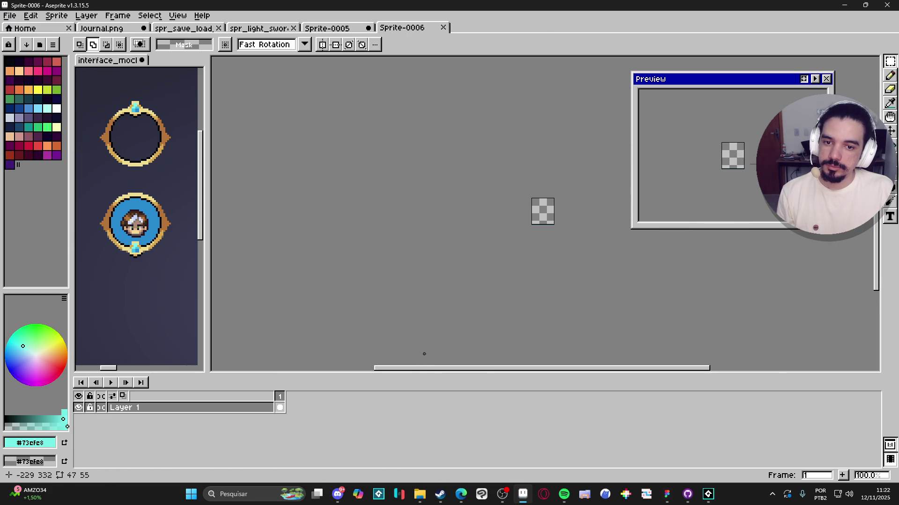
pyautogui.hotkey('ctrl', 'v')
pyautogui.scroll(1, 409, 201)
pyautogui.press('Return')
pyautogui.moveTo(402, 27)
pyautogui.mouseDown()
pyautogui.moveTo(422, 24)
pyautogui.moveTo(181, 94)
pyautogui.mouseUp()
pyautogui.scroll(3, 154, 115)
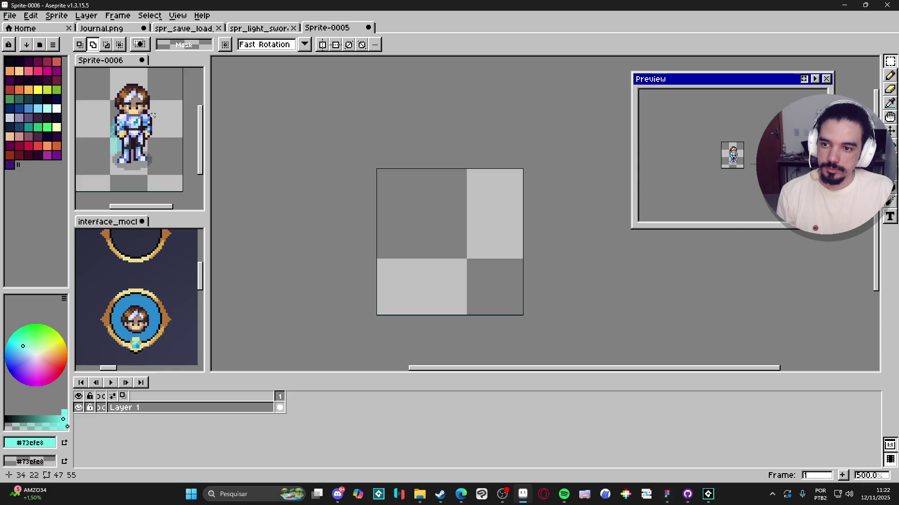
pyautogui.scroll(1, 154, 115)
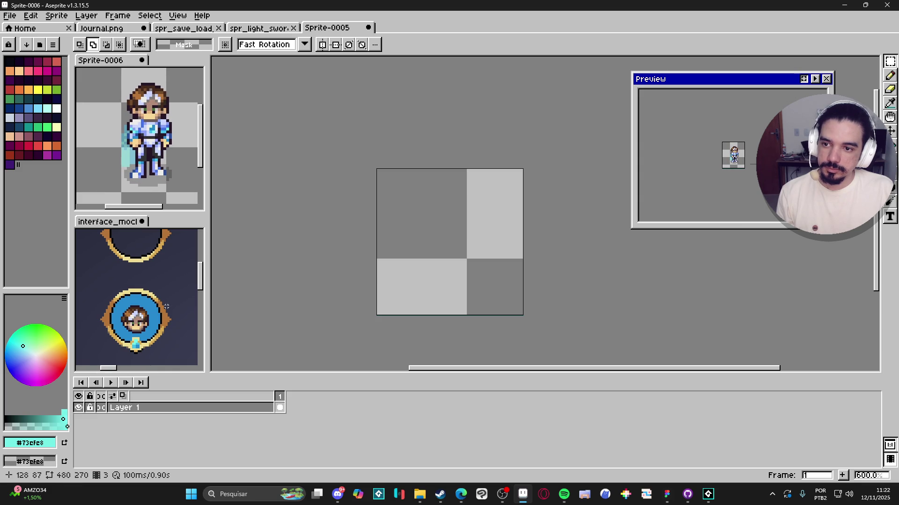
# Marquee-select the side-facing pose on the idle-left sheet
pyautogui.moveTo(419, 493)
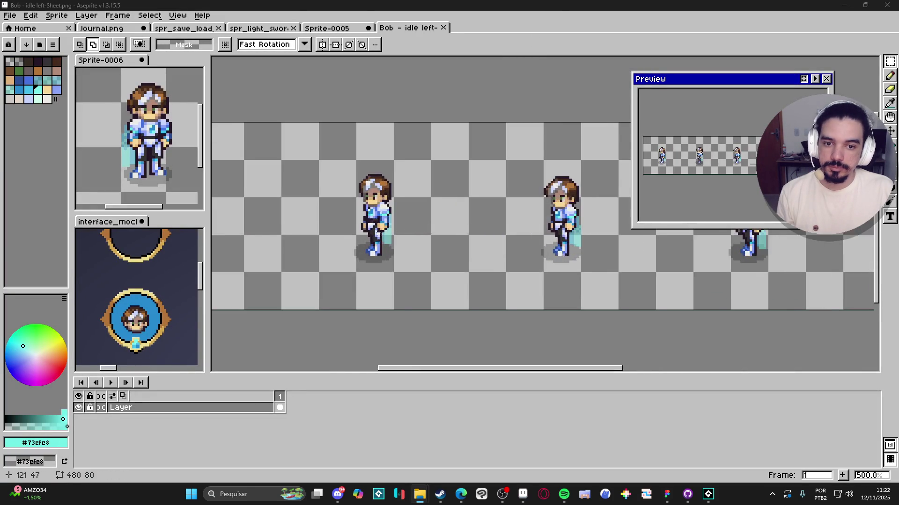
pyautogui.scroll(3, 501, 177)
pyautogui.press('m')
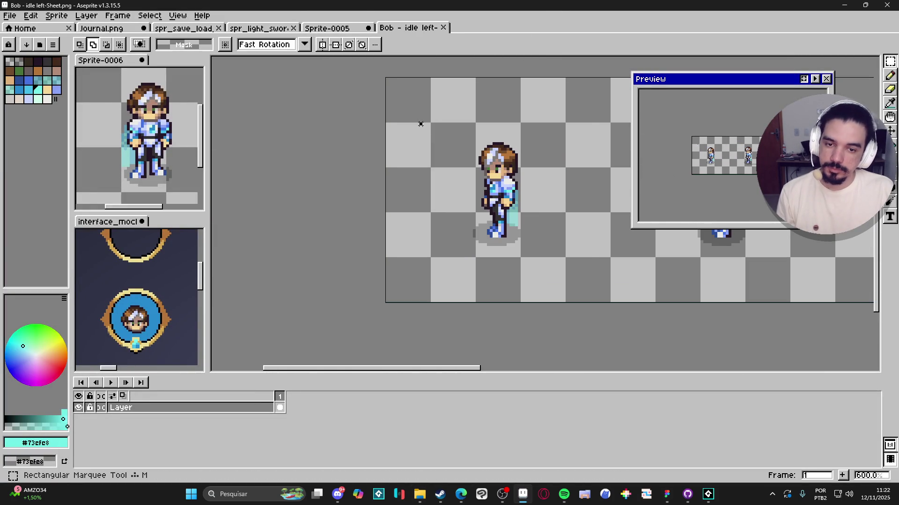
pyautogui.moveTo(417, 121); pyautogui.dragTo(592, 270)
# Paste the side pose into a new 61×54 Sprite-0007 and dock it in the lower-left panel
pyautogui.click(327, 29)
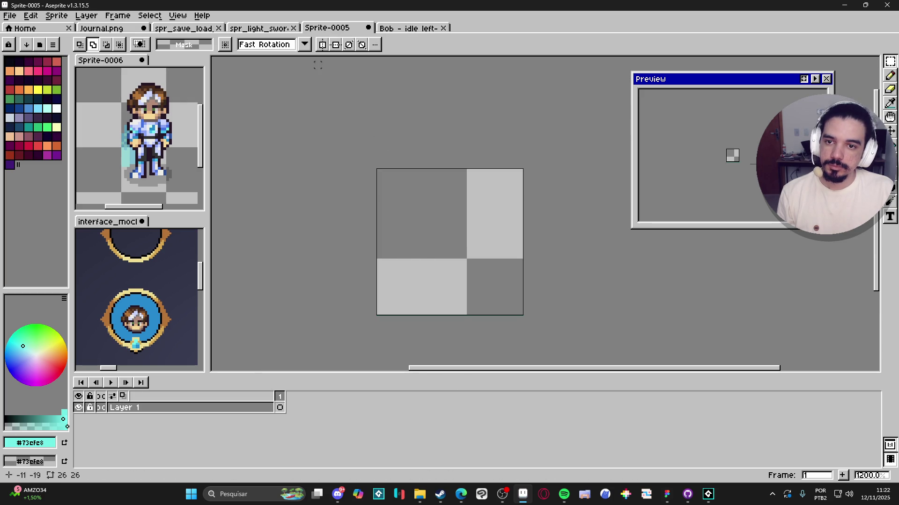
pyautogui.click(9, 16)
pyautogui.click(20, 28)
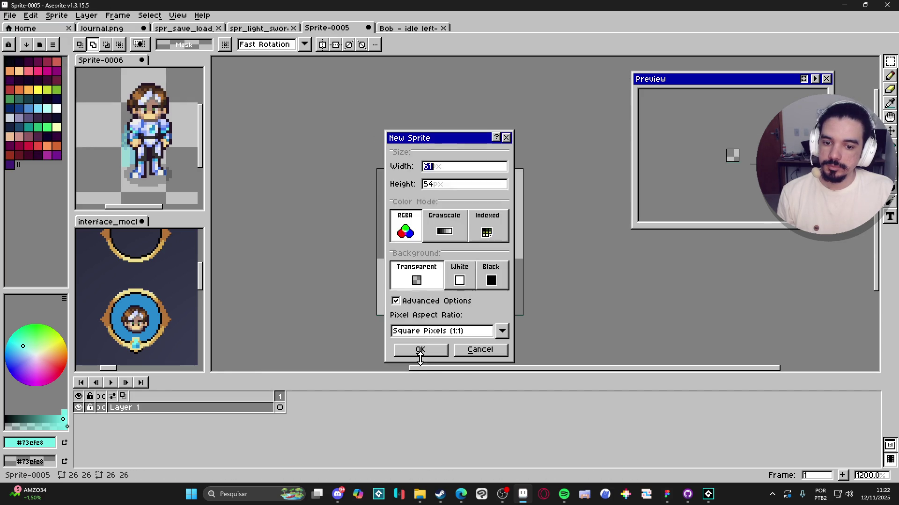
pyautogui.click(419, 350)
pyautogui.hotkey('ctrl', 'v')
pyautogui.moveTo(500, 34); pyautogui.dragTo(141, 262)
pyautogui.scroll(2, 135, 319)
pyautogui.scroll(3, 135, 320)
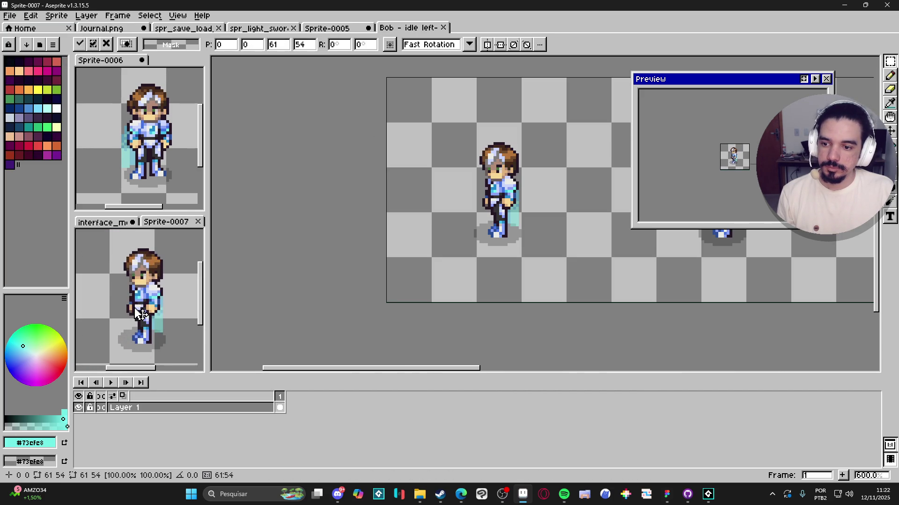
pyautogui.scroll(-1, 147, 306)
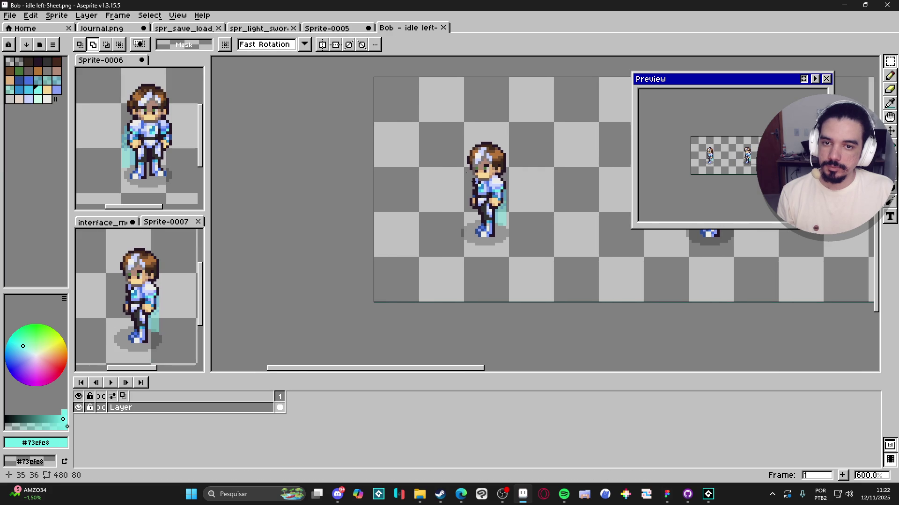
pyautogui.click(341, 27)
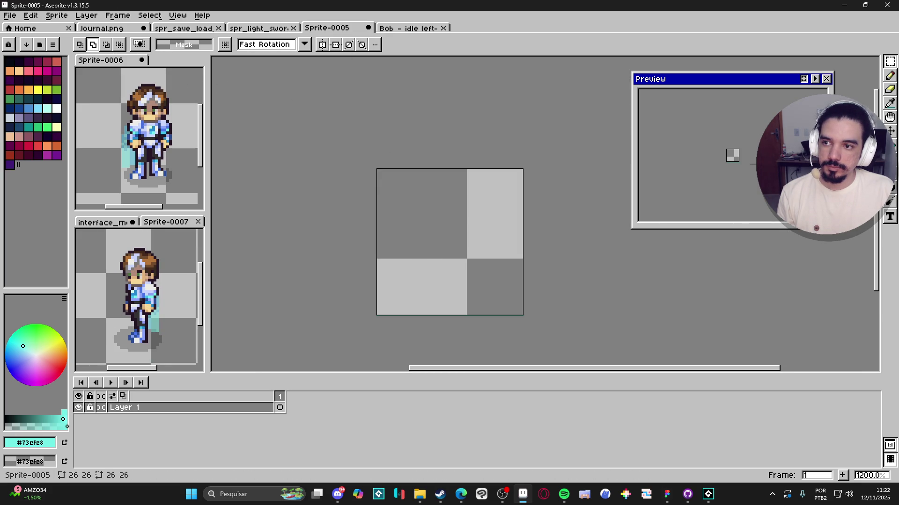
# Save Sprite-0005 as bob_portrait.aseprite inside a newly created portraits folder
pyautogui.click(9, 15)
pyautogui.click(50, 73)
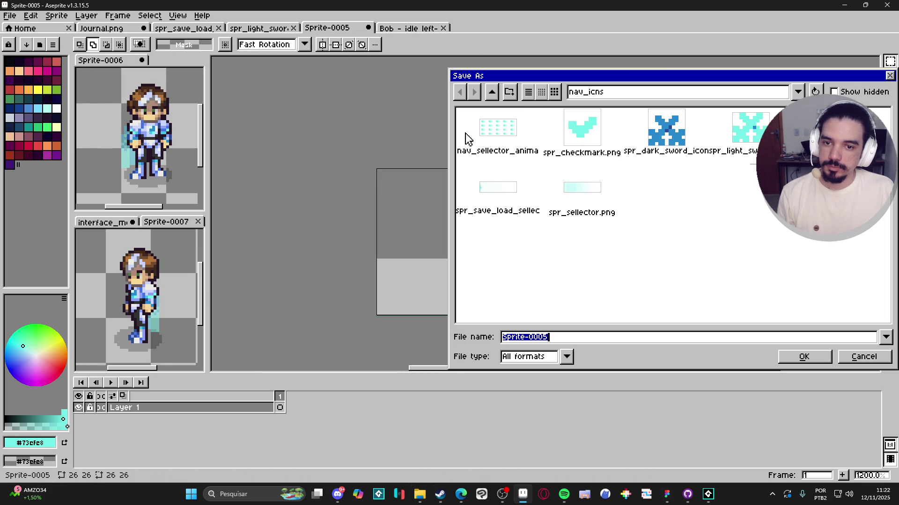
pyautogui.click(491, 91)
pyautogui.click(511, 94)
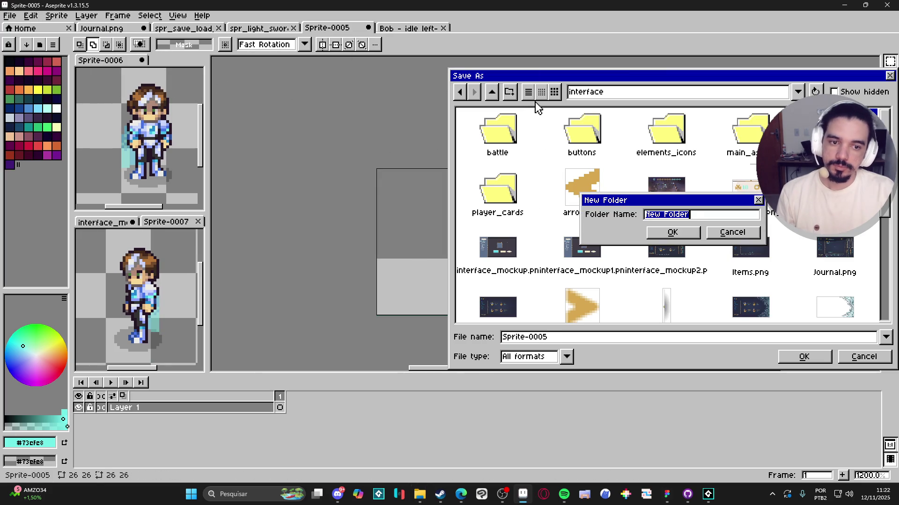
pyautogui.write('portraits')
pyautogui.press('Return')
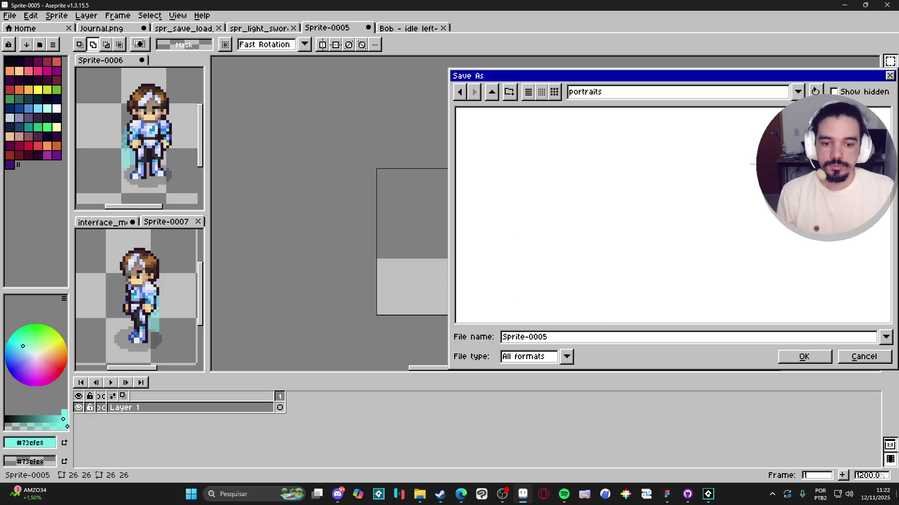
pyautogui.click(559, 343)
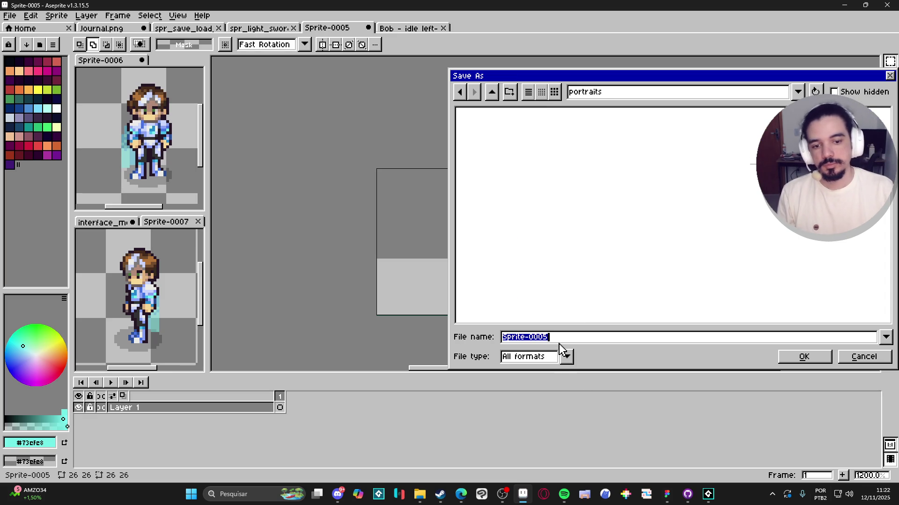
pyautogui.write('bob_portrait')
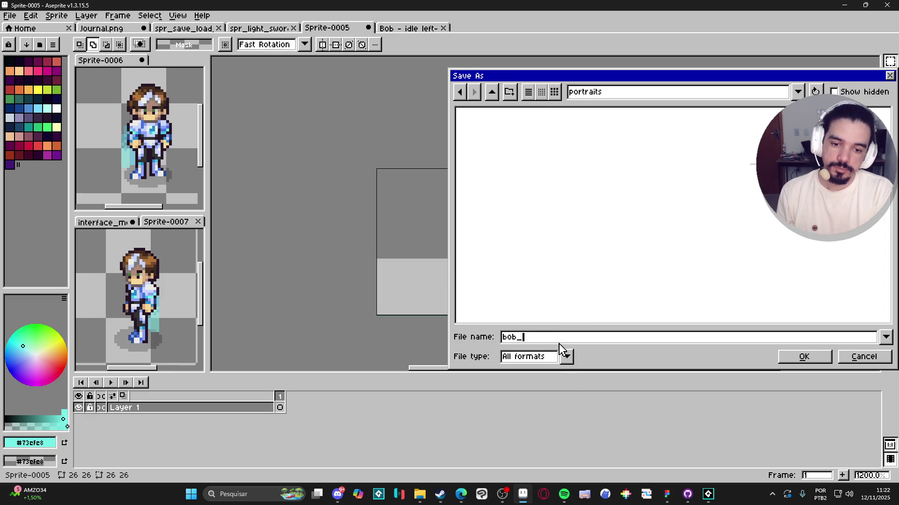
pyautogui.press('Return')
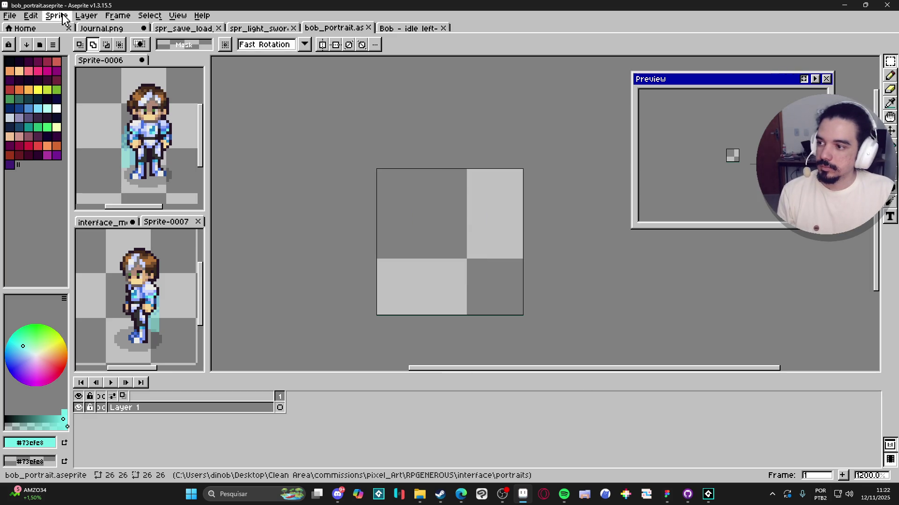
pyautogui.hotkey('ctrl', 'v')
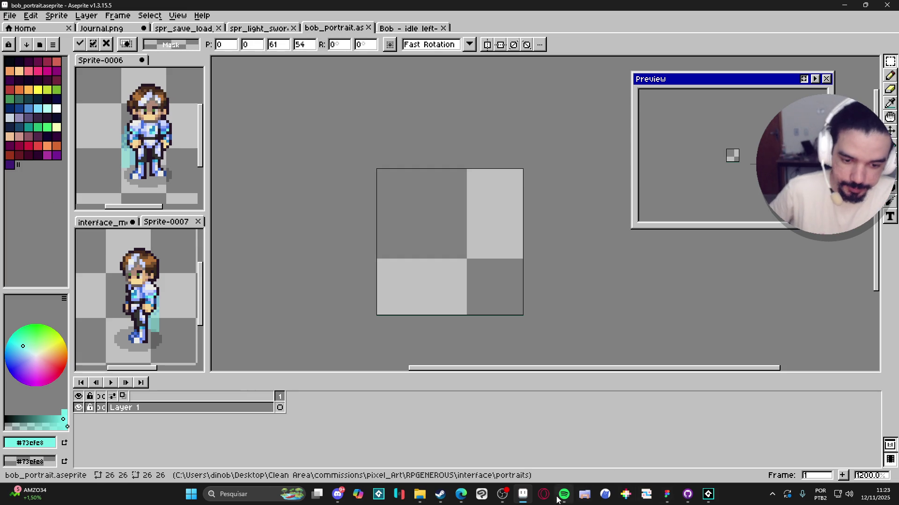
pyautogui.click(564, 494)
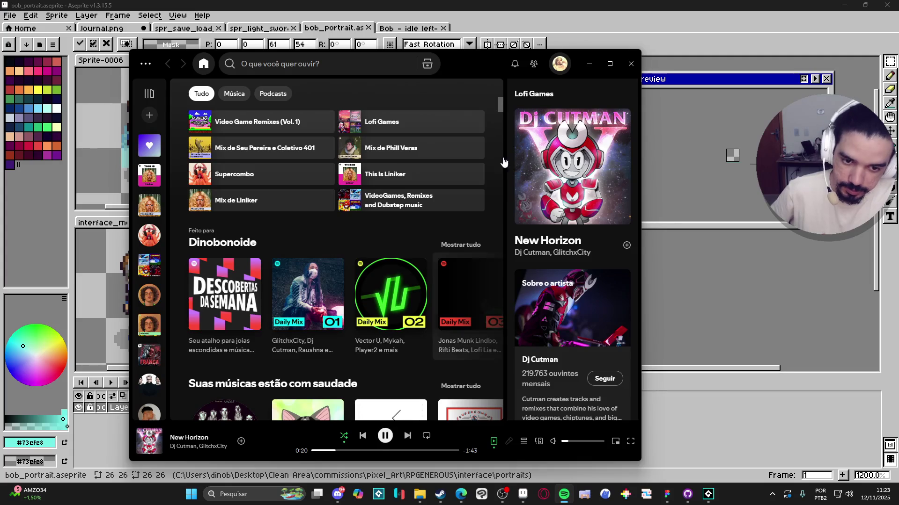
pyautogui.click(588, 55)
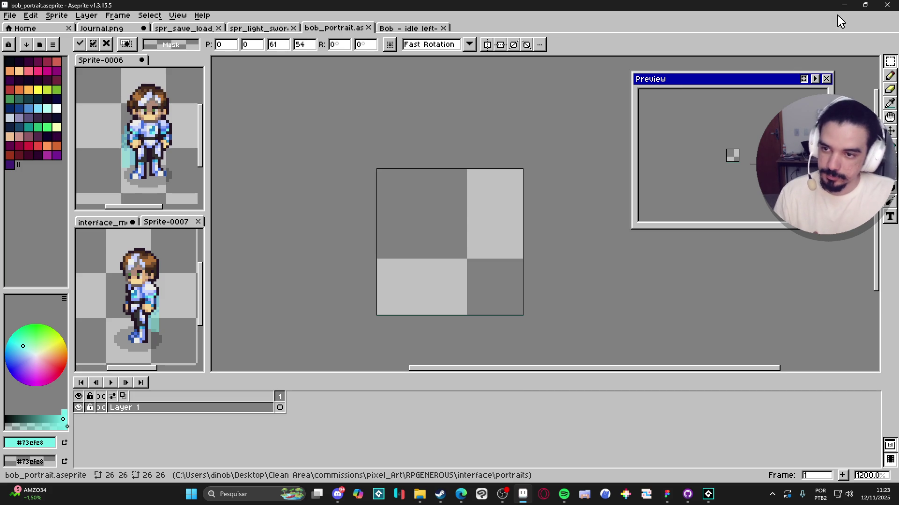
# Draw a closed skin-tone head outline using the colour picked from the reference
pyautogui.press('b')
pyautogui.click(421, 219)
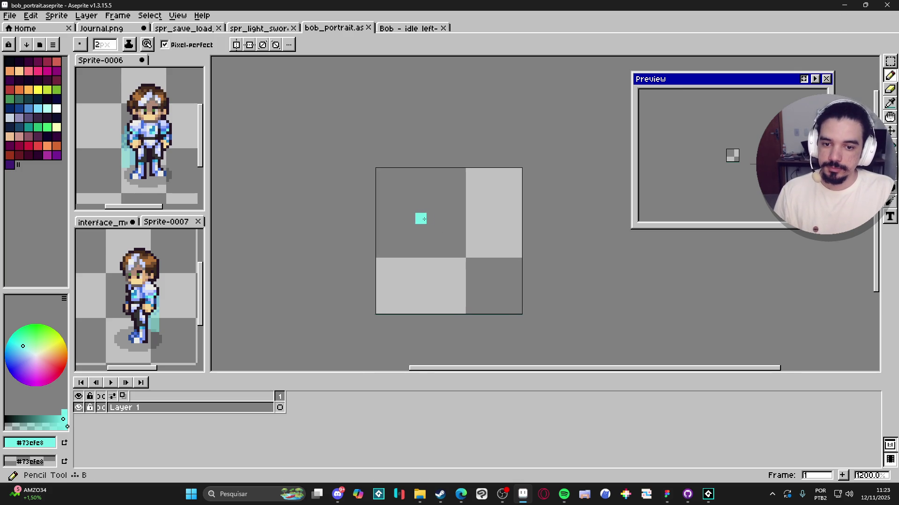
pyautogui.hotkey('ctrl', 'z')
pyautogui.scroll(1, 155, 119)
pyautogui.keyDown('alt'); pyautogui.click(152, 113); pyautogui.keyUp('alt')
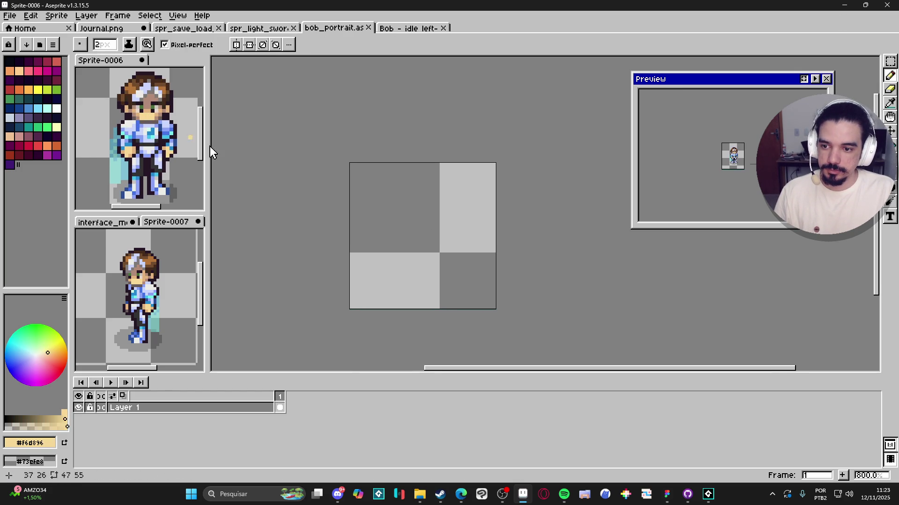
pyautogui.click(400, 236)
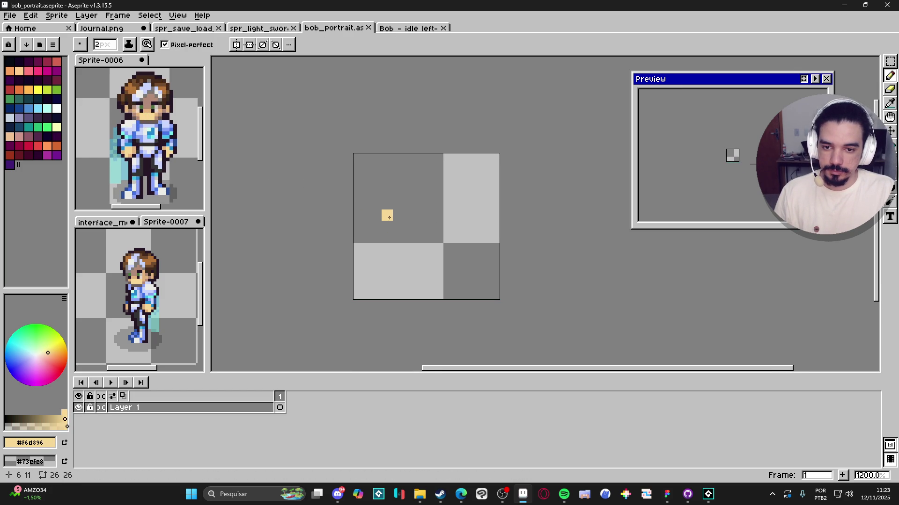
pyautogui.moveTo(387, 215)
pyautogui.mouseDown()
pyautogui.moveTo(393, 246)
pyautogui.moveTo(407, 257)
pyautogui.mouseUp()
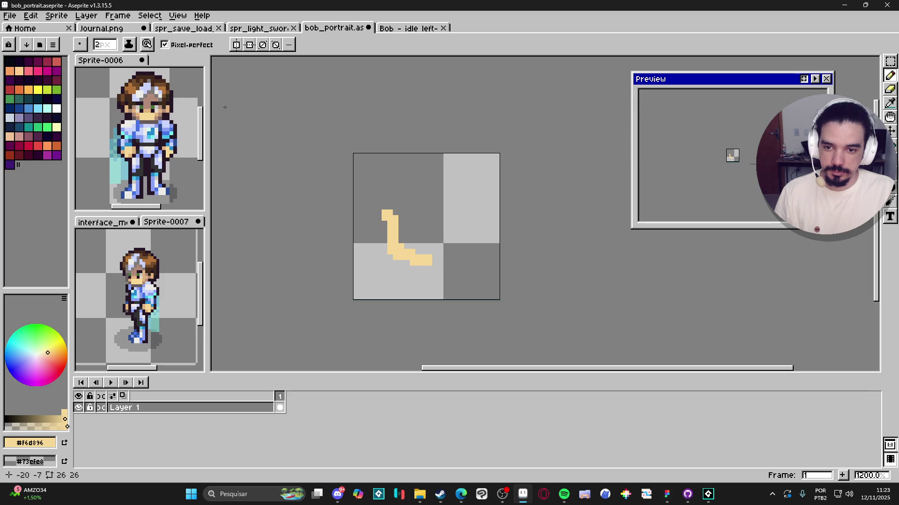
pyautogui.click(26, 45)
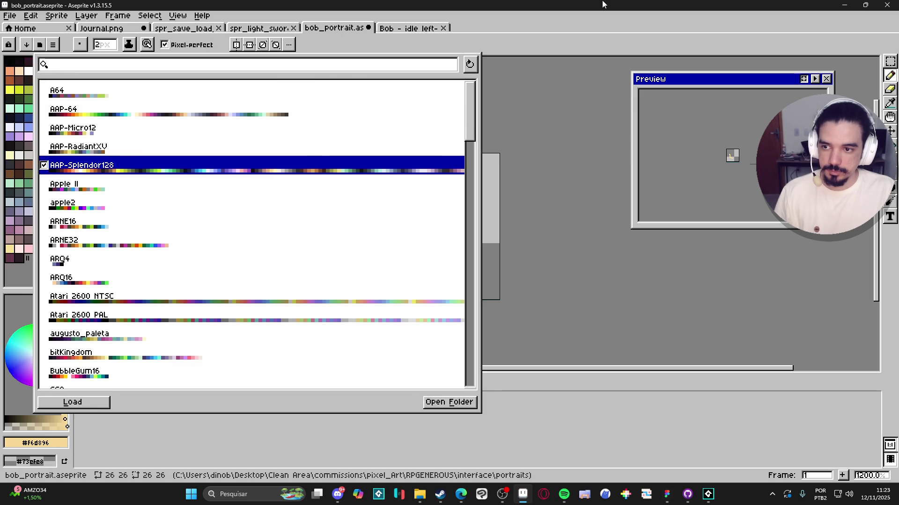
pyautogui.click(532, 48)
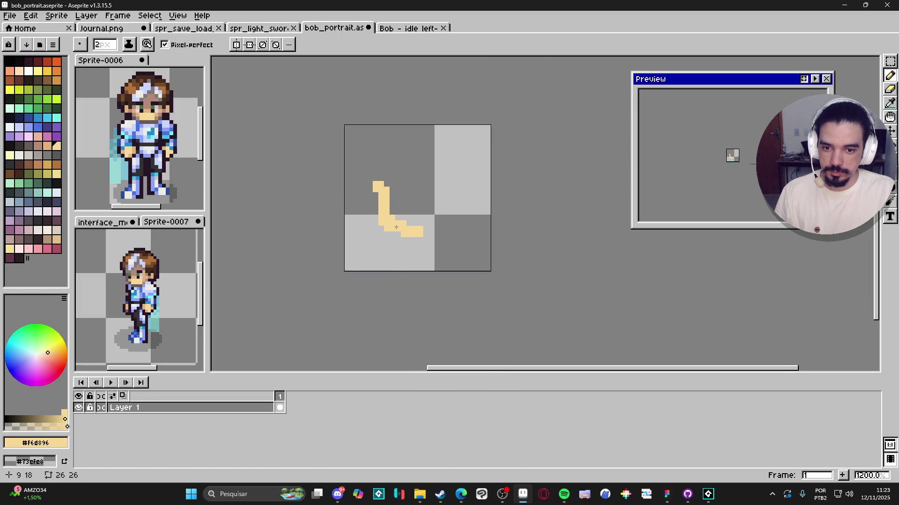
pyautogui.moveTo(424, 280)
pyautogui.mouseDown()
pyautogui.moveTo(445, 280)
pyautogui.moveTo(477, 258)
pyautogui.moveTo(479, 201)
pyautogui.mouseUp()
pyautogui.moveTo(395, 227)
pyautogui.mouseDown()
pyautogui.moveTo(382, 199)
pyautogui.moveTo(434, 176)
pyautogui.moveTo(473, 192)
pyautogui.moveTo(435, 180)
pyautogui.mouseUp()
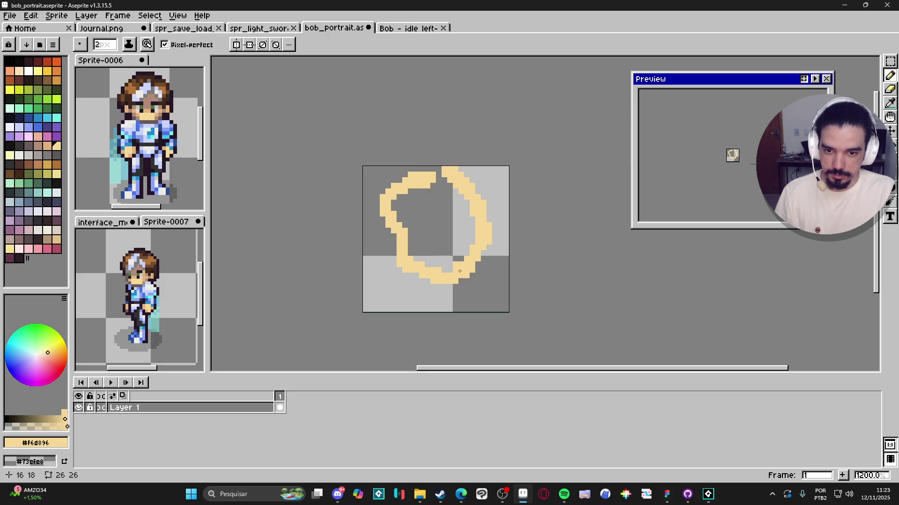
# Add light-blue shoulders and two green eye pixels, both colours taken from the reference
pyautogui.keyDown('alt'); pyautogui.click(170, 139); pyautogui.keyUp('alt')
pyautogui.moveTo(474, 276)
pyautogui.mouseDown()
pyautogui.moveTo(503, 258)
pyautogui.moveTo(496, 248)
pyautogui.moveTo(508, 257)
pyautogui.mouseUp()
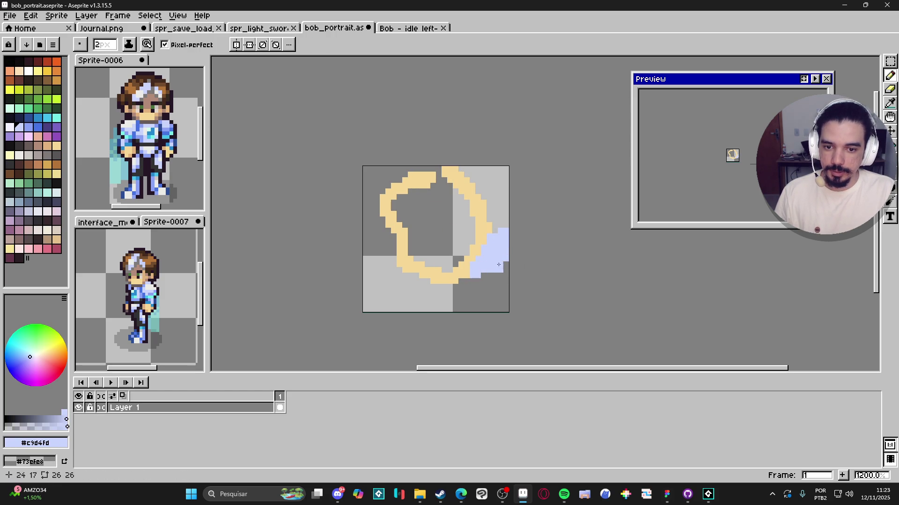
pyautogui.moveTo(407, 301)
pyautogui.mouseDown()
pyautogui.moveTo(432, 310)
pyautogui.moveTo(503, 290)
pyautogui.moveTo(372, 286)
pyautogui.moveTo(401, 288)
pyautogui.mouseUp()
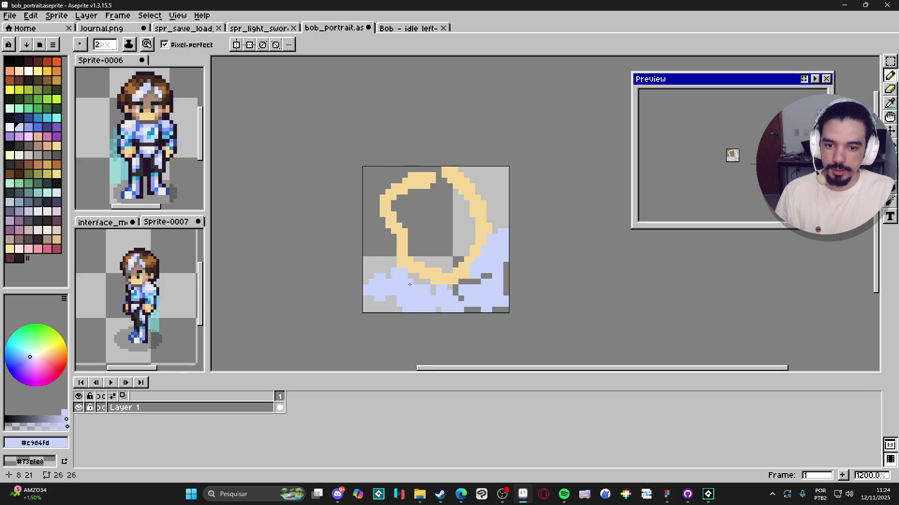
pyautogui.press('i')
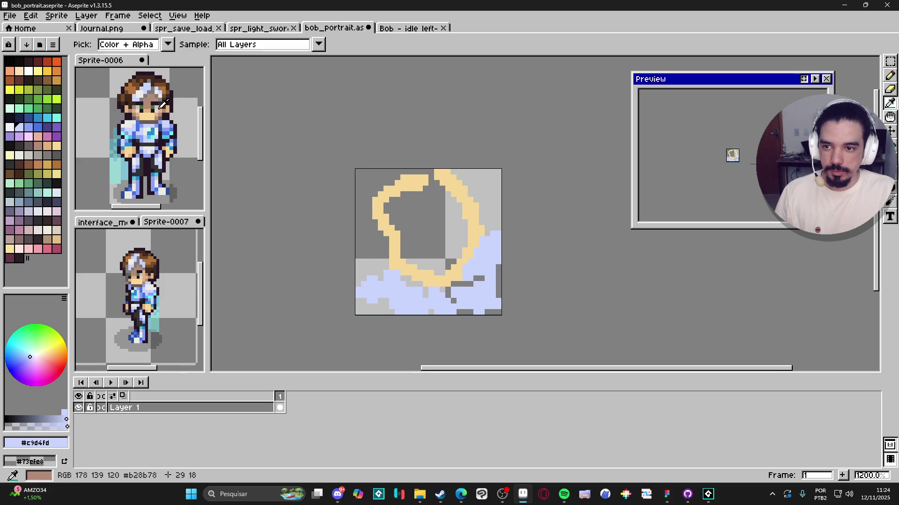
pyautogui.click(153, 107)
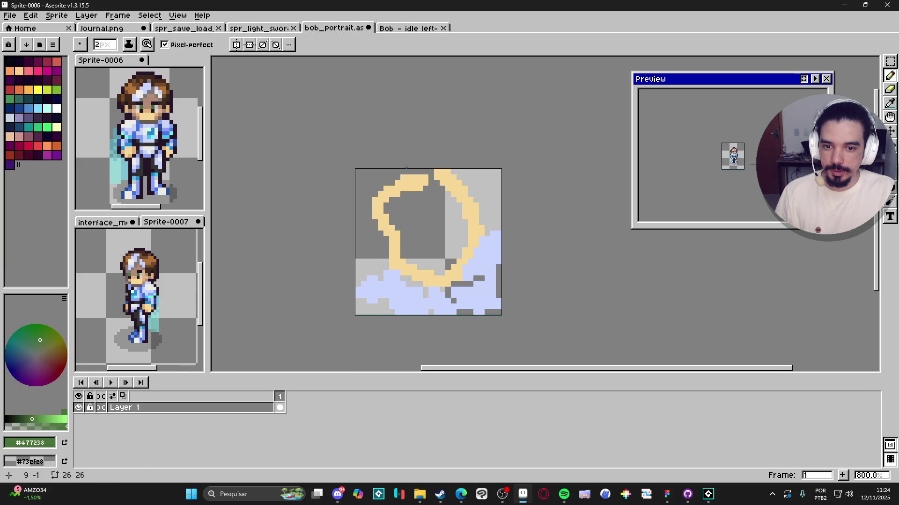
pyautogui.click(444, 229)
pyautogui.click(415, 234)
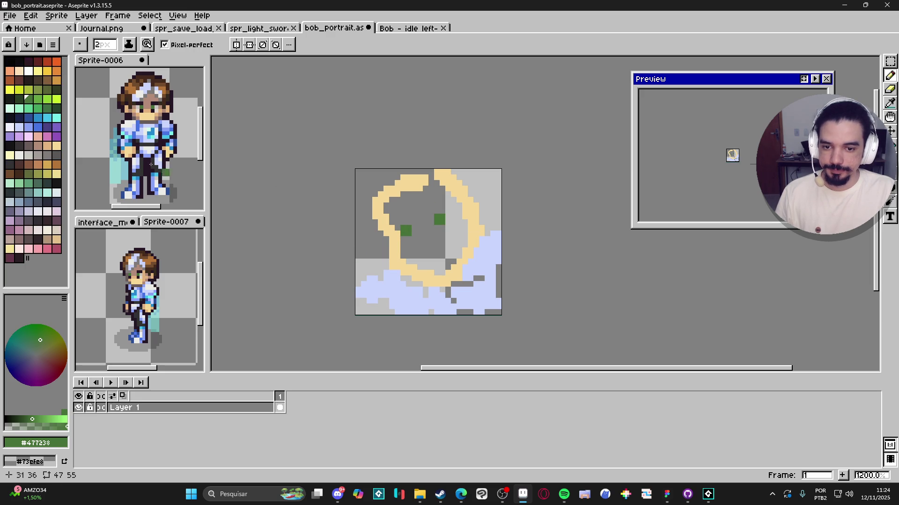
pyautogui.scroll(1, 154, 107)
# Add a pale eye white and bucket-fill the head interior with skin tone
pyautogui.keyDown('alt'); pyautogui.click(153, 111); pyautogui.keyUp('alt')
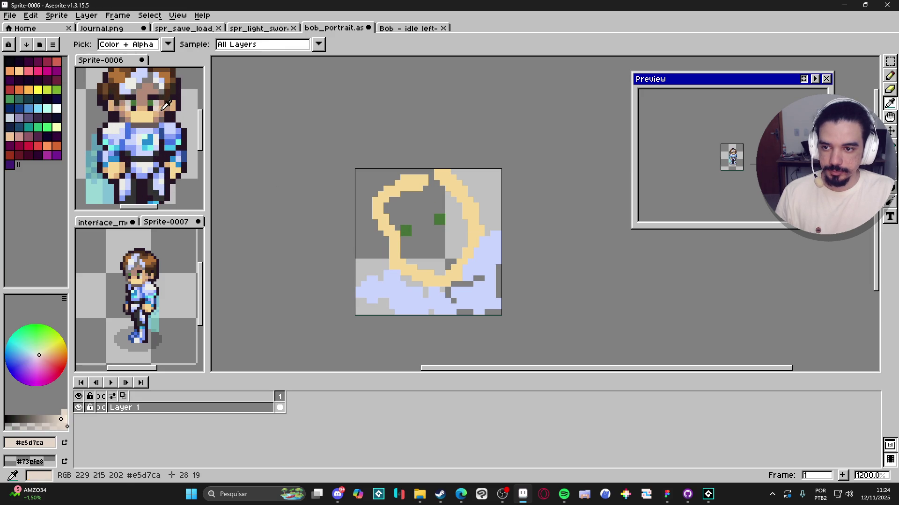
pyautogui.click(444, 223)
pyautogui.click(417, 225)
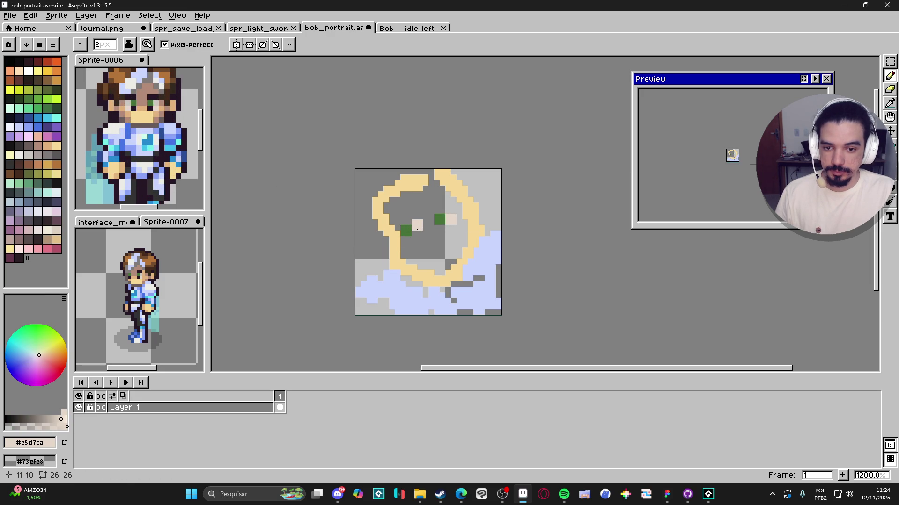
pyautogui.press('alt')
pyautogui.click(143, 113)
pyautogui.click(431, 177)
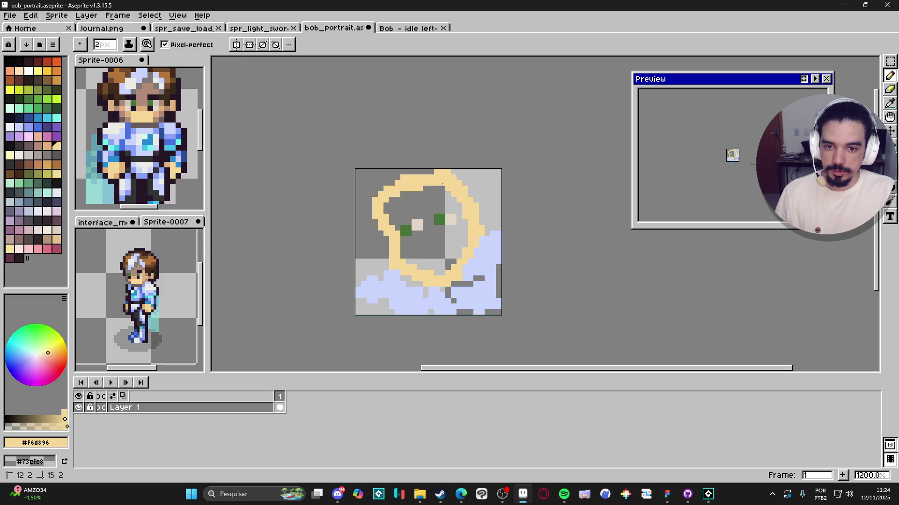
pyautogui.press('g')
pyautogui.click(380, 218)
pyautogui.hotkey('ctrl', 'z')
pyautogui.press('g')
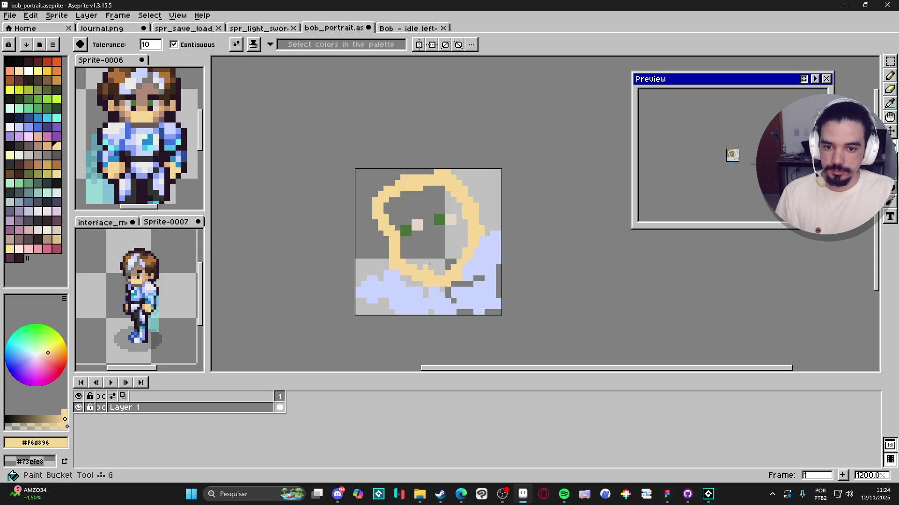
pyautogui.click(412, 205)
pyautogui.press('b')
# Paint brown hair across the top and upper left of the head
pyautogui.keyDown('alt'); pyautogui.click(135, 71); pyautogui.keyUp('alt')
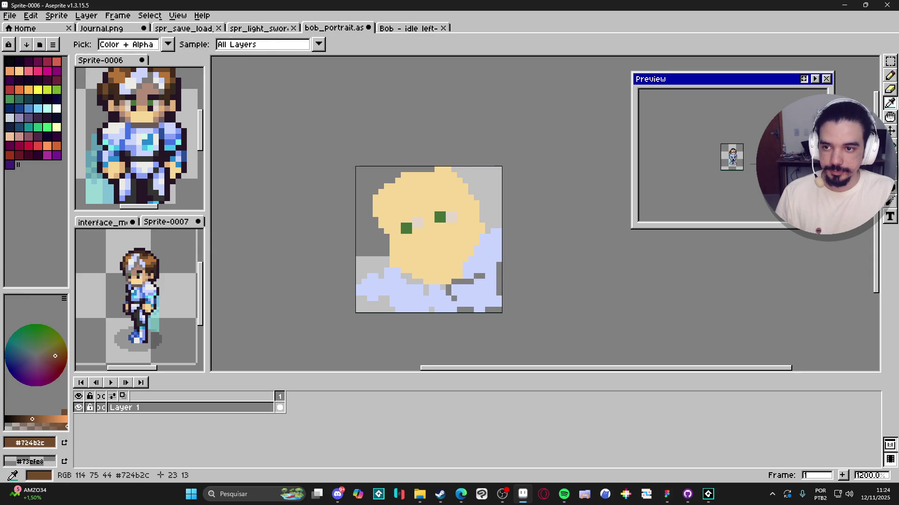
pyautogui.scroll(-1, 380, 202)
pyautogui.scroll(1, 391, 194)
pyautogui.click(391, 194)
pyautogui.scroll(-1, 391, 192)
pyautogui.scroll(1, 396, 187)
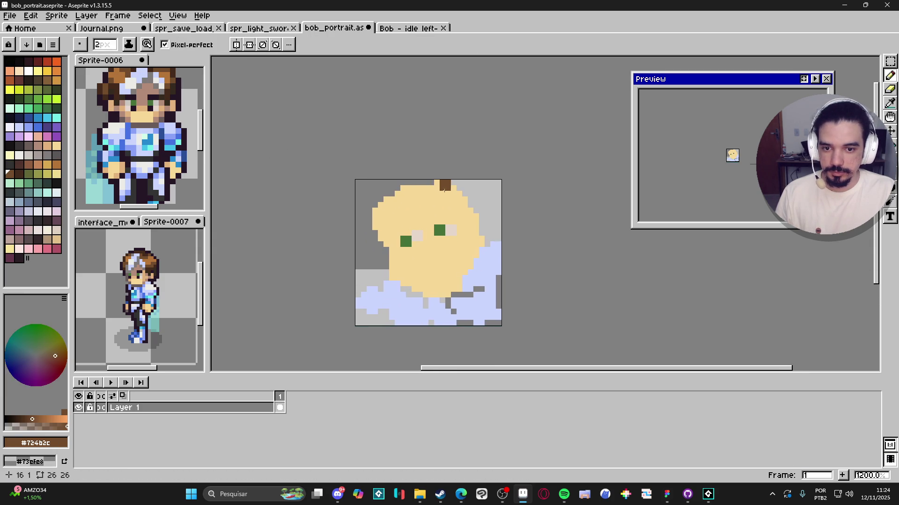
pyautogui.moveTo(429, 187)
pyautogui.mouseDown()
pyautogui.moveTo(468, 208)
pyautogui.moveTo(445, 196)
pyautogui.moveTo(476, 182)
pyautogui.moveTo(489, 216)
pyautogui.moveTo(502, 212)
pyautogui.mouseUp()
pyautogui.scroll(-1, 396, 197)
pyautogui.scroll(1, 417, 183)
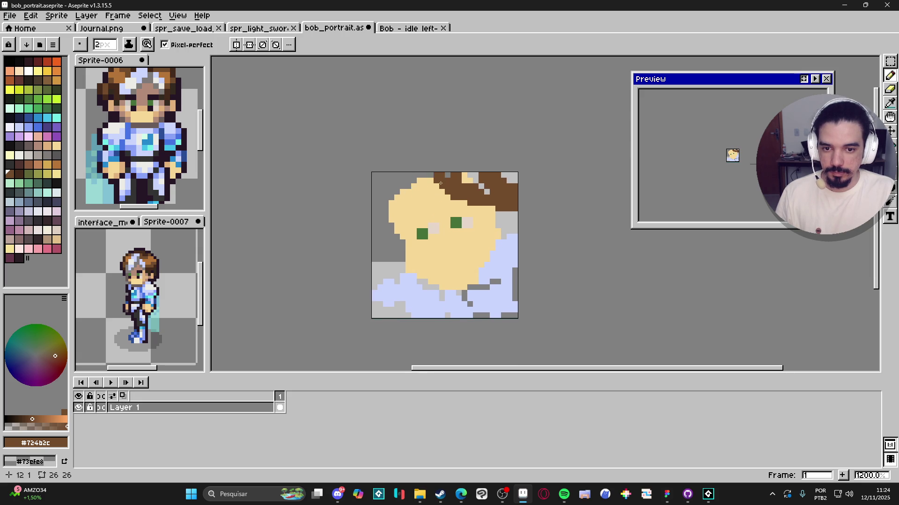
pyautogui.moveTo(417, 184)
pyautogui.mouseDown()
pyautogui.moveTo(407, 176)
pyautogui.moveTo(380, 215)
pyautogui.moveTo(389, 237)
pyautogui.moveTo(397, 208)
pyautogui.mouseUp()
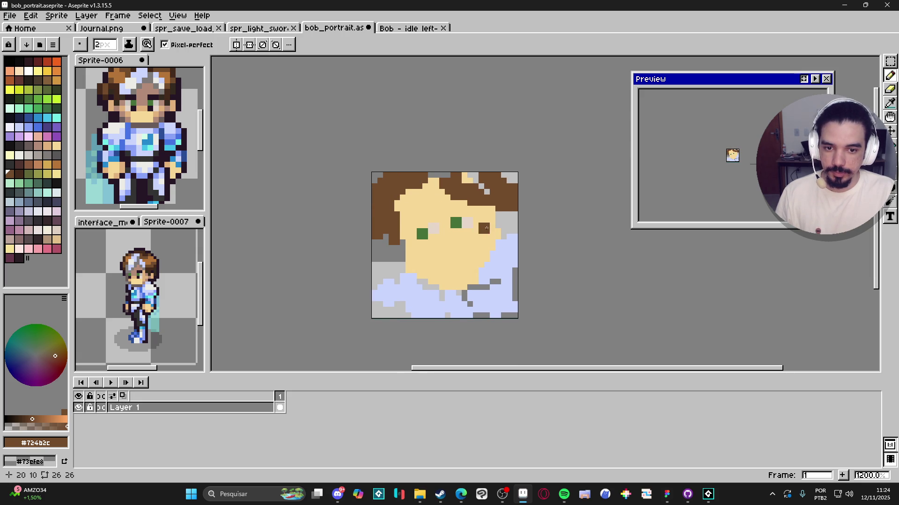
# Paint skin down the face's right edge and add a dark pixel above the eye
pyautogui.keyDown('alt'); pyautogui.click(489, 228); pyautogui.keyUp('alt')
pyautogui.moveTo(501, 206)
pyautogui.mouseDown()
pyautogui.moveTo(500, 220)
pyautogui.moveTo(508, 224)
pyautogui.moveTo(495, 206)
pyautogui.moveTo(511, 225)
pyautogui.mouseUp()
pyautogui.keyDown('alt'); pyautogui.click(177, 104); pyautogui.keyUp('alt')
pyautogui.click(470, 214)
pyautogui.hotkey('ctrl', 'z')
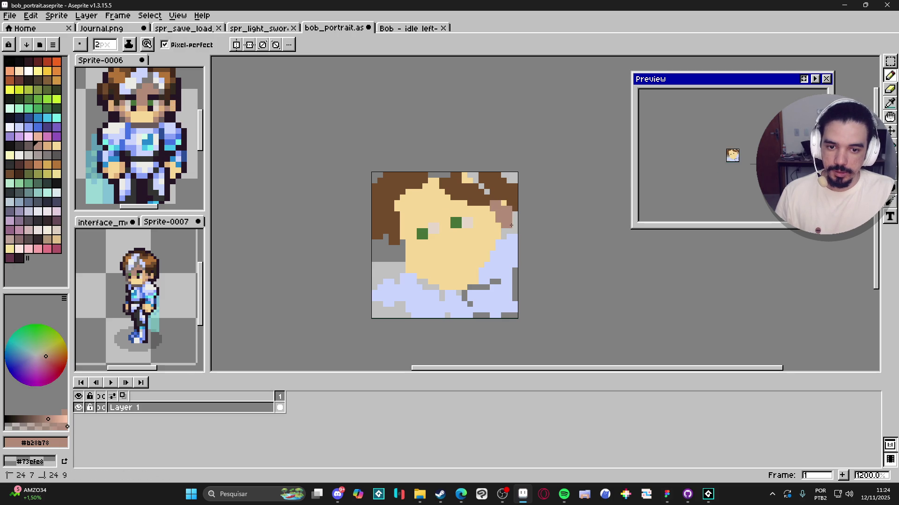
pyautogui.keyDown('alt'); pyautogui.click(500, 239); pyautogui.keyUp('alt')
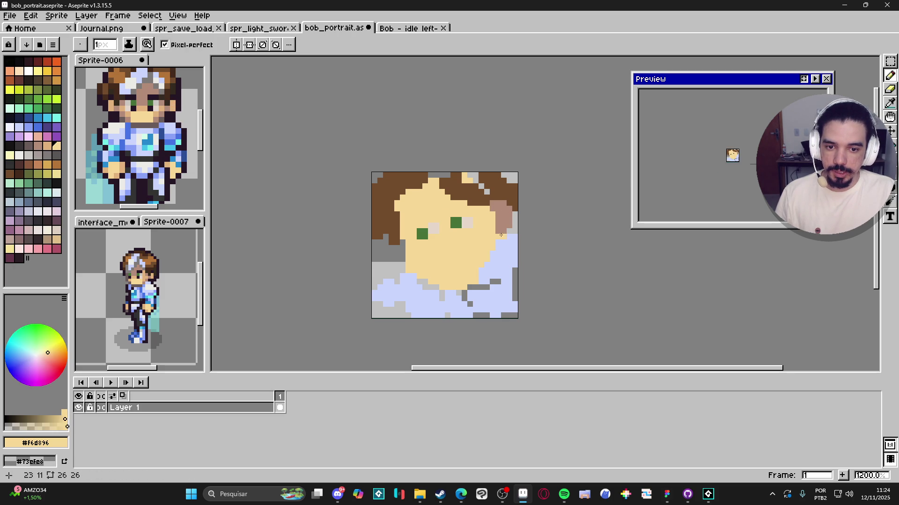
pyautogui.keyDown('alt'); pyautogui.click(164, 97); pyautogui.keyUp('alt')
pyautogui.scroll(1, 452, 221)
pyautogui.click(451, 220)
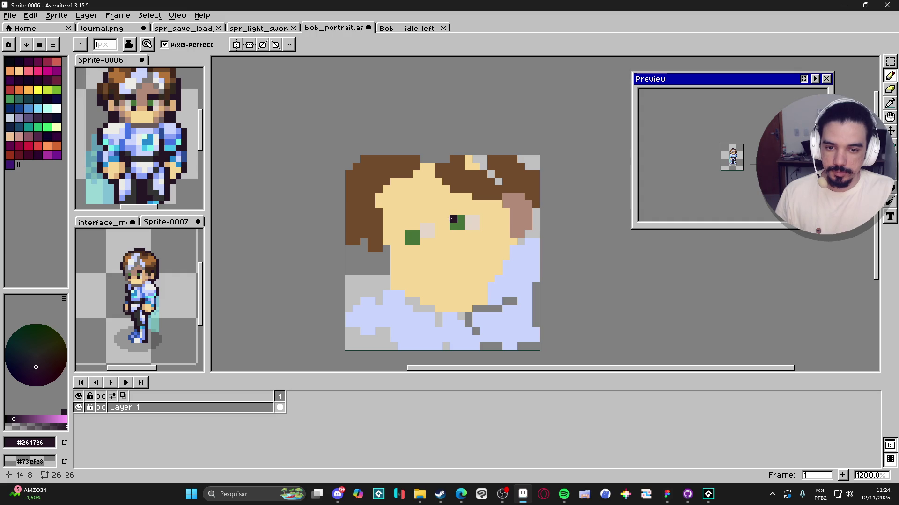
# Try a dark mouth below the eyes with a 2 px brush, then undo it
pyautogui.click(452, 219)
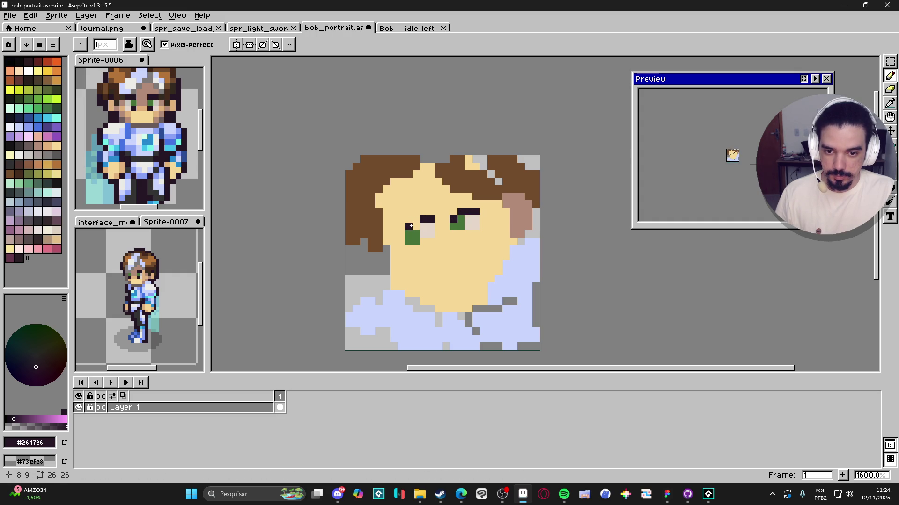
pyautogui.hotkey('ctrl', 'z')
pyautogui.scroll(-1, 415, 226)
pyautogui.click(468, 271)
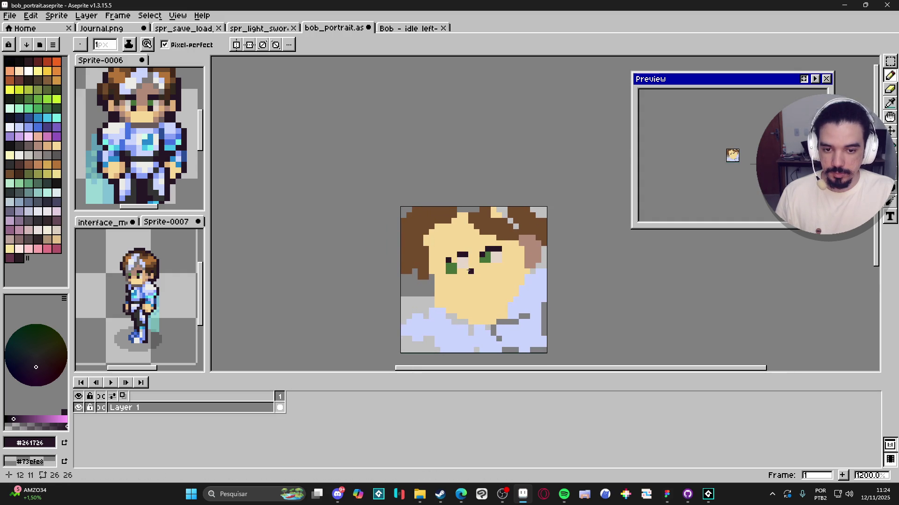
pyautogui.scroll(1, 502, 316)
pyautogui.click(436, 260)
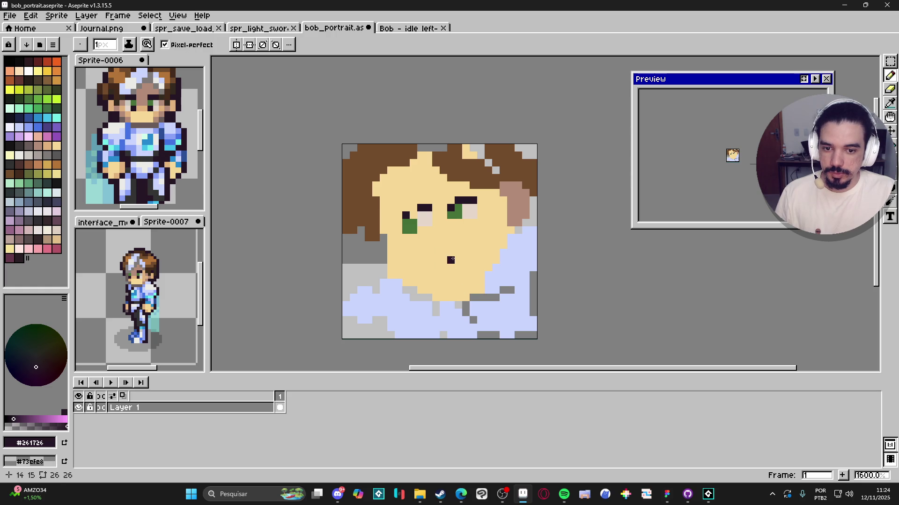
pyautogui.press('+')
pyautogui.click(437, 267)
pyautogui.hotkey('ctrl', 'z')
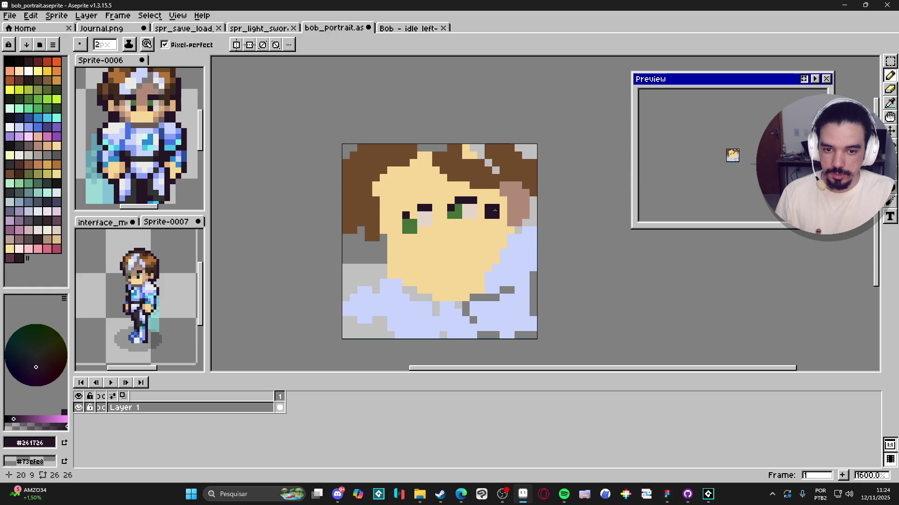
# Draw a short diagonal pinkish-brown mouth using the ear colour
pyautogui.keyDown('alt'); pyautogui.click(512, 211); pyautogui.keyUp('alt')
pyautogui.moveTo(442, 261); pyautogui.dragTo(476, 247)
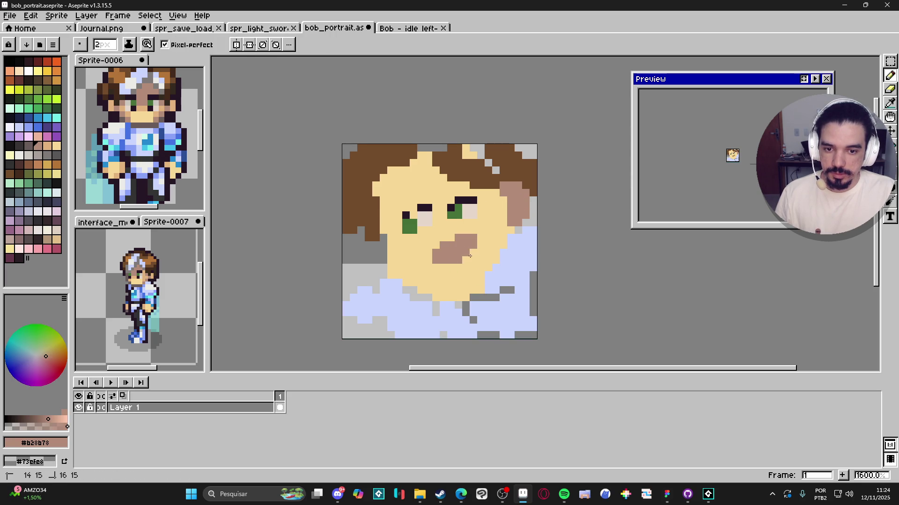
pyautogui.hotkey('ctrl', 'z')
pyautogui.click(451, 267)
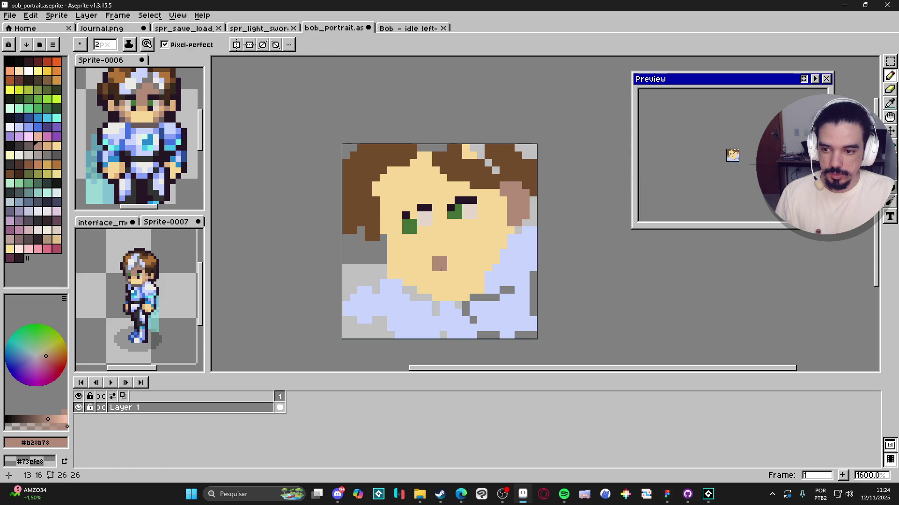
pyautogui.moveTo(442, 269); pyautogui.dragTo(474, 252)
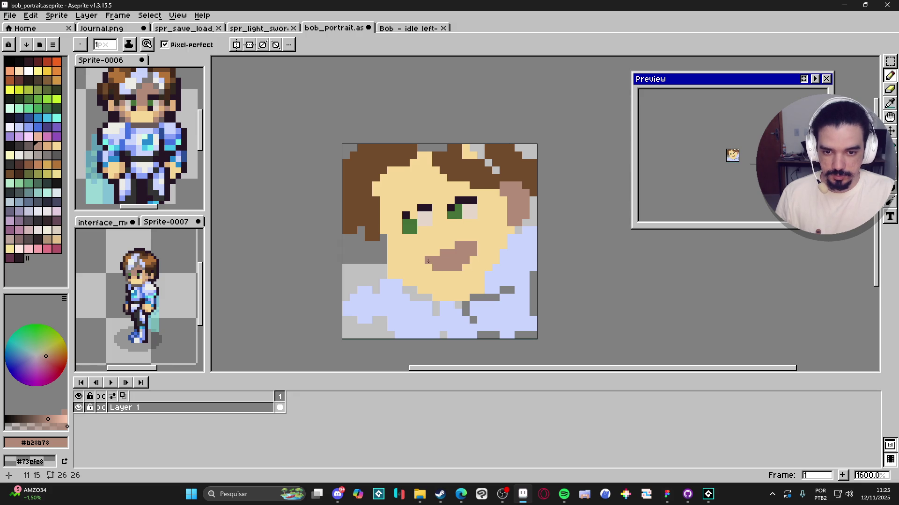
pyautogui.moveTo(427, 261)
pyautogui.mouseDown()
pyautogui.moveTo(446, 268)
pyautogui.moveTo(472, 250)
pyautogui.mouseUp()
# Tidy the mouth by repainting its stray pixels with skin tone
pyautogui.keyDown('alt'); pyautogui.click(439, 280); pyautogui.keyUp('alt')
pyautogui.click(452, 259)
pyautogui.keyDown('alt'); pyautogui.click(456, 252); pyautogui.keyUp('alt')
pyautogui.click(451, 260)
pyautogui.keyDown('alt'); pyautogui.click(473, 262); pyautogui.keyUp('alt')
pyautogui.click(473, 252)
# Undo a stray mouth edit and repaint the hair's top and right edges in brown
pyautogui.click(450, 252)
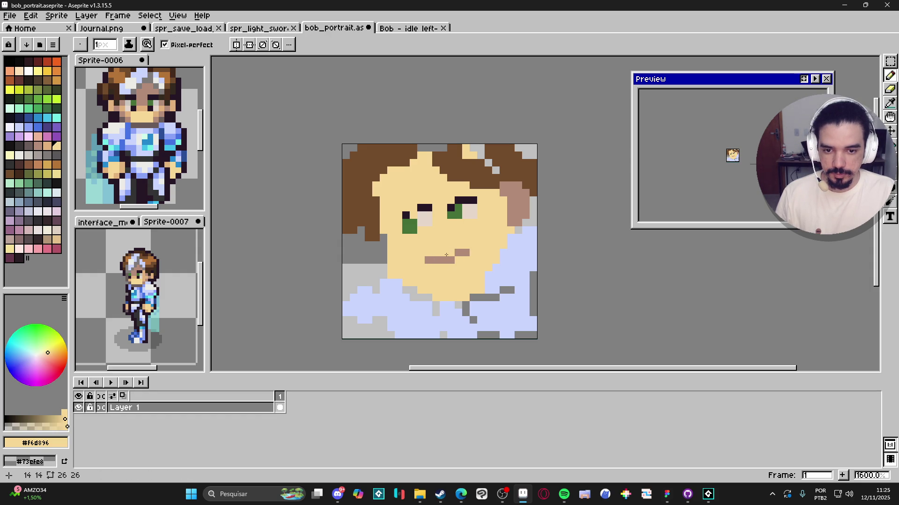
pyautogui.hotkey('ctrl', 'z')
pyautogui.scroll(-3, 457, 257)
pyautogui.scroll(2, 482, 216)
pyautogui.keyDown('alt'); pyautogui.click(485, 217); pyautogui.keyUp('alt')
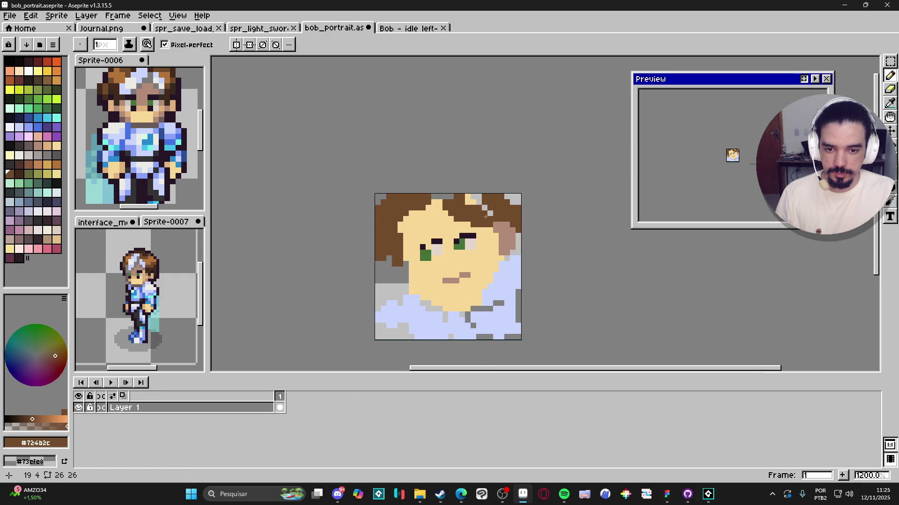
pyautogui.moveTo(467, 197); pyautogui.dragTo(491, 212)
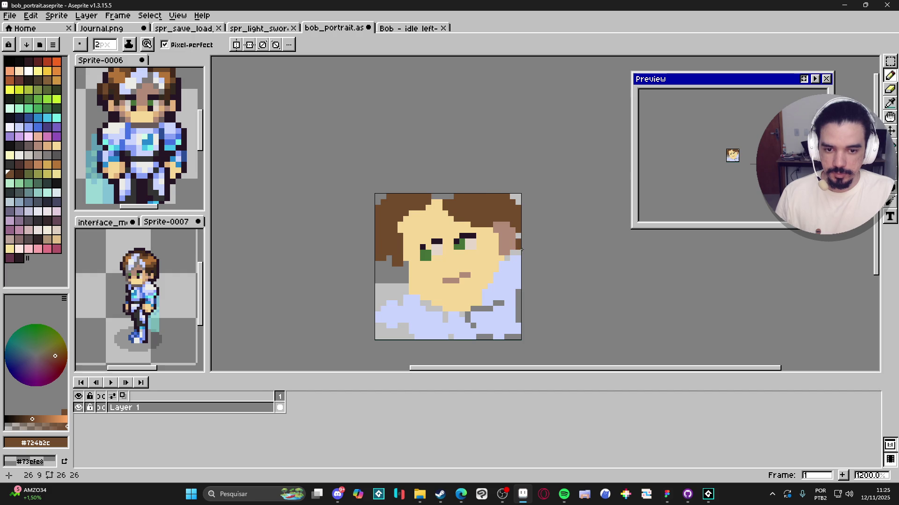
pyautogui.moveTo(522, 250); pyautogui.dragTo(516, 259)
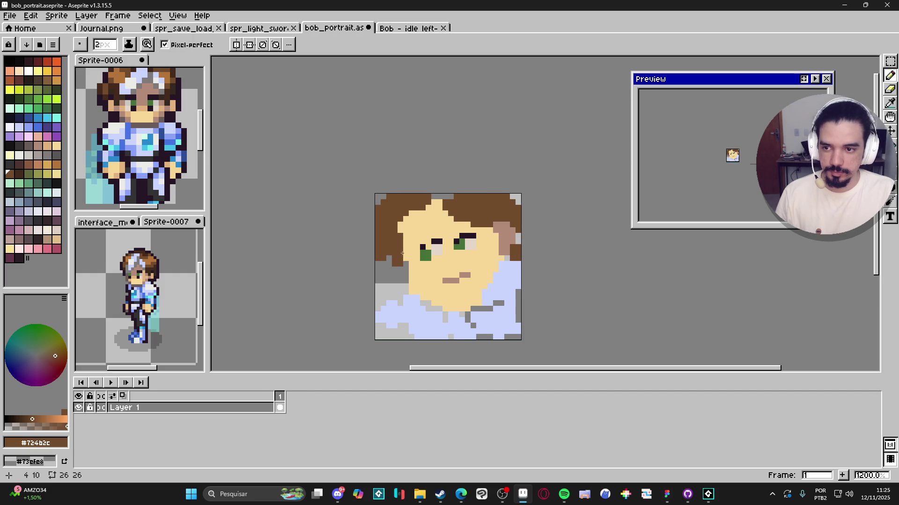
pyautogui.hscroll(-1, 402, 243)
pyautogui.moveTo(444, 203); pyautogui.dragTo(451, 217)
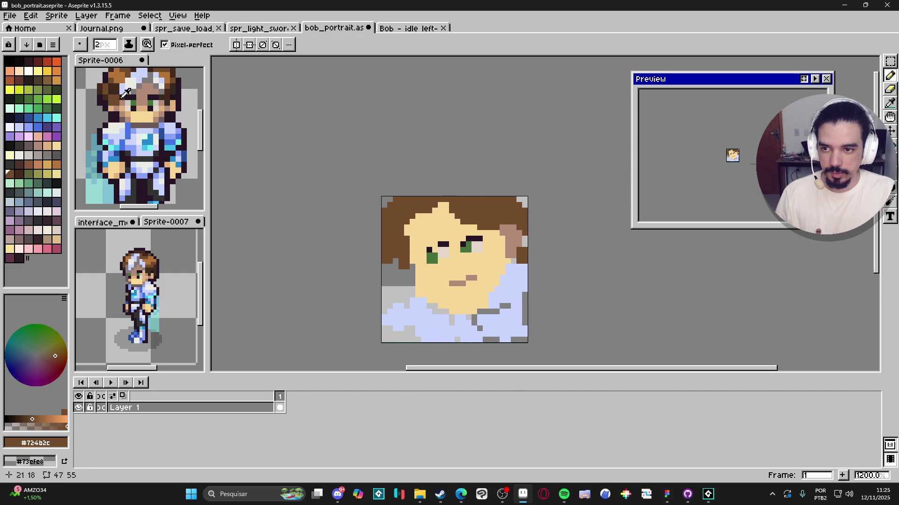
# Paint a light-blue streak across the top of the hair, then shrink the brush to 1 pixel
pyautogui.keyDown('alt'); pyautogui.click(130, 86); pyautogui.keyUp('alt')
pyautogui.moveTo(437, 200); pyautogui.dragTo(425, 212)
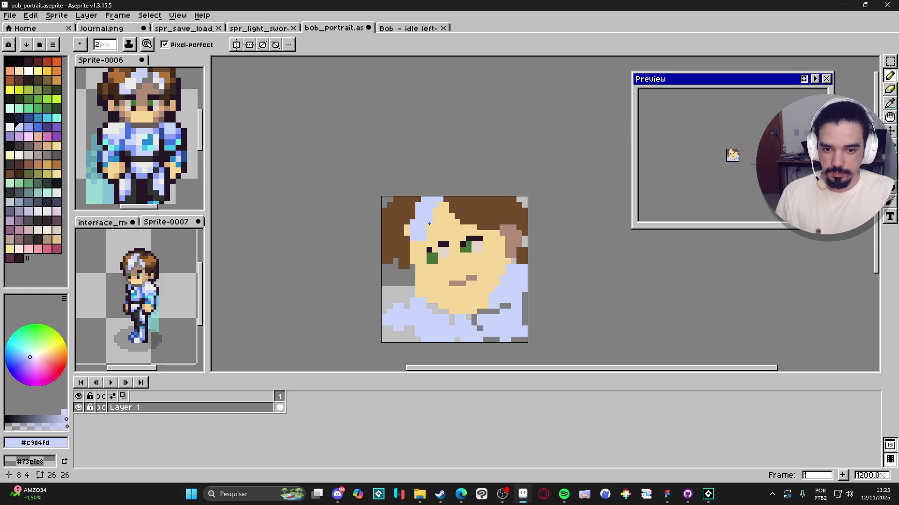
pyautogui.press('-')
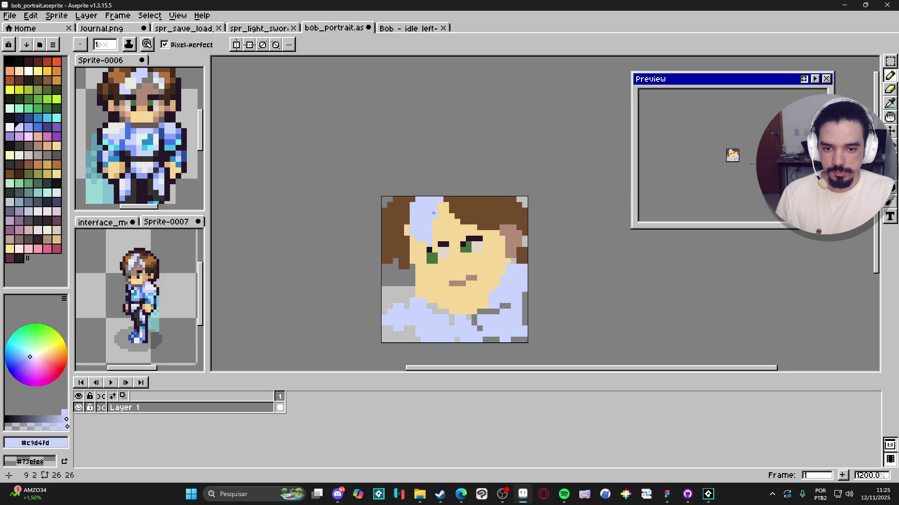
# Move the left eye down and left, fill the gap with skin, and add darker skin shadow
pyautogui.scroll(1, 440, 234)
pyautogui.keyDown('alt'); pyautogui.click(443, 239); pyautogui.keyUp('alt')
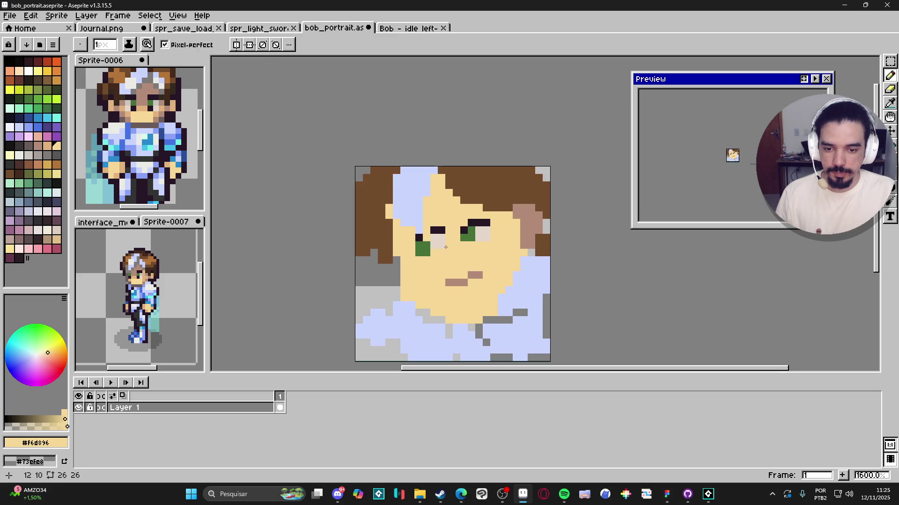
pyautogui.press('m')
pyautogui.moveTo(445, 257)
pyautogui.mouseDown()
pyautogui.moveTo(415, 226)
pyautogui.moveTo(418, 255)
pyautogui.moveTo(438, 229)
pyautogui.mouseUp()
pyautogui.press('b')
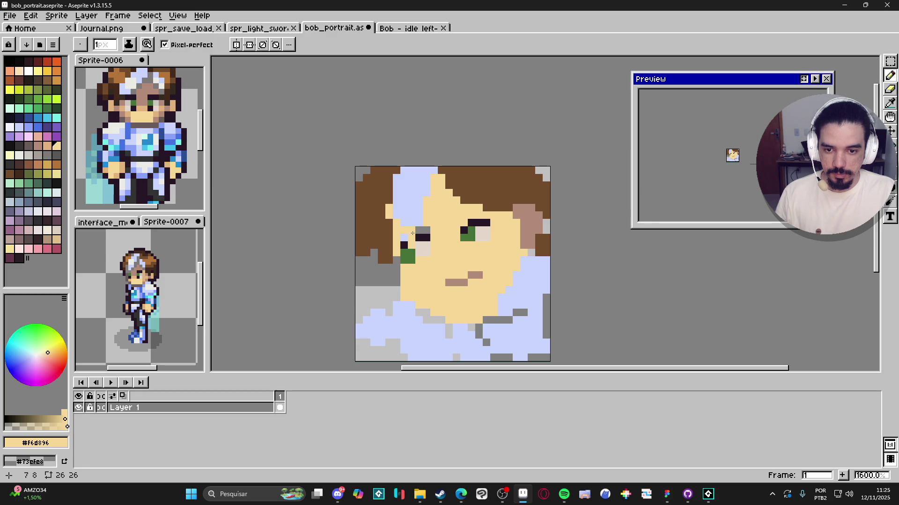
pyautogui.keyDown('alt'); pyautogui.click(142, 92); pyautogui.keyUp('alt')
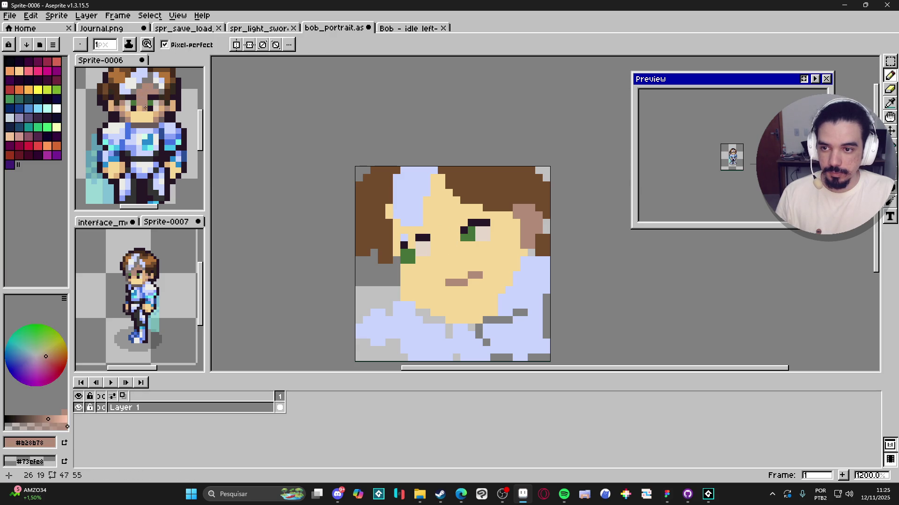
pyautogui.moveTo(440, 228)
pyautogui.mouseDown()
pyautogui.moveTo(447, 247)
pyautogui.moveTo(456, 219)
pyautogui.mouseUp()
# Fill the forehead with the darker skin tone and shade a few forehead pixels pinkish-brown
pyautogui.press('g')
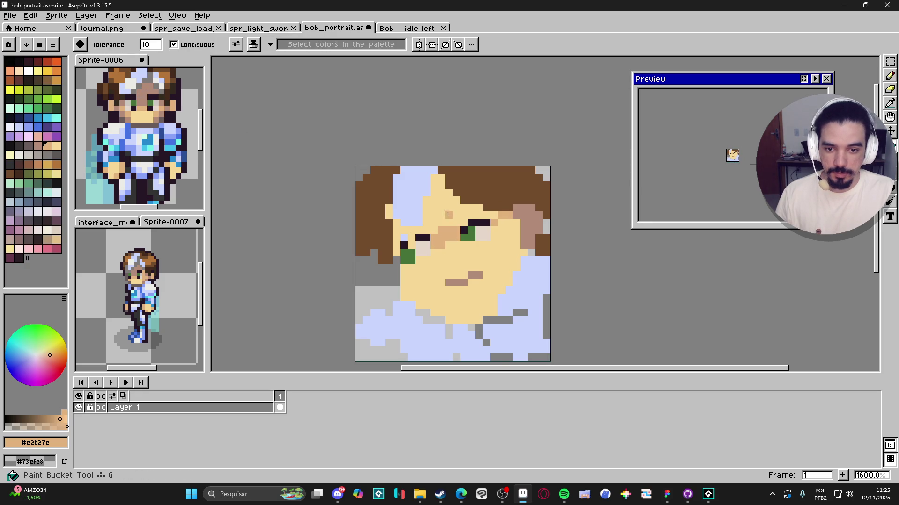
pyautogui.click(439, 220)
pyautogui.scroll(-1, 439, 220)
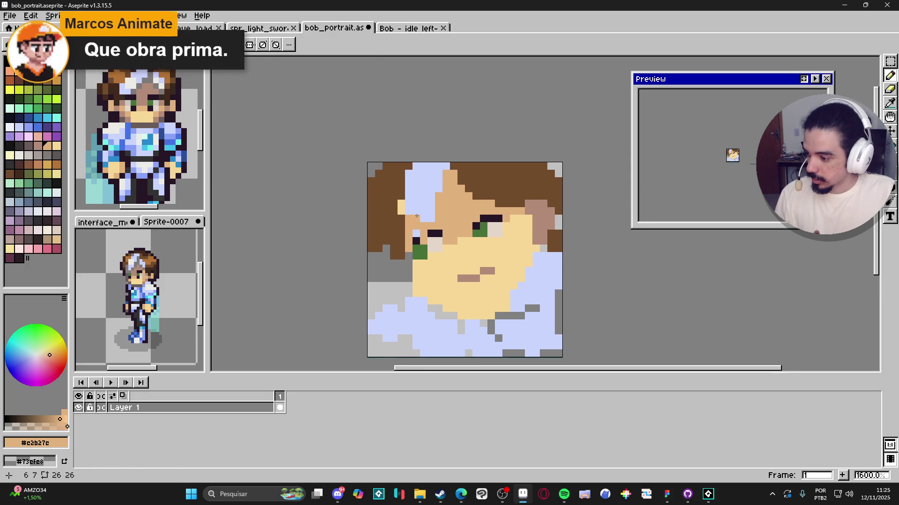
pyautogui.scroll(1, 409, 237)
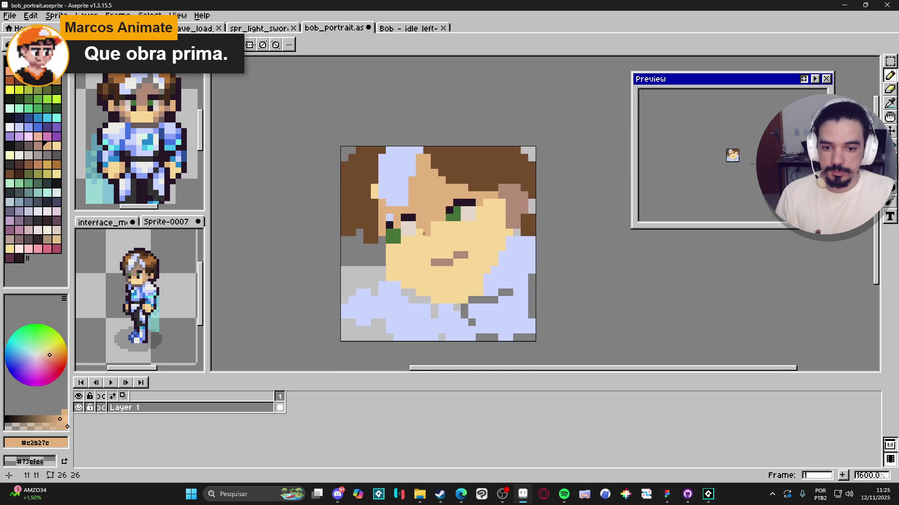
pyautogui.scroll(2, 403, 242)
pyautogui.scroll(-3, 390, 256)
pyautogui.scroll(1, 409, 209)
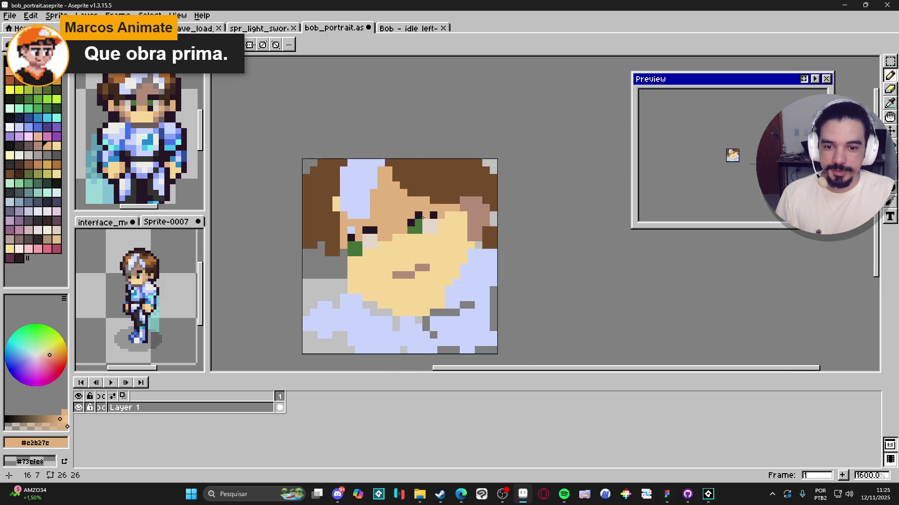
pyautogui.scroll(2, 526, 208)
pyautogui.keyDown('alt'); pyautogui.click(526, 207); pyautogui.keyUp('alt')
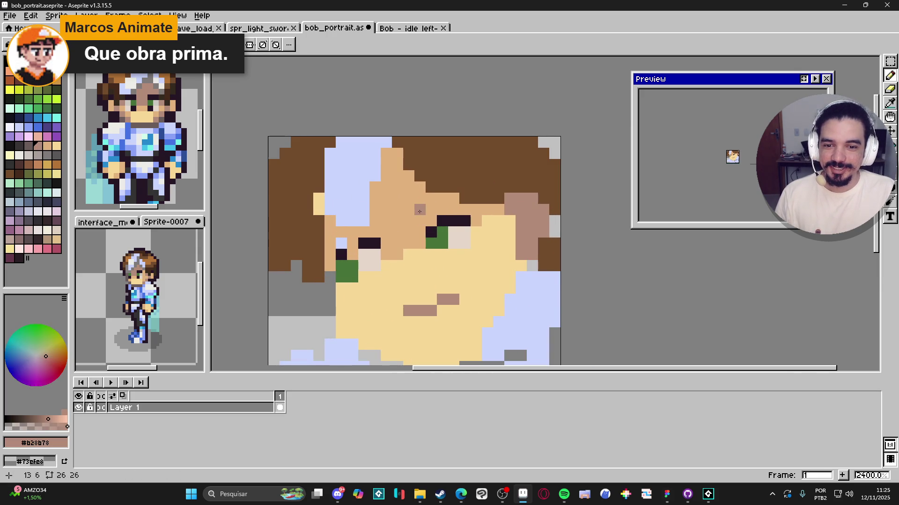
pyautogui.moveTo(430, 209)
pyautogui.mouseDown()
pyautogui.moveTo(452, 194)
pyautogui.moveTo(420, 198)
pyautogui.moveTo(405, 211)
pyautogui.mouseUp()
pyautogui.keyDown('alt'); pyautogui.click(421, 218); pyautogui.keyUp('alt')
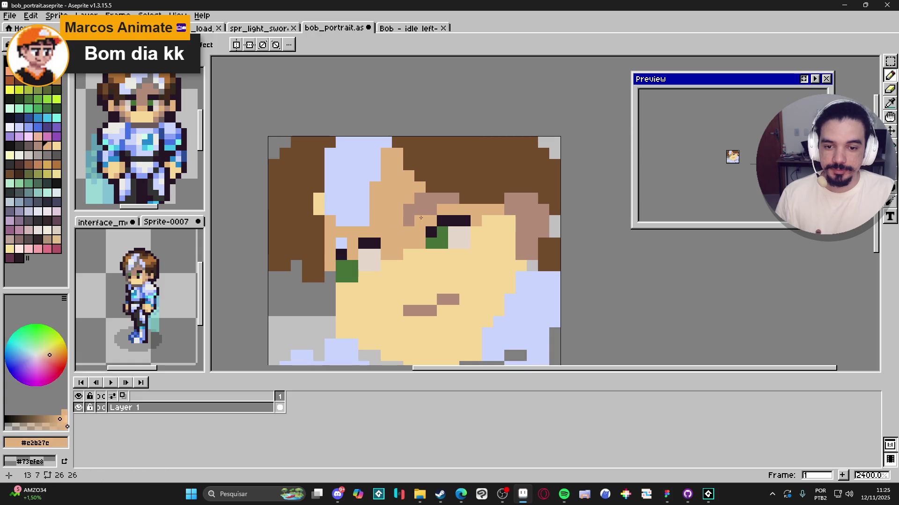
pyautogui.keyDown('alt'); pyautogui.click(427, 201); pyautogui.keyUp('alt')
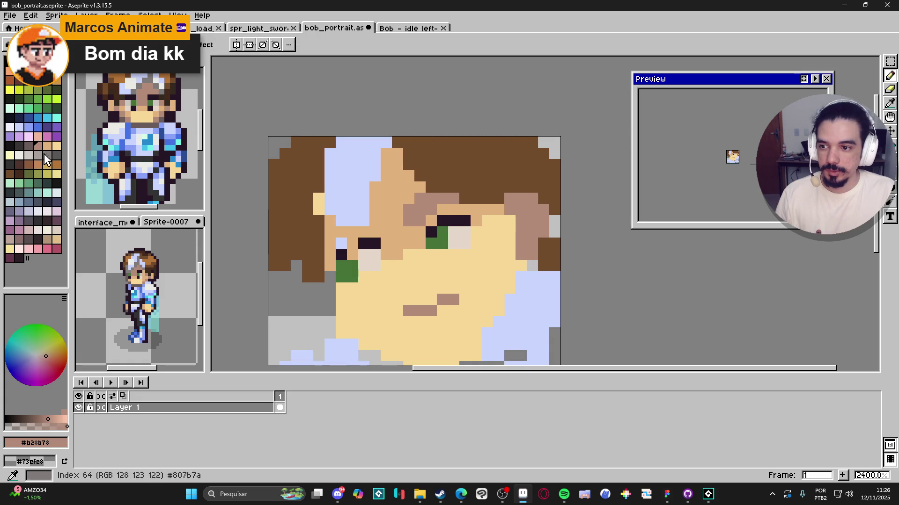
# Paint a dark grey brow above the right eye and pinkish-brown pixels beside the left eye
pyautogui.click(27, 147)
pyautogui.click(415, 215)
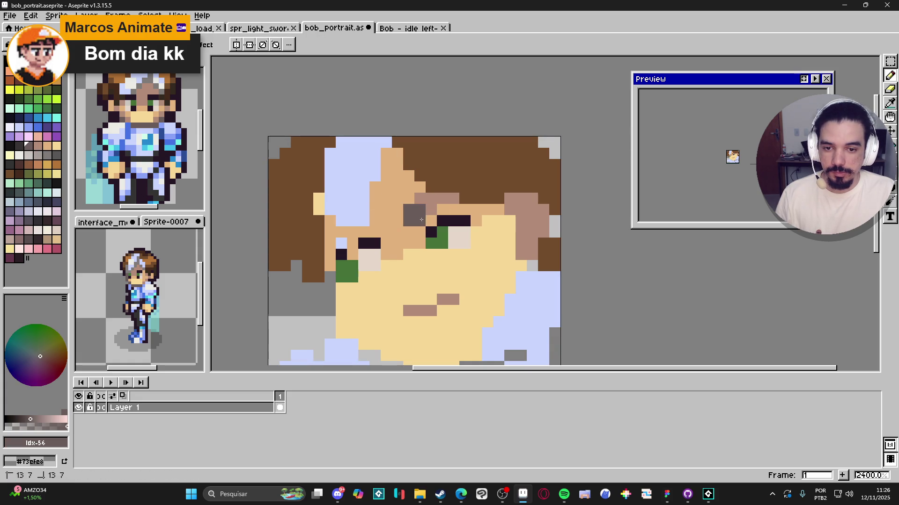
pyautogui.click(369, 215)
pyautogui.keyDown('alt'); pyautogui.click(420, 198); pyautogui.keyUp('alt')
pyautogui.click(374, 221)
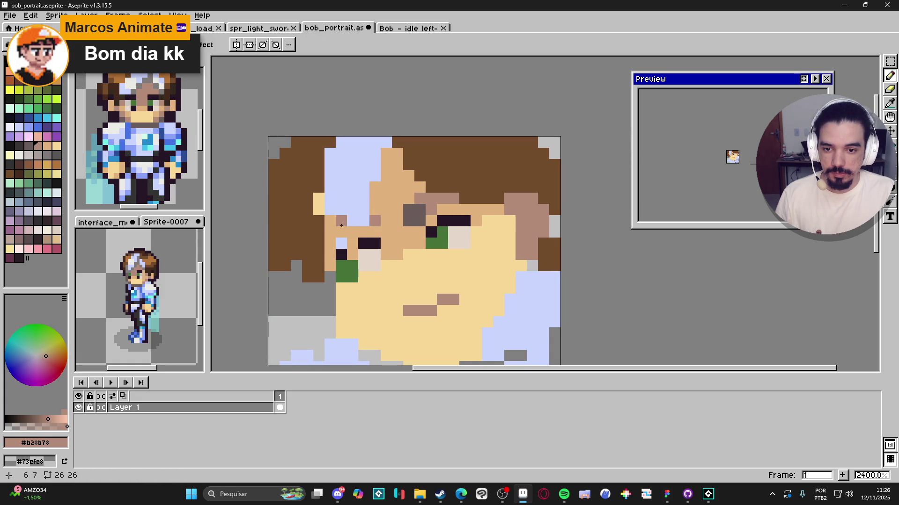
pyautogui.click(330, 220)
pyautogui.click(363, 232)
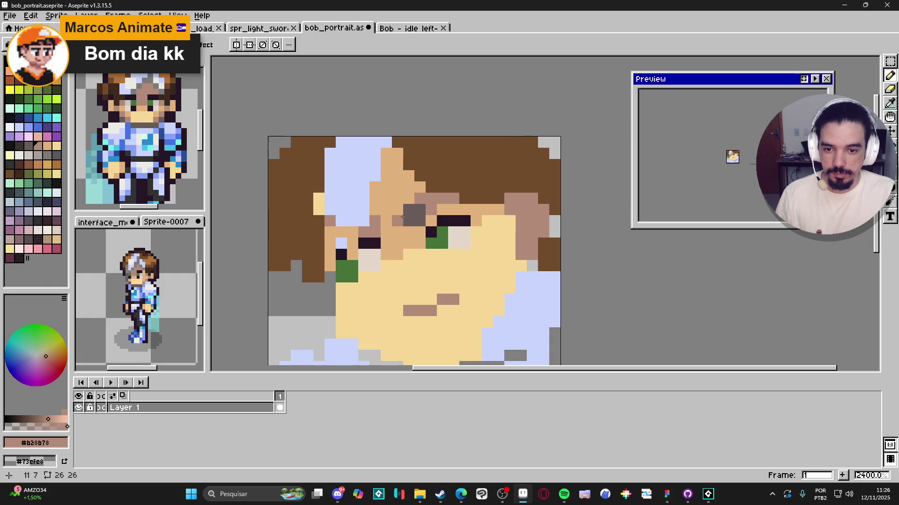
# Add three dark grey pixels near the eye
pyautogui.keyDown('alt'); pyautogui.click(409, 216); pyautogui.keyUp('alt')
pyautogui.click(364, 232)
pyautogui.click(375, 221)
pyautogui.click(386, 221)
pyautogui.scroll(-3, 397, 220)
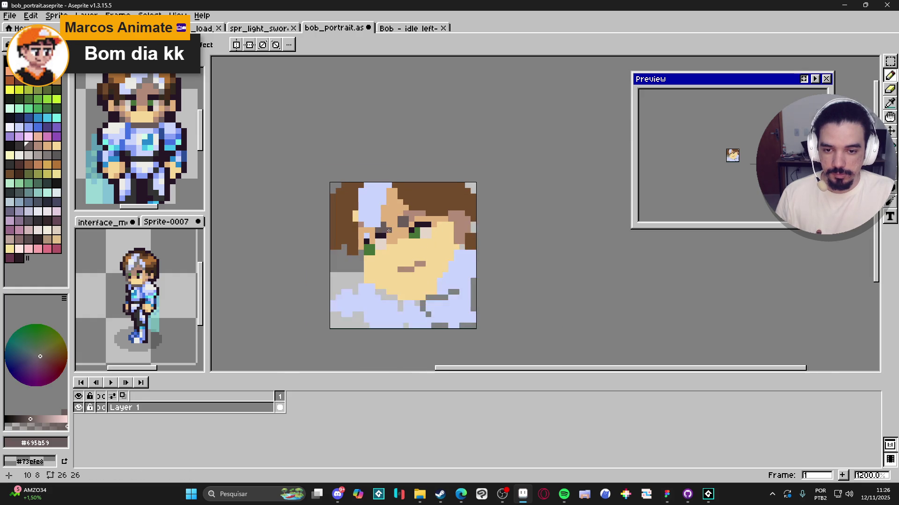
pyautogui.scroll(1, 407, 211)
# Add more pinkish-brown pixels beside the eyes, removing a stray chin pixel
pyautogui.keyDown('alt'); pyautogui.click(409, 210); pyautogui.keyUp('alt')
pyautogui.click(397, 229)
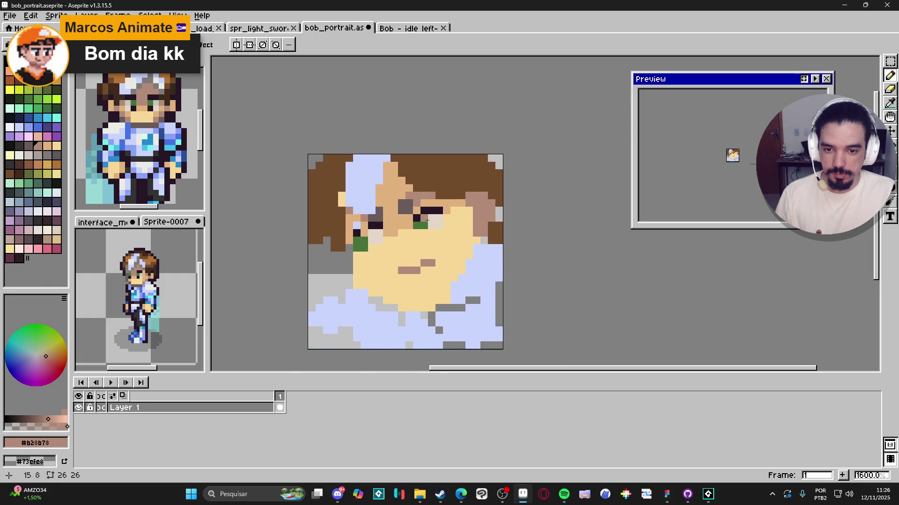
pyautogui.click(442, 219)
pyautogui.scroll(-1, 429, 219)
pyautogui.click(385, 255)
pyautogui.scroll(1, 384, 255)
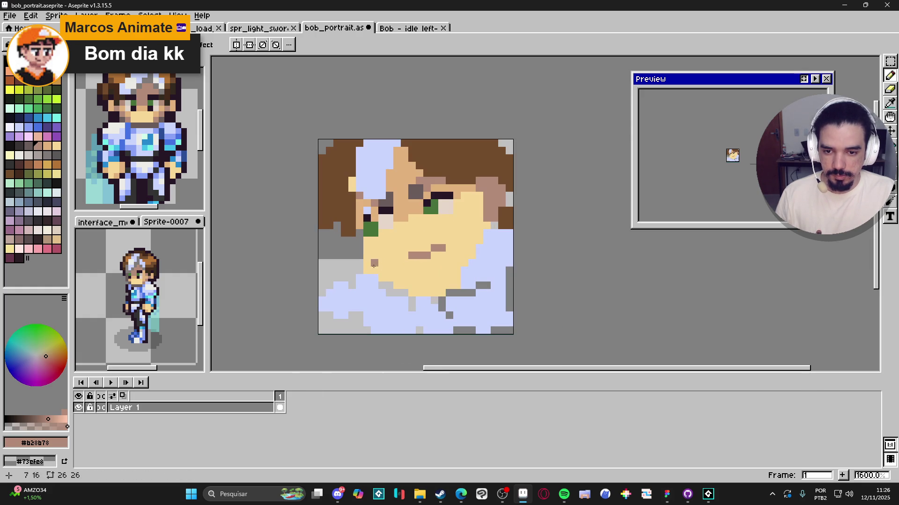
pyautogui.scroll(-1, 385, 246)
pyautogui.hotkey('ctrl', 'z')
pyautogui.scroll(-1, 385, 247)
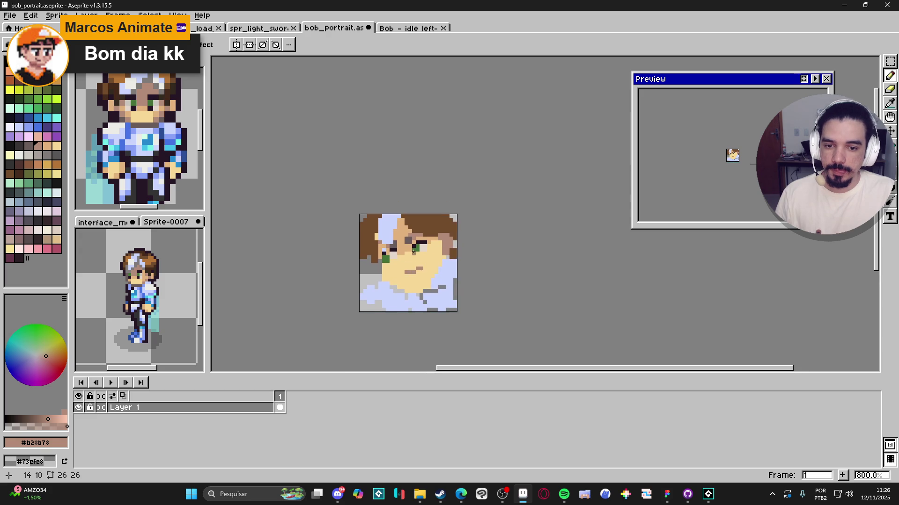
pyautogui.scroll(2, 381, 225)
pyautogui.press('alt')
pyautogui.keyDown('alt'); pyautogui.click(379, 206); pyautogui.keyUp('alt')
# Extend the light-blue streak diagonally across the brown hair
pyautogui.moveTo(412, 199)
pyautogui.mouseDown()
pyautogui.moveTo(400, 206)
pyautogui.moveTo(417, 202)
pyautogui.moveTo(409, 212)
pyautogui.moveTo(421, 232)
pyautogui.moveTo(454, 242)
pyautogui.mouseUp()
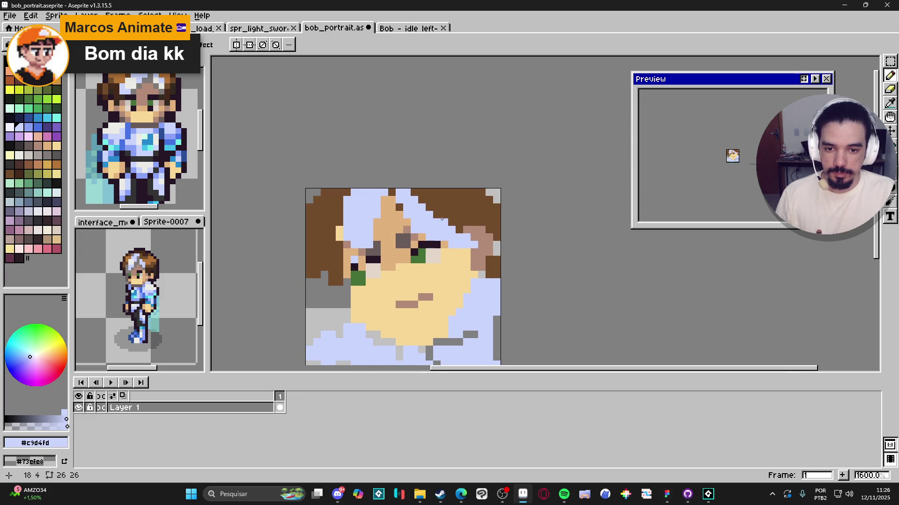
pyautogui.moveTo(416, 193); pyautogui.dragTo(423, 208)
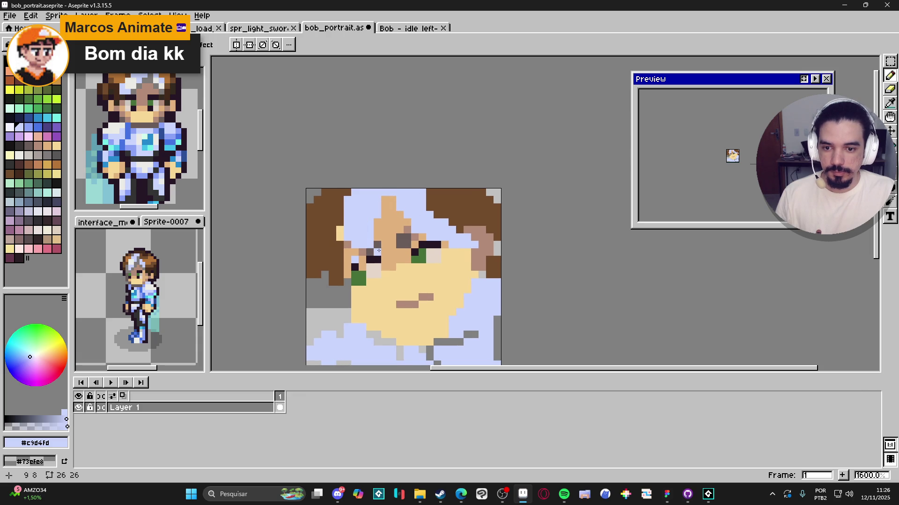
pyautogui.scroll(-1, 327, 255)
pyautogui.scroll(3, 353, 250)
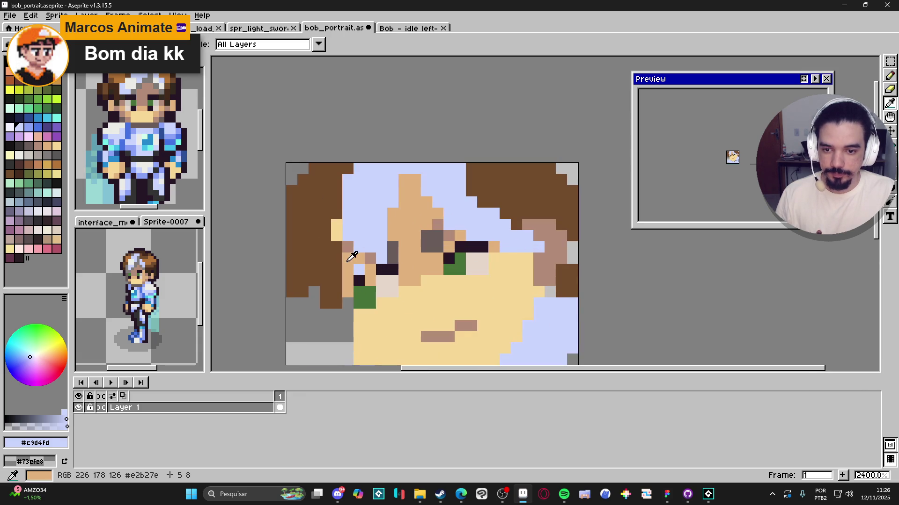
# Place a muted brown #b28b78 pixel below the hair's lower edge
pyautogui.keyDown('alt'); pyautogui.click(333, 248); pyautogui.keyUp('alt')
pyautogui.scroll(-2, 333, 248)
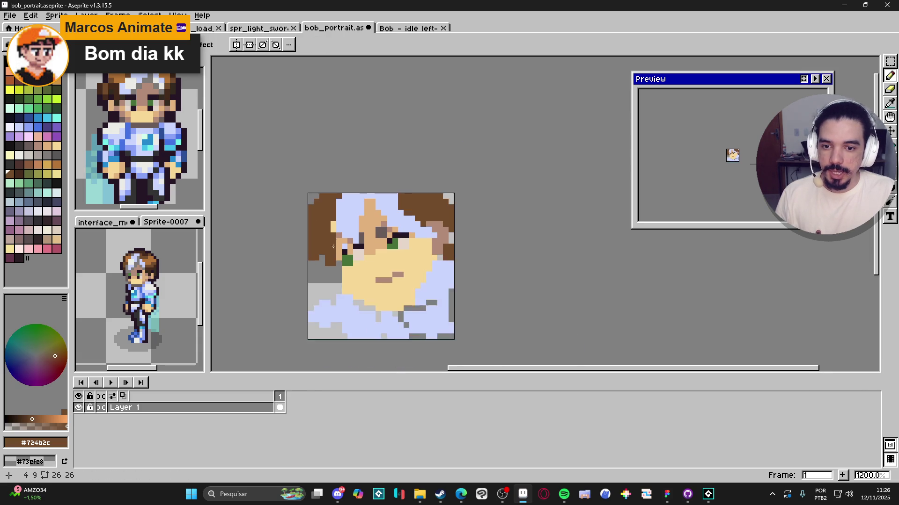
pyautogui.scroll(1, 334, 248)
pyautogui.keyDown('alt'); pyautogui.click(485, 244); pyautogui.keyUp('alt')
pyautogui.click(338, 279)
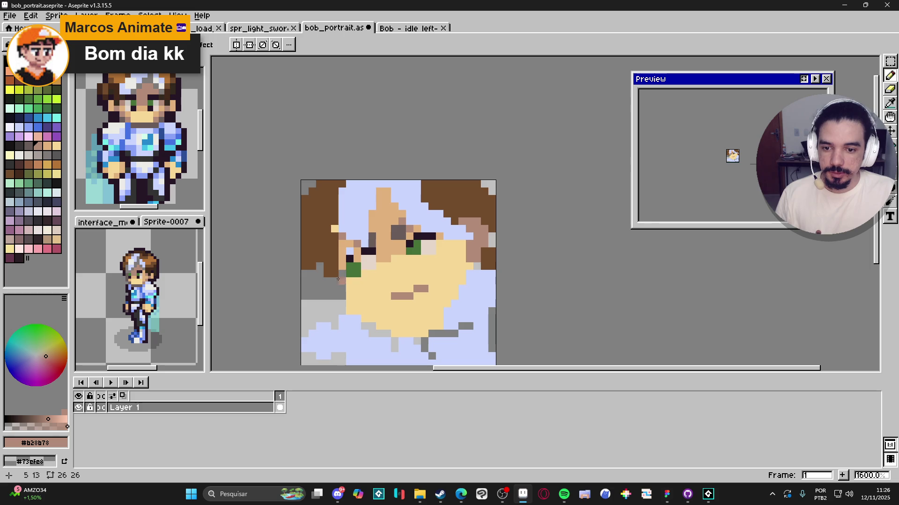
pyautogui.scroll(-1, 323, 234)
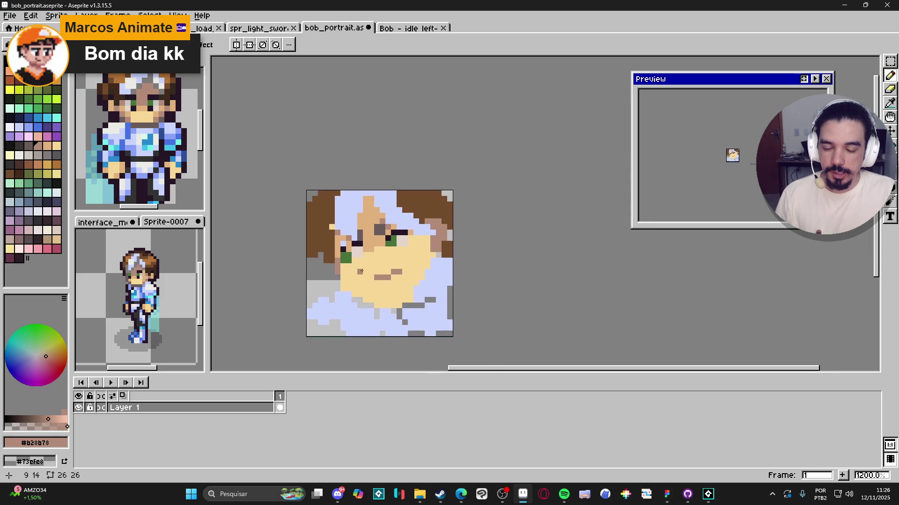
pyautogui.scroll(-1, 406, 317)
# Remove the stray brown pixel and paint near-black pupil pixels into the right eye
pyautogui.scroll(4, 429, 242)
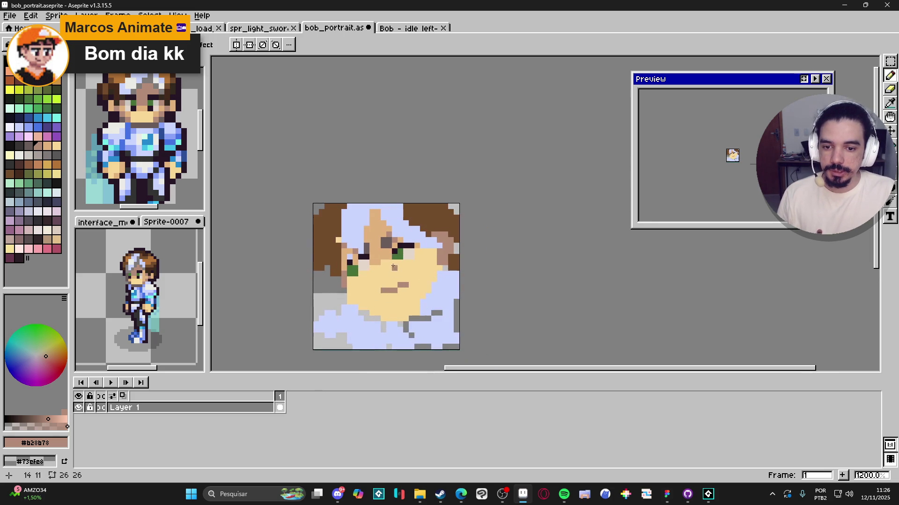
pyautogui.hotkey('ctrl', 'z')
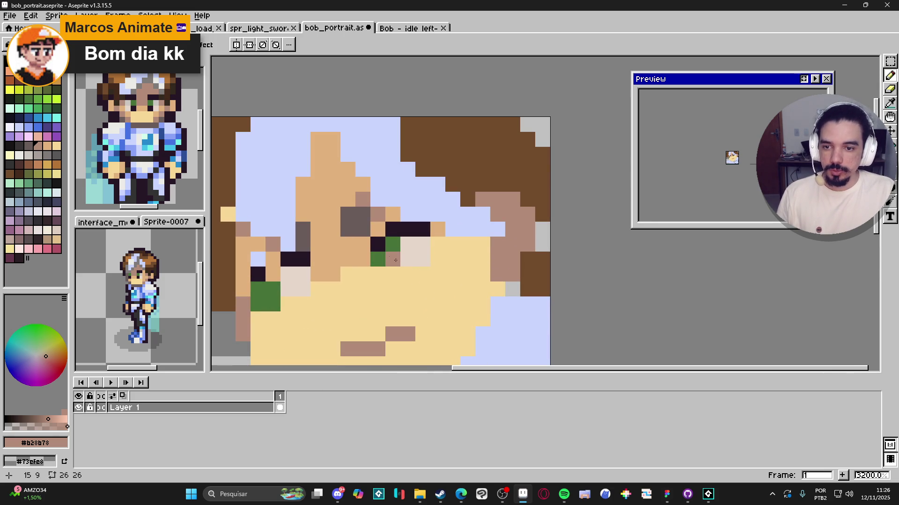
pyautogui.press('alt')
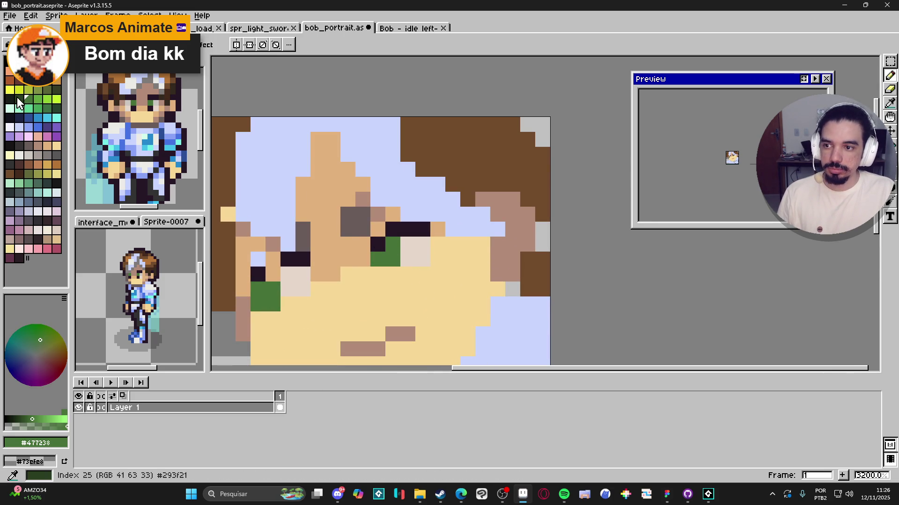
pyautogui.click(9, 99)
pyautogui.click(397, 265)
pyautogui.click(406, 259)
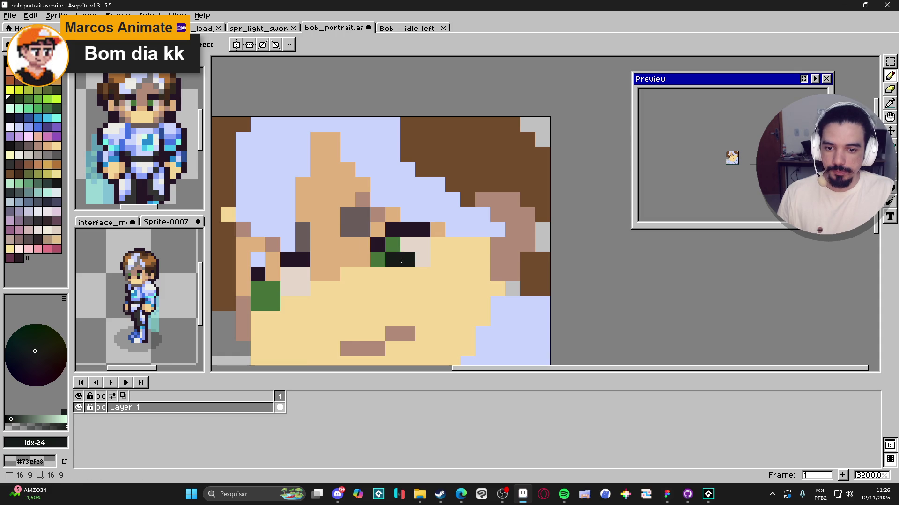
pyautogui.scroll(-1, 356, 281)
pyautogui.scroll(1, 314, 286)
pyautogui.click(314, 284)
pyautogui.hotkey('ctrl', 'z')
# Try near-black and #477238 green pixels at the left eye, undoing both
pyautogui.scroll(-4, 328, 292)
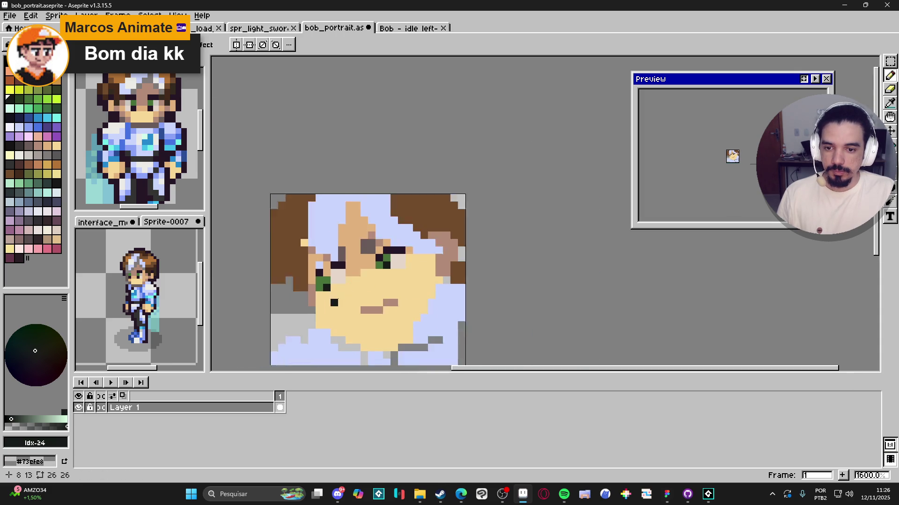
pyautogui.click(329, 289)
pyautogui.scroll(3, 329, 289)
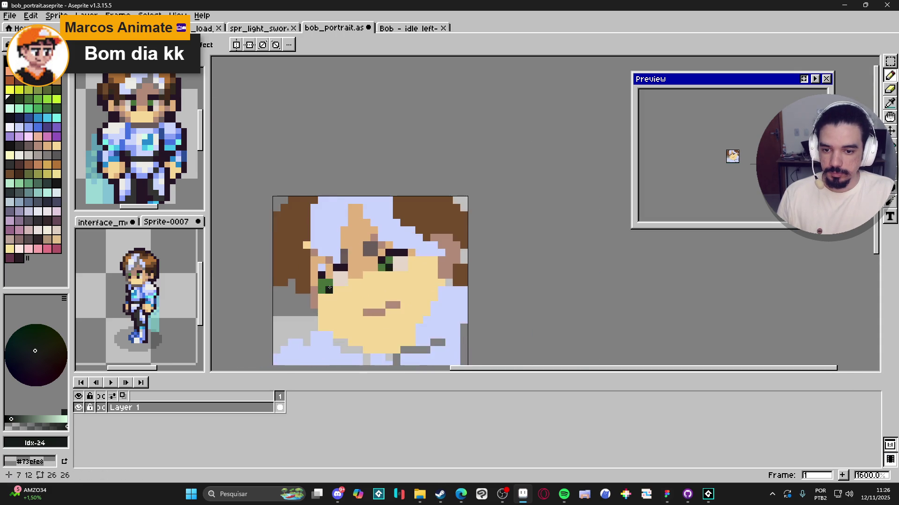
pyautogui.scroll(-3, 331, 287)
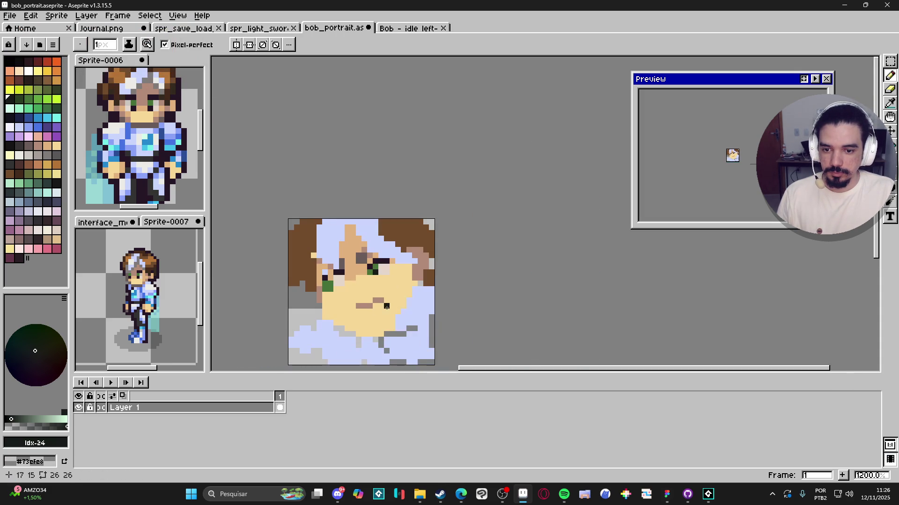
pyautogui.scroll(1, 355, 276)
pyautogui.hotkey('ctrl', 'z')
pyautogui.keyDown('alt'); pyautogui.click(384, 260); pyautogui.keyUp('alt')
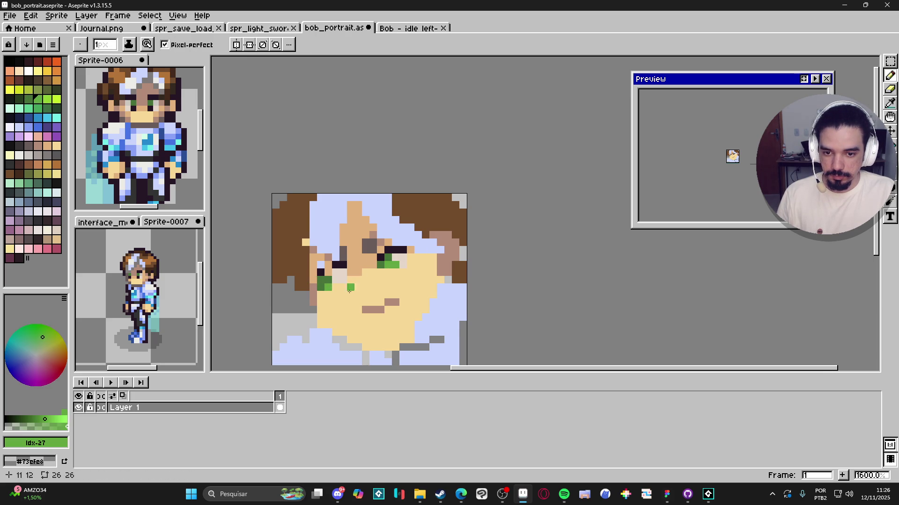
pyautogui.click(333, 282)
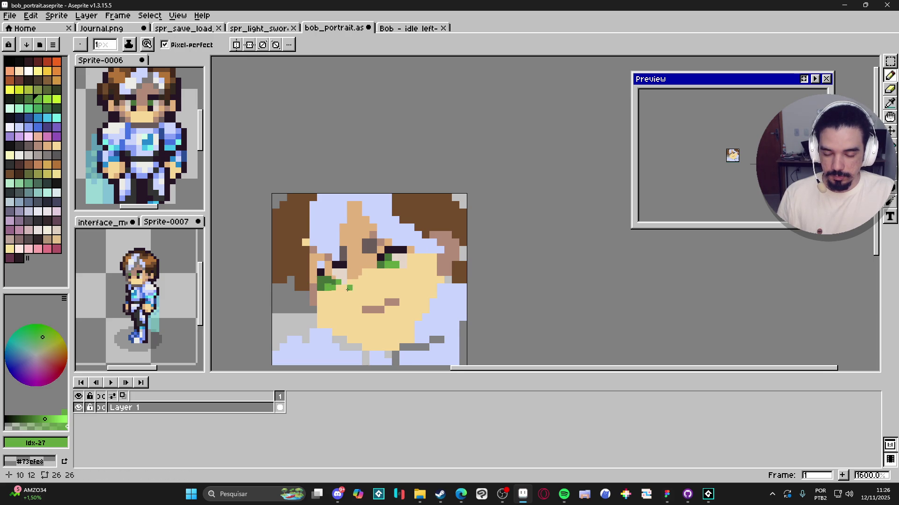
pyautogui.scroll(-3, 359, 294)
pyautogui.hotkey('ctrl', 'z')
pyautogui.scroll(4, 379, 300)
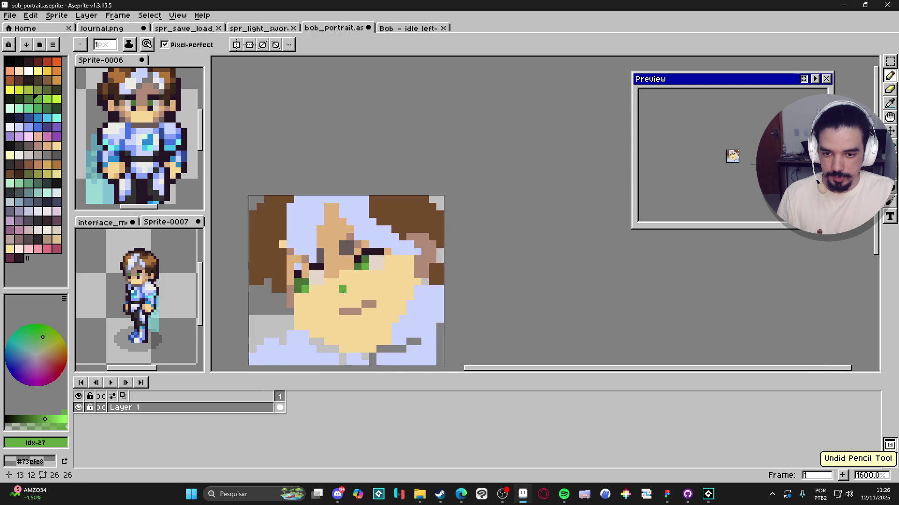
pyautogui.scroll(-3, 390, 276)
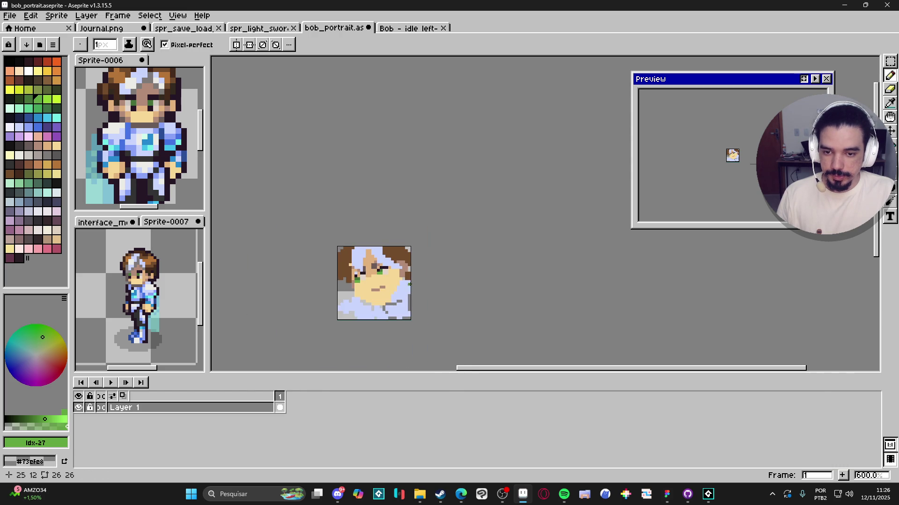
pyautogui.scroll(2, 406, 284)
# Paint dark green into the left eye's lower row
pyautogui.keyDown('alt'); pyautogui.click(380, 265); pyautogui.keyUp('alt')
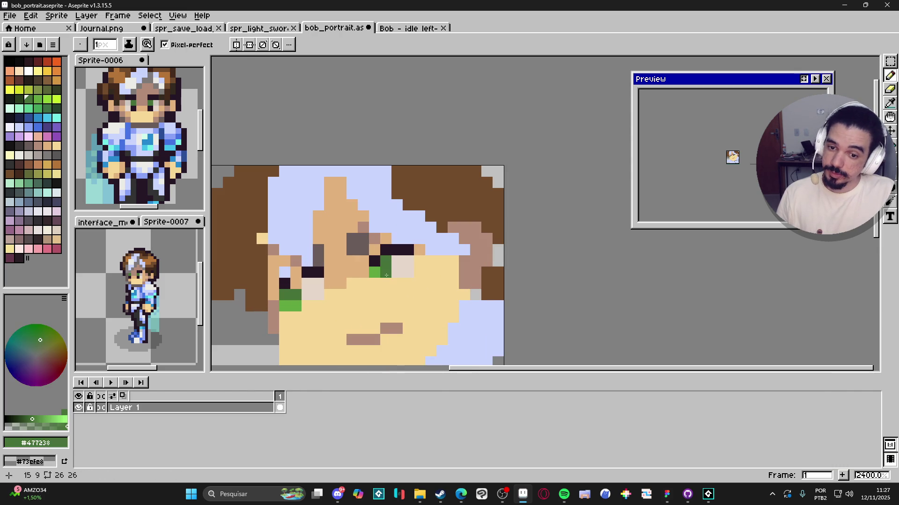
pyautogui.click(374, 272)
pyautogui.hotkey('ctrl', 'z')
pyautogui.click(295, 306)
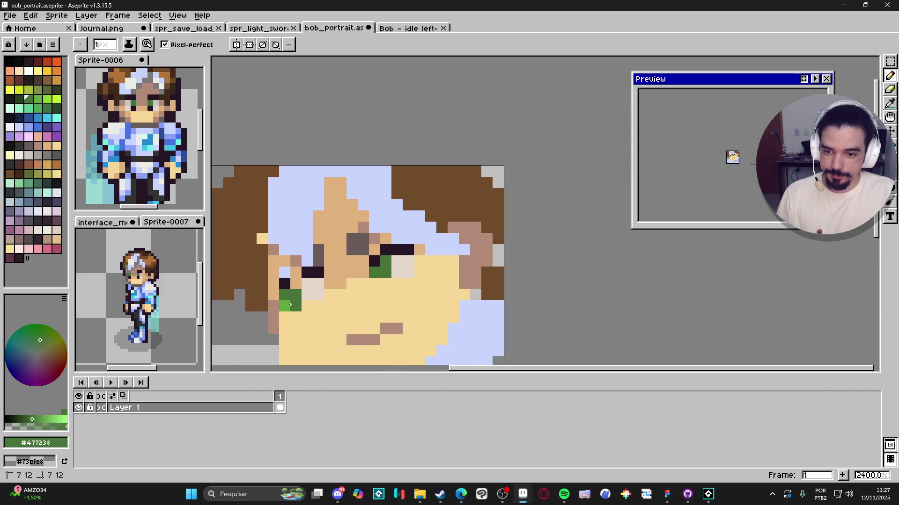
pyautogui.keyDown('alt'); pyautogui.click(398, 261); pyautogui.keyUp('alt')
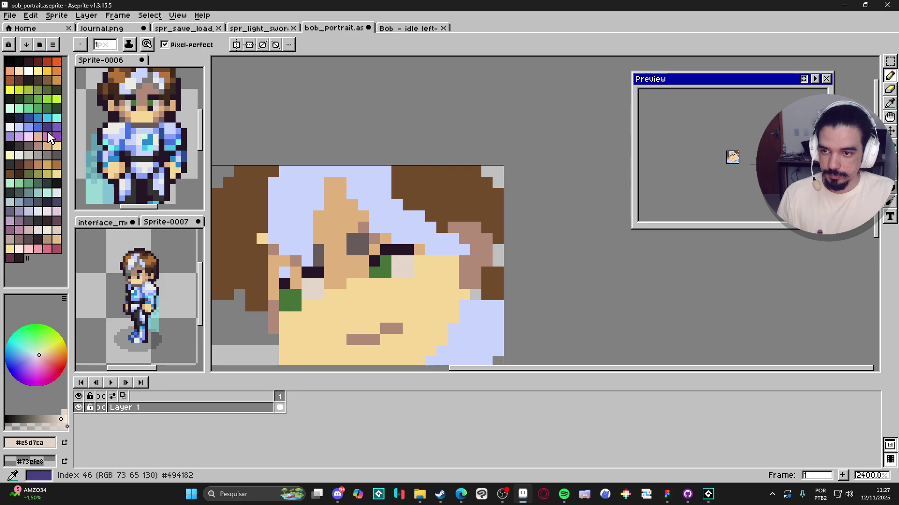
# Paint a row of near-white palette pixels beside the right eye's green iris
pyautogui.click(47, 211)
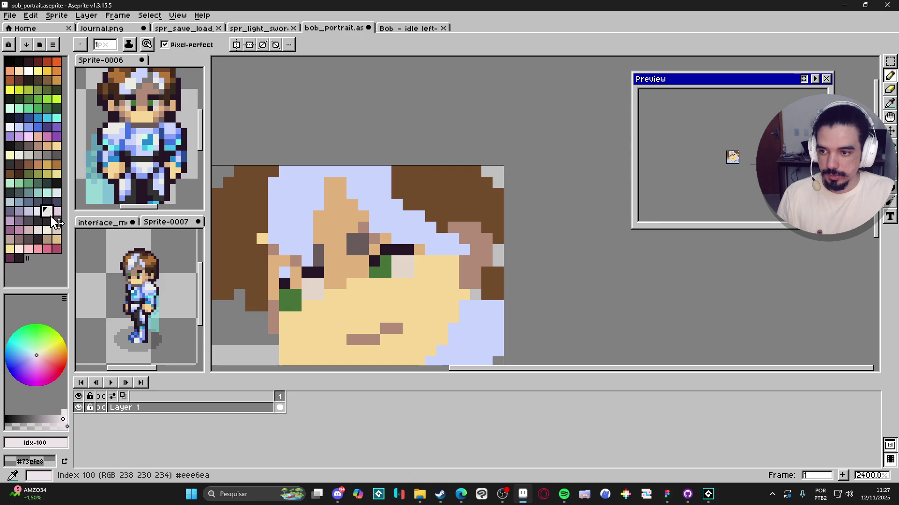
pyautogui.click(38, 212)
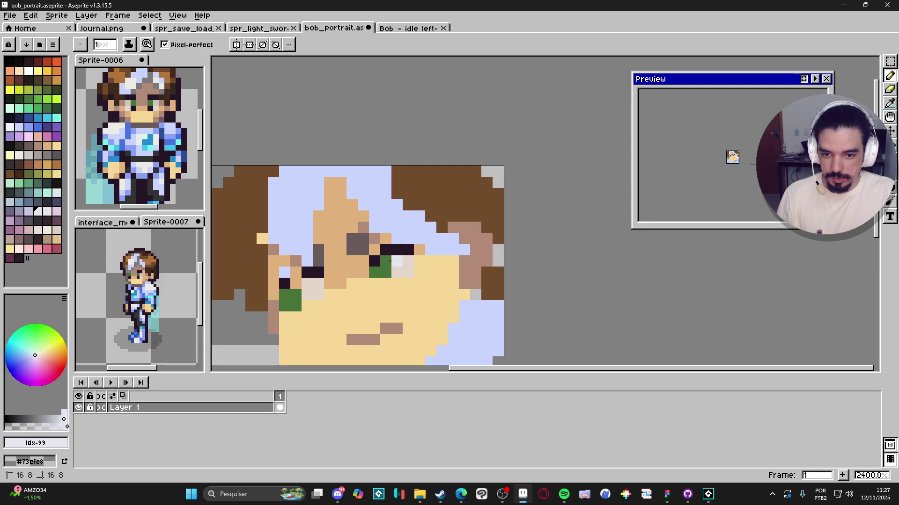
pyautogui.moveTo(397, 261); pyautogui.dragTo(386, 261)
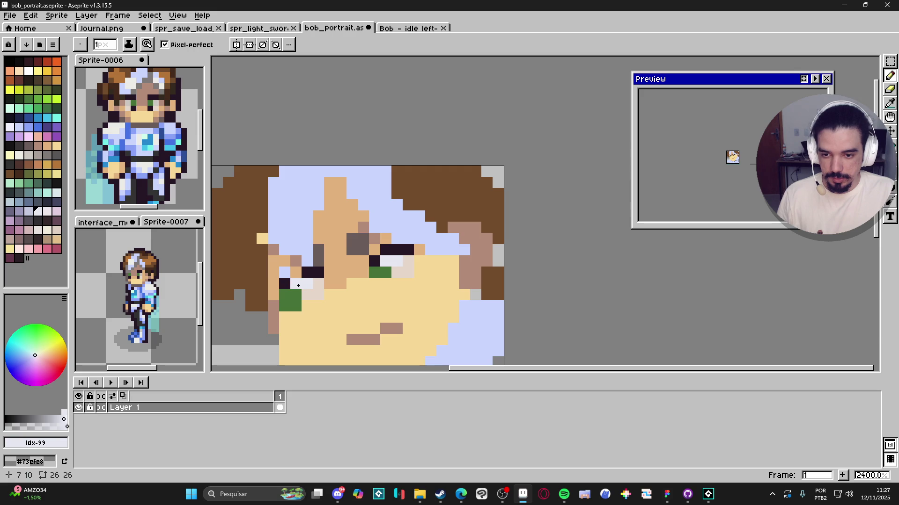
pyautogui.scroll(2, 303, 286)
pyautogui.press('alt')
# Outline the jaw and lower cheek with dark #261726 pixels
pyautogui.click(333, 278)
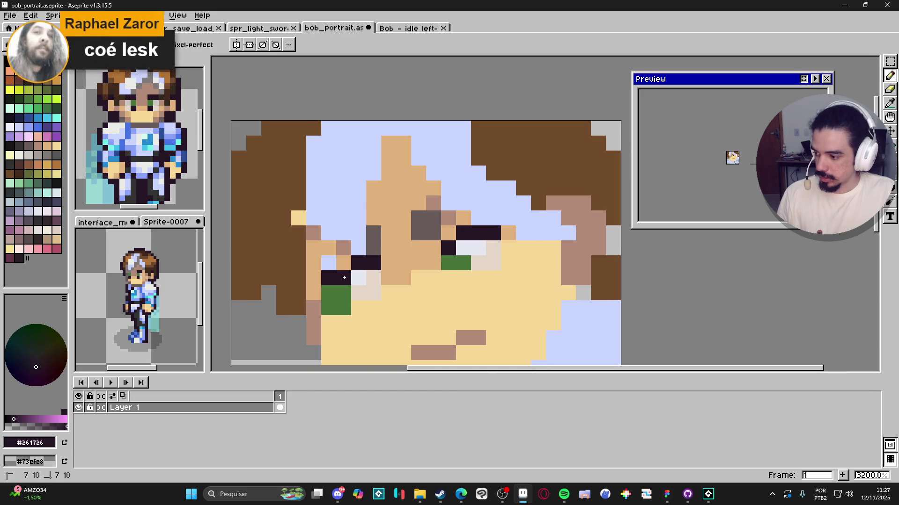
pyautogui.scroll(-6, 344, 278)
pyautogui.scroll(5, 365, 282)
pyautogui.scroll(-3, 365, 282)
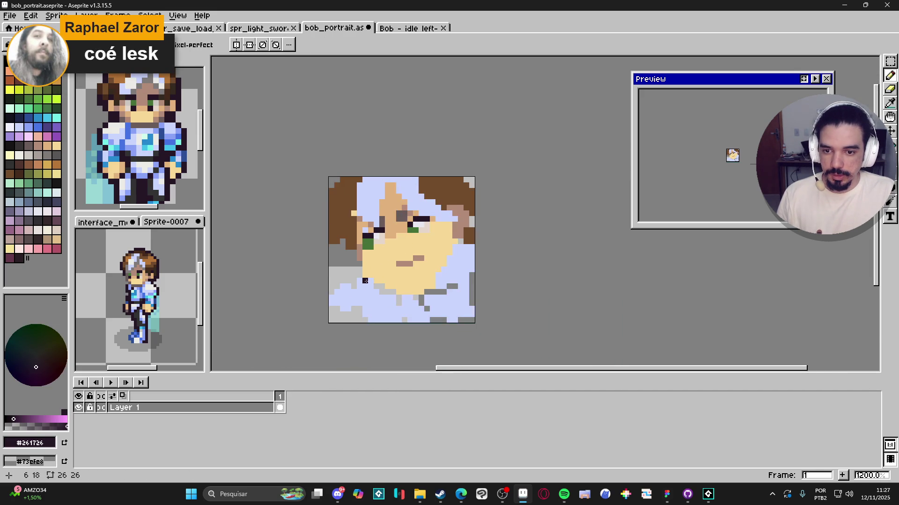
pyautogui.scroll(3, 366, 280)
pyautogui.scroll(-3, 367, 279)
pyautogui.scroll(1, 372, 273)
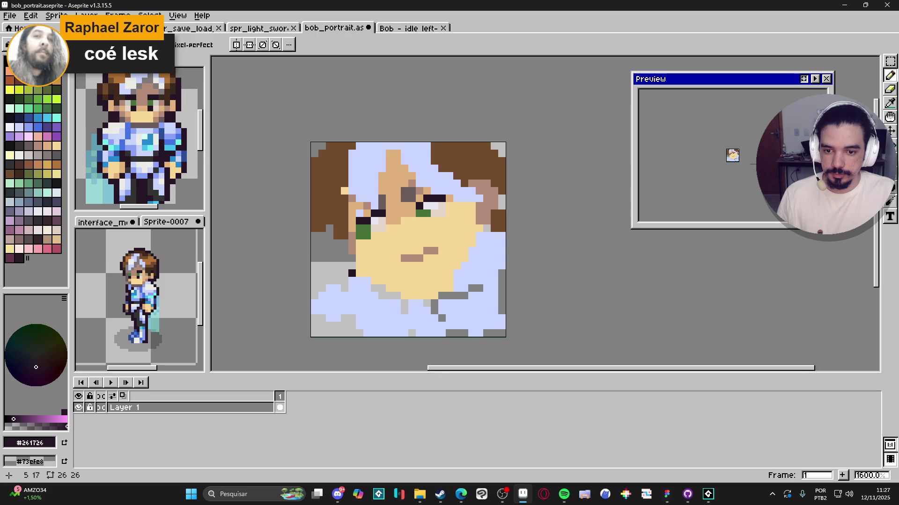
pyautogui.moveTo(354, 266)
pyautogui.mouseDown()
pyautogui.moveTo(409, 302)
pyautogui.moveTo(435, 294)
pyautogui.moveTo(440, 306)
pyautogui.moveTo(447, 291)
pyautogui.mouseUp()
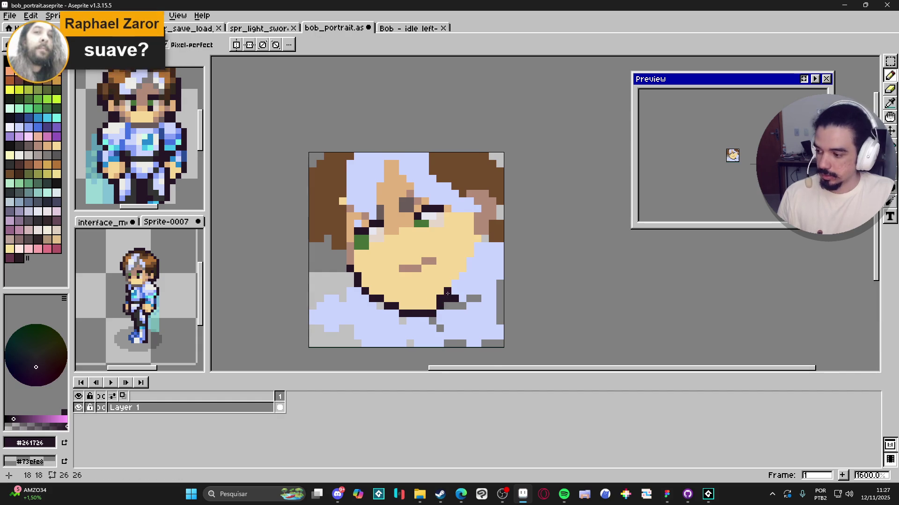
pyautogui.keyDown('alt'); pyautogui.click(425, 306); pyautogui.keyUp('alt')
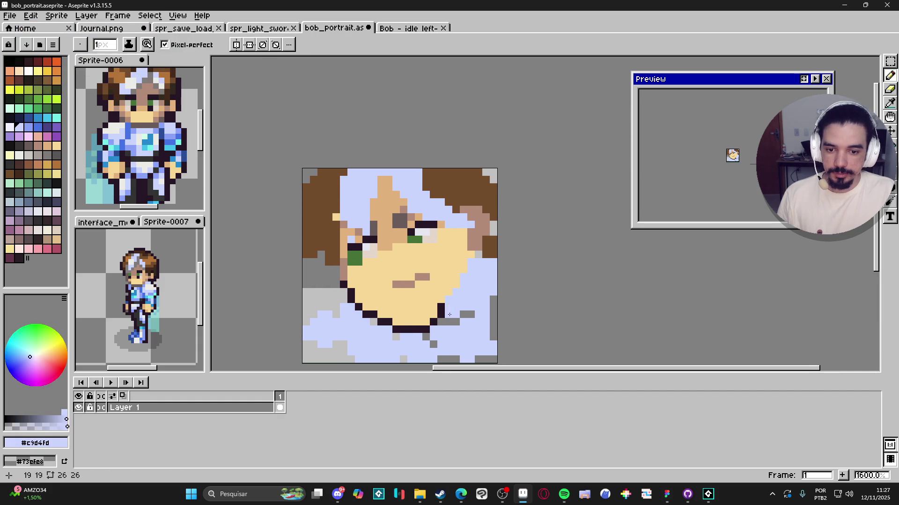
pyautogui.keyDown('alt'); pyautogui.click(441, 315); pyautogui.keyUp('alt')
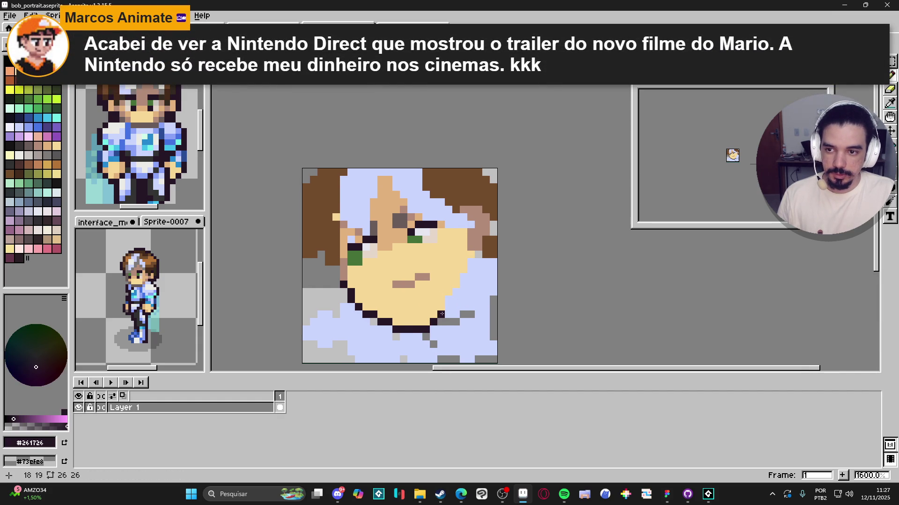
pyautogui.moveTo(441, 314); pyautogui.dragTo(440, 306)
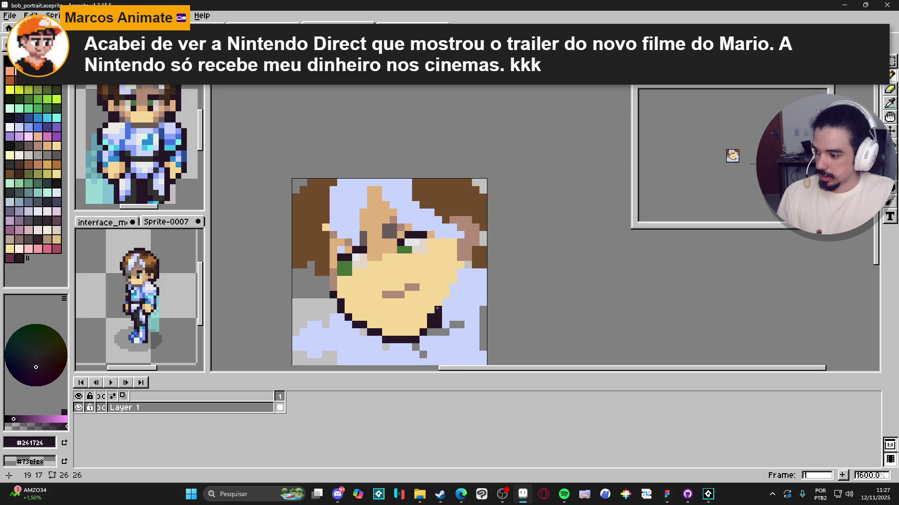
pyautogui.click(429, 302)
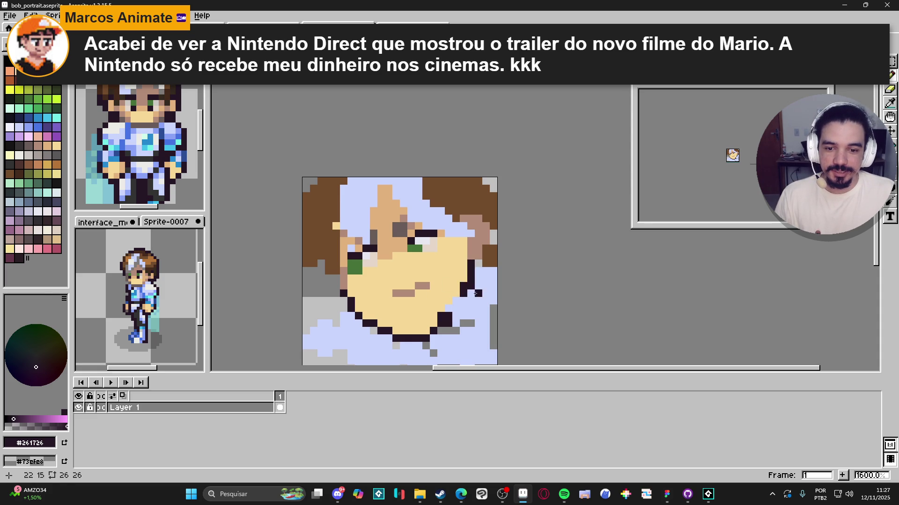
# Add dark outline pixels along the chin and the left edge of the jaw
pyautogui.keyDown('alt'); pyautogui.click(471, 289); pyautogui.keyUp('alt')
pyautogui.keyDown('alt'); pyautogui.click(463, 286); pyautogui.keyUp('alt')
pyautogui.click(464, 293)
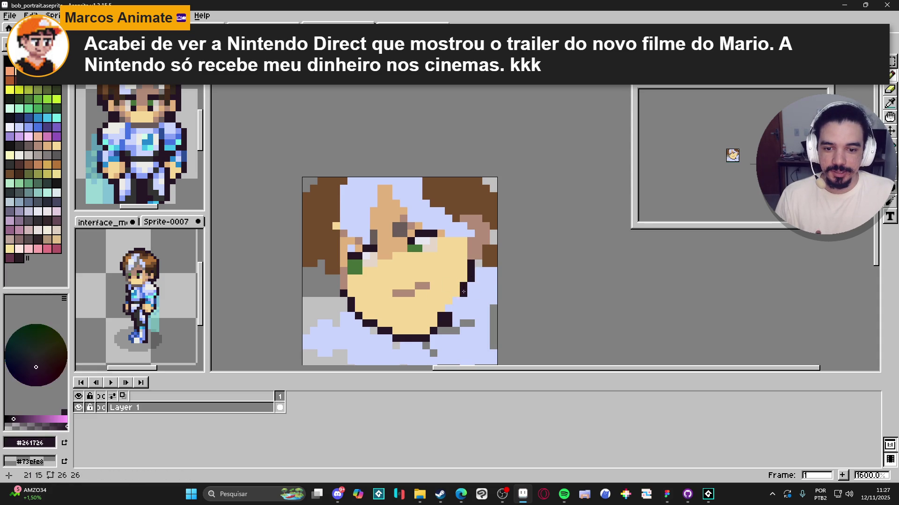
pyautogui.click(456, 300)
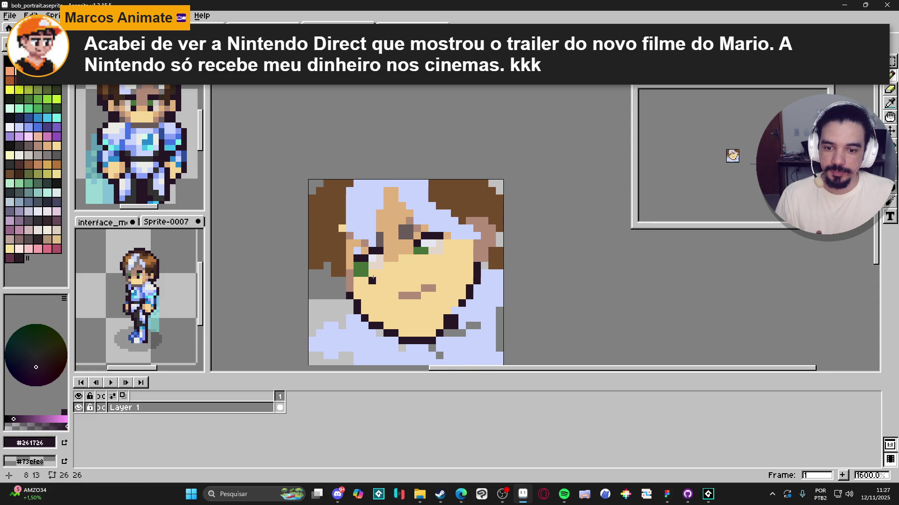
pyautogui.scroll(2, 365, 294)
pyautogui.click(345, 287)
pyautogui.click(345, 276)
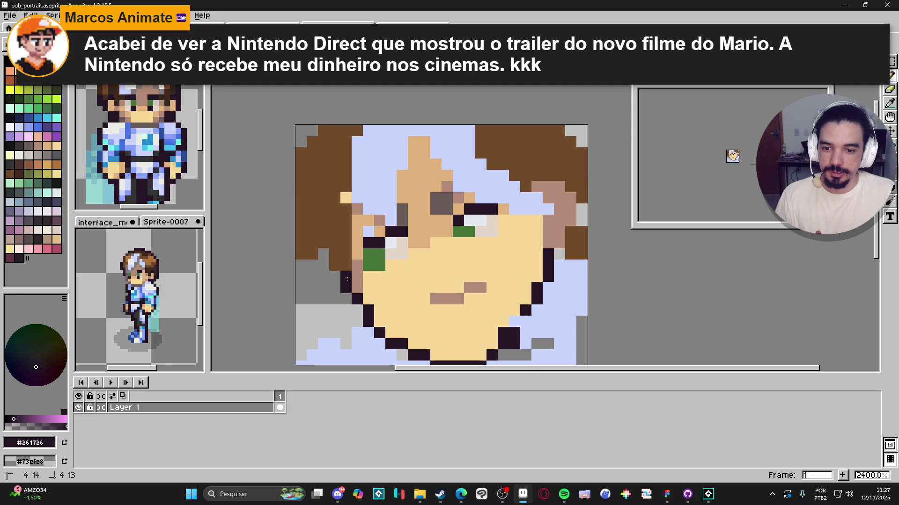
pyautogui.click(345, 299)
pyautogui.scroll(-2, 364, 303)
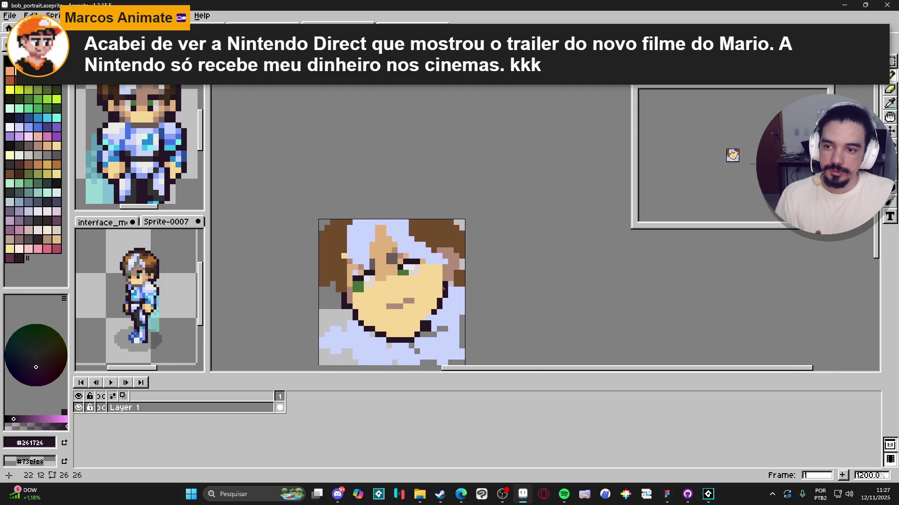
pyautogui.scroll(1, 450, 285)
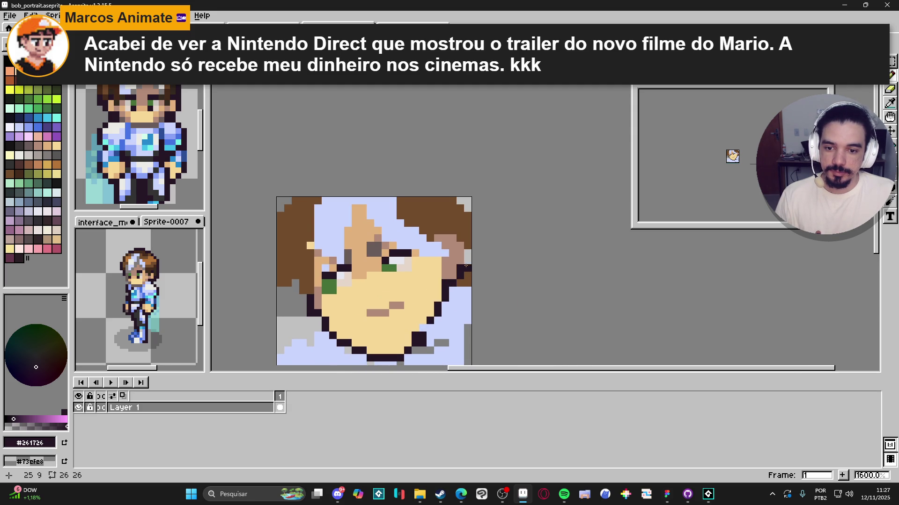
# Outline the hair's right edge with dark #261726 pixels
pyautogui.moveTo(466, 266); pyautogui.dragTo(467, 254)
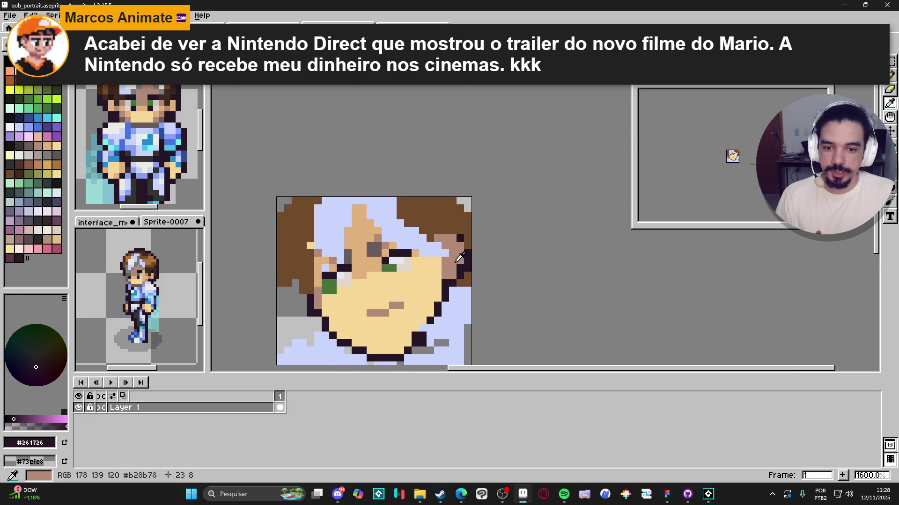
pyautogui.keyDown('alt'); pyautogui.click(457, 259); pyautogui.keyUp('alt')
pyautogui.keyDown('alt'); pyautogui.click(463, 250); pyautogui.keyUp('alt')
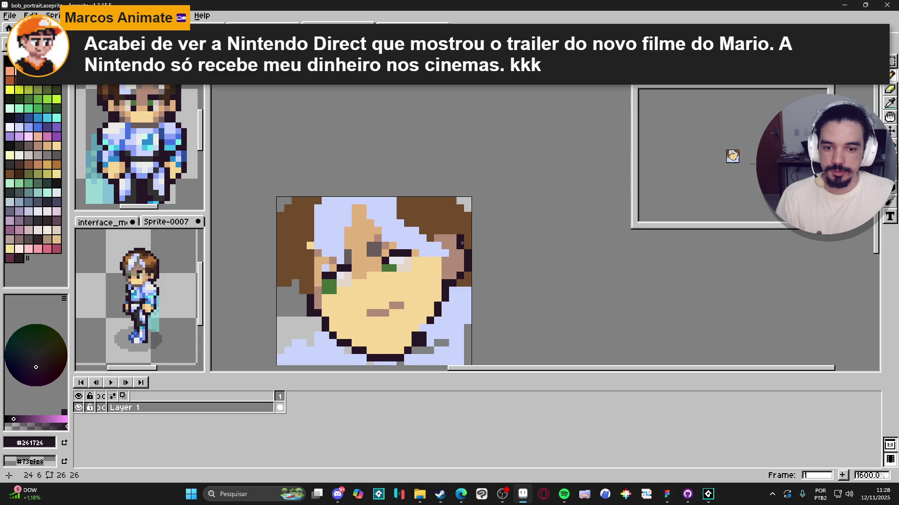
pyautogui.moveTo(462, 243); pyautogui.dragTo(460, 270)
pyautogui.keyDown('alt'); pyautogui.click(469, 237); pyautogui.keyUp('alt')
pyautogui.click(467, 269)
pyautogui.keyDown('alt'); pyautogui.click(449, 282); pyautogui.keyUp('alt')
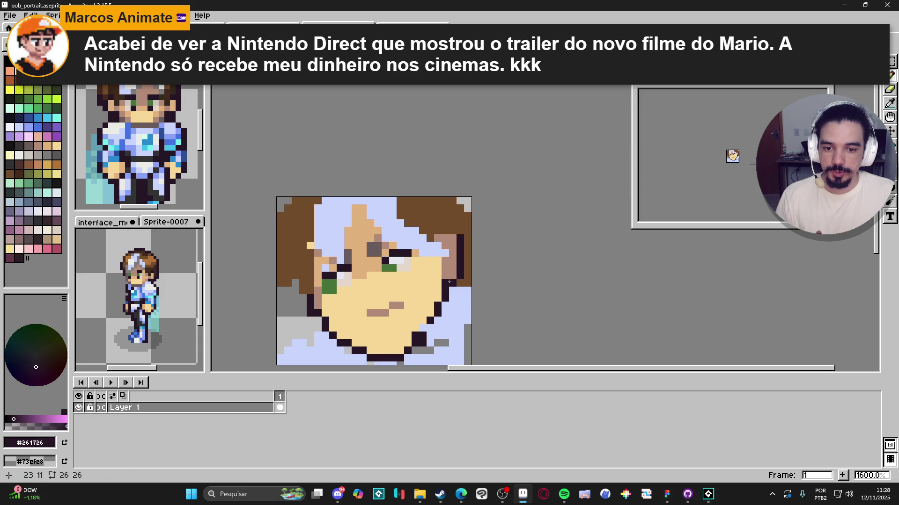
pyautogui.keyDown('alt'); pyautogui.click(458, 279); pyautogui.keyUp('alt')
pyautogui.keyDown('alt'); pyautogui.click(452, 279); pyautogui.keyUp('alt')
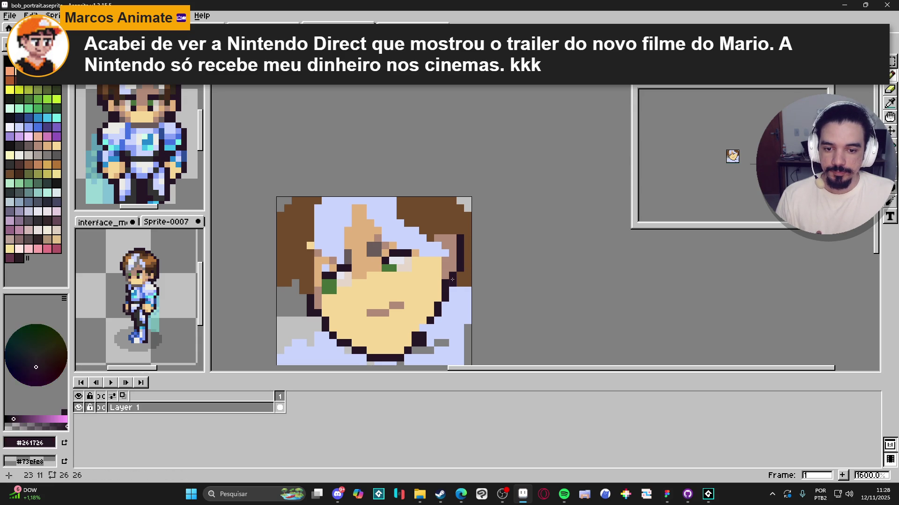
# Extend the dark outline across the top-right hair above the face
pyautogui.click(452, 230)
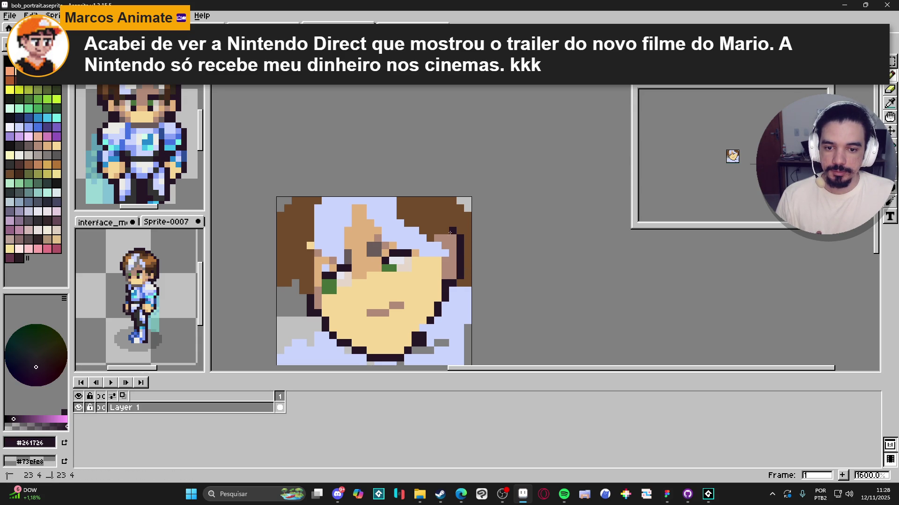
pyautogui.click(445, 230)
pyautogui.keyDown('alt'); pyautogui.click(459, 237); pyautogui.keyUp('alt')
pyautogui.keyDown('alt'); pyautogui.click(445, 231); pyautogui.keyUp('alt')
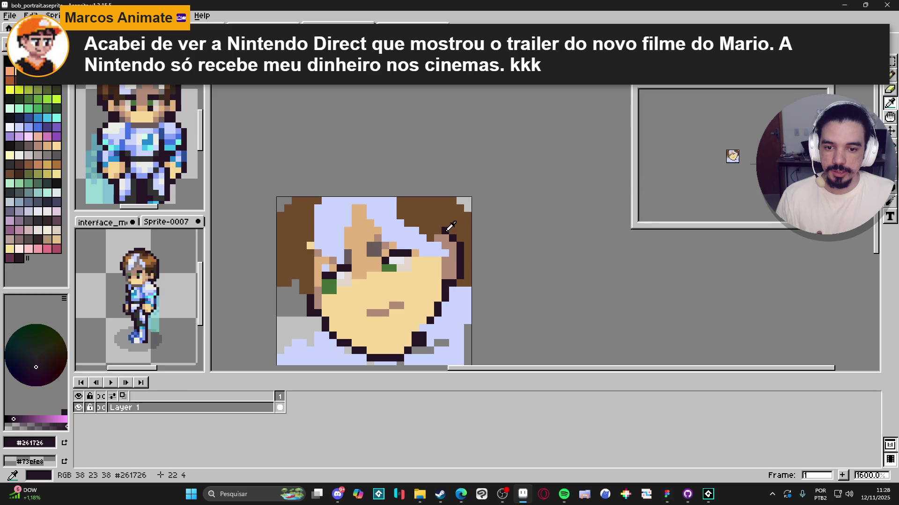
pyautogui.moveTo(438, 230); pyautogui.dragTo(425, 242)
pyautogui.click(438, 245)
pyautogui.click(451, 247)
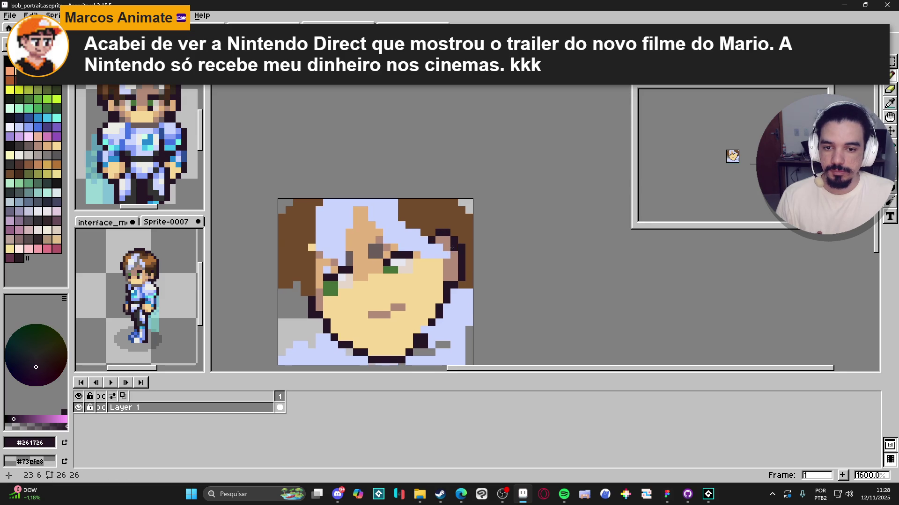
# Recolour a brown hair corner pixel light blue #c9d4fd
pyautogui.keyDown('alt'); pyautogui.click(401, 226); pyautogui.keyUp('alt')
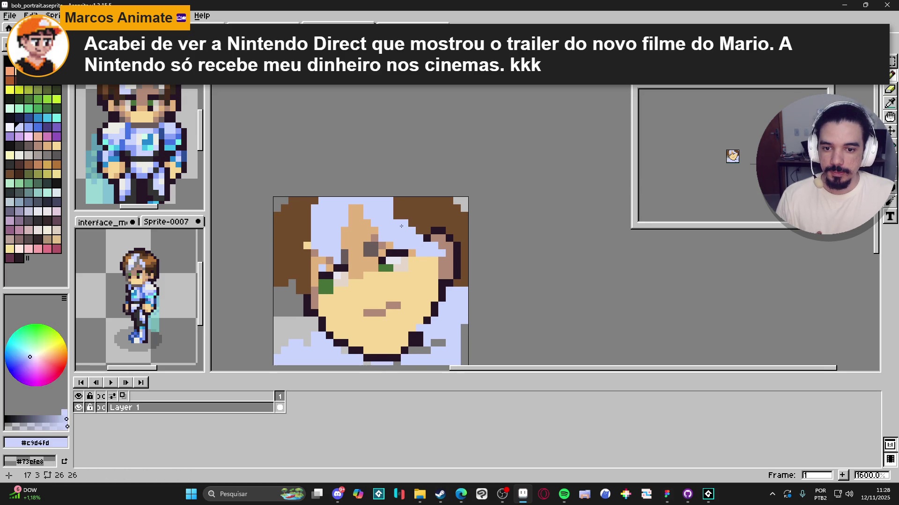
pyautogui.click(397, 208)
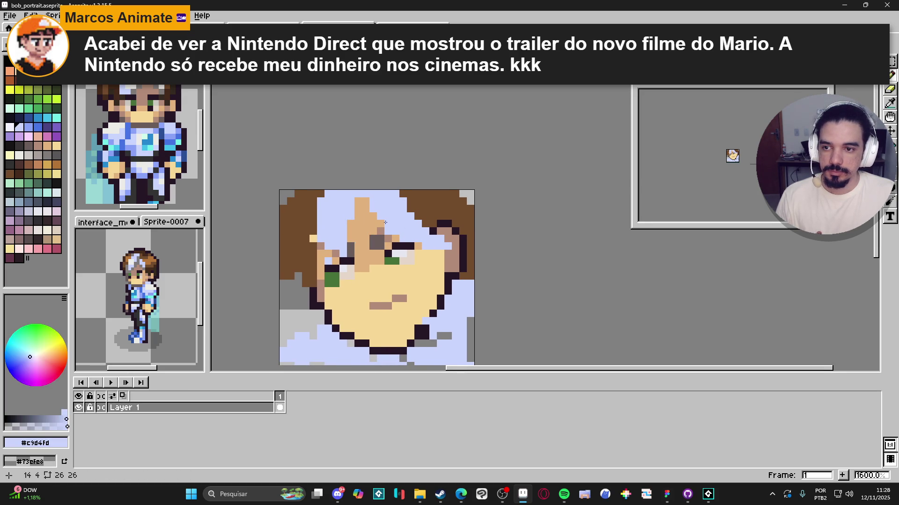
pyautogui.scroll(-1, 448, 249)
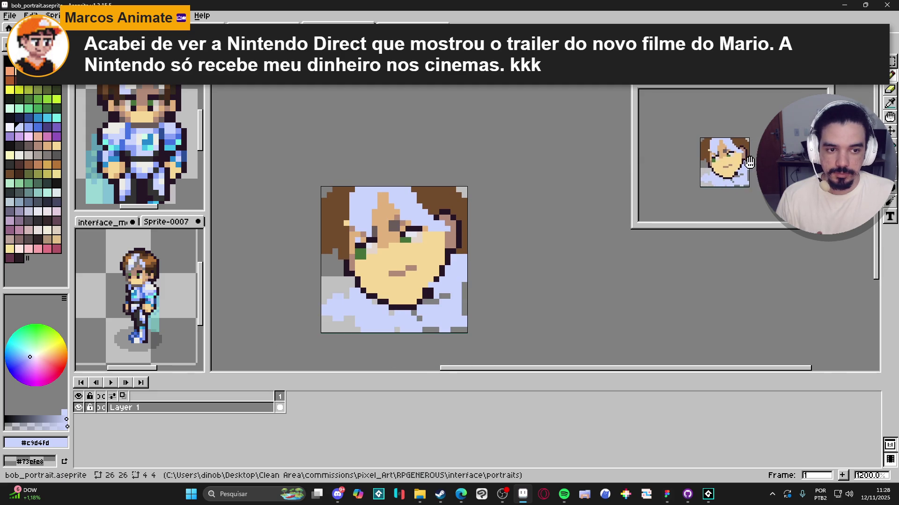
pyautogui.scroll(-1, 370, 255)
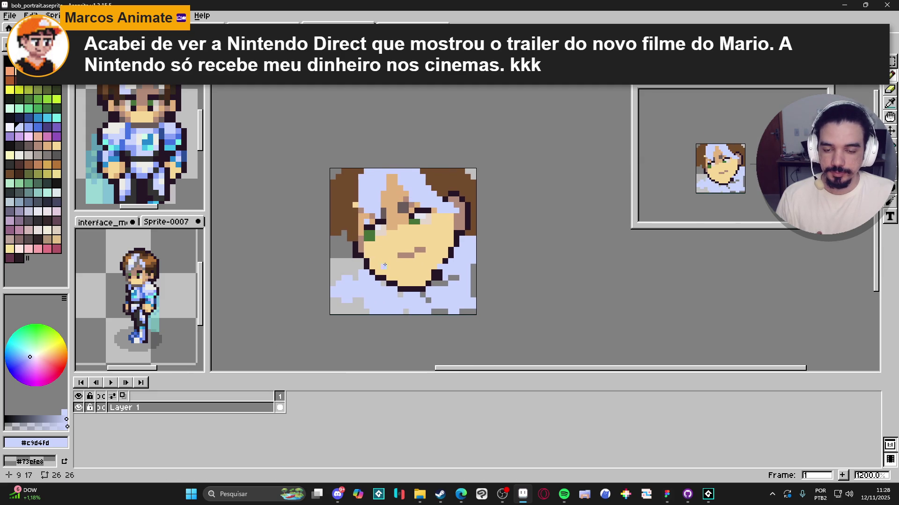
pyautogui.scroll(1, 420, 263)
pyautogui.keyDown('alt'); pyautogui.click(421, 217); pyautogui.keyUp('alt')
# Add a row of lighter tan shading left of the chin
pyautogui.keyDown('alt'); pyautogui.click(409, 281); pyautogui.keyUp('alt')
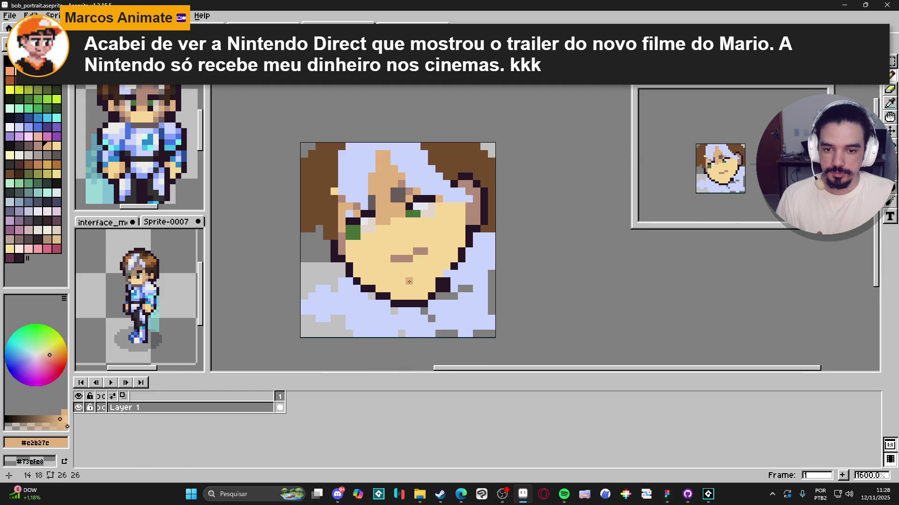
pyautogui.click(401, 273)
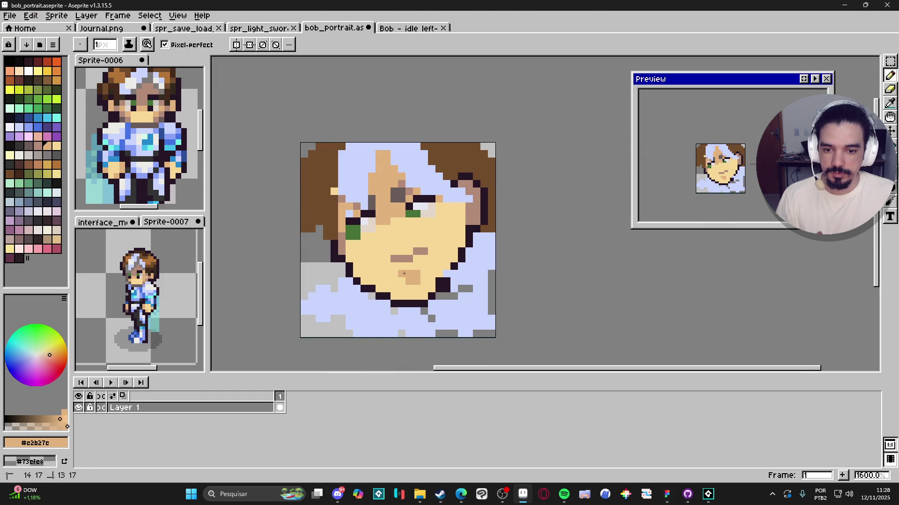
pyautogui.scroll(-1, 414, 283)
pyautogui.scroll(1, 415, 283)
pyautogui.scroll(-1, 410, 269)
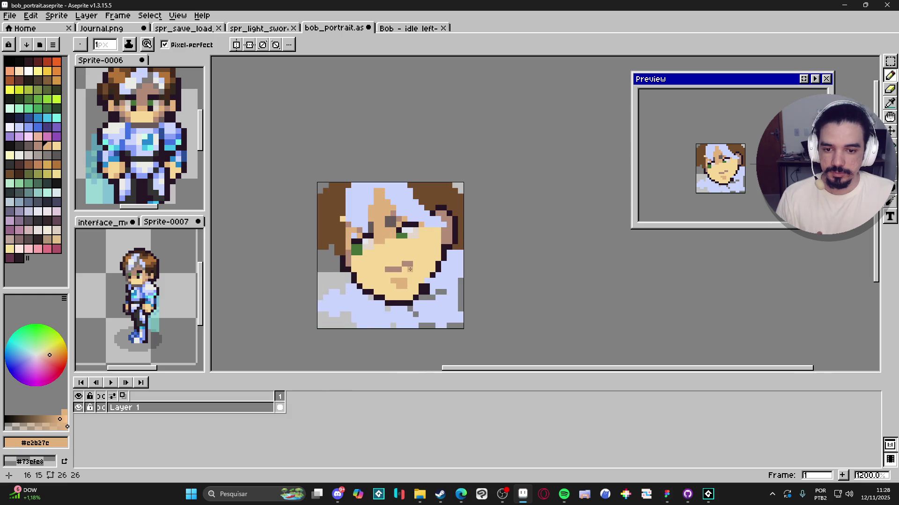
pyautogui.scroll(1, 387, 264)
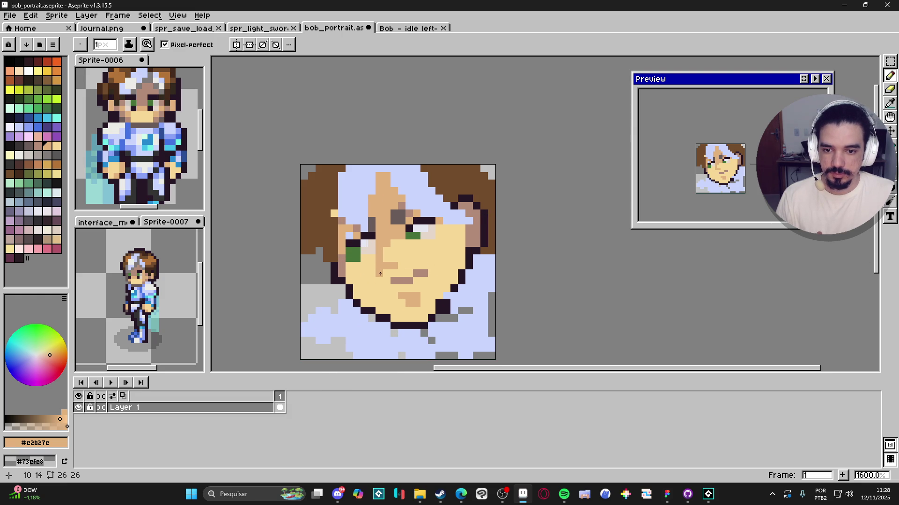
pyautogui.keyDown('shift'); pyautogui.click(379, 273); pyautogui.keyUp('shift')
pyautogui.scroll(1, 382, 278)
pyautogui.scroll(1, 393, 283)
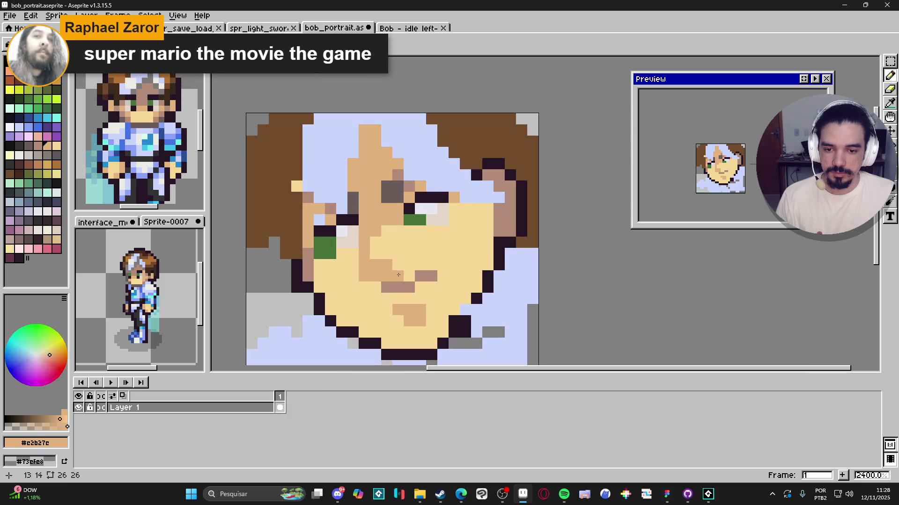
# Paint a dark-tan shadow block left of the nose, with a tan pixel below it
pyautogui.keyDown('alt'); pyautogui.click(407, 288); pyautogui.keyUp('alt')
pyautogui.scroll(-3, 410, 290)
pyautogui.scroll(3, 410, 290)
pyautogui.keyDown('alt'); pyautogui.click(482, 215); pyautogui.keyUp('alt')
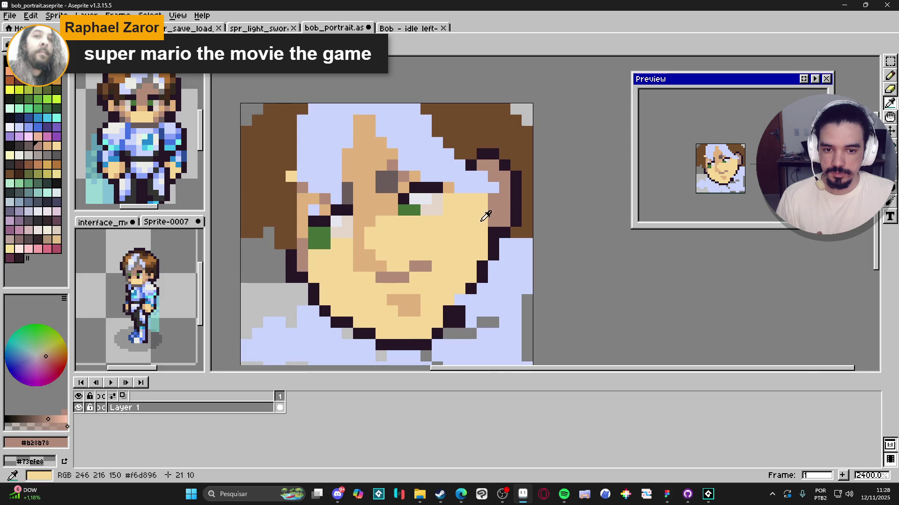
pyautogui.click(370, 266)
pyautogui.moveTo(370, 267); pyautogui.dragTo(358, 255)
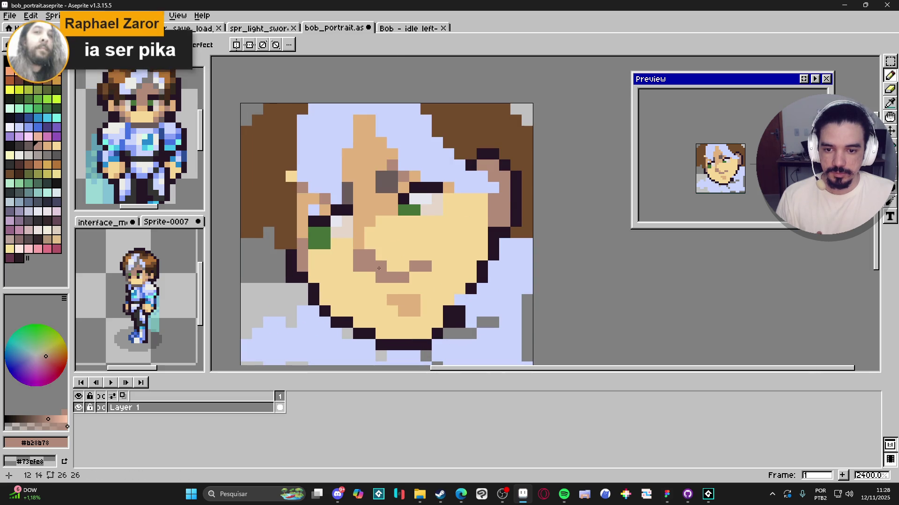
pyautogui.keyDown('alt'); pyautogui.click(358, 228); pyautogui.keyUp('alt')
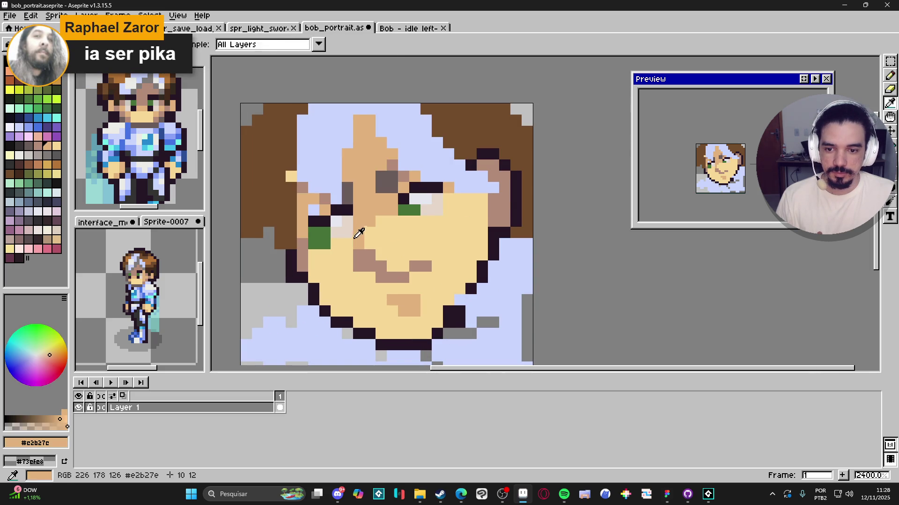
pyautogui.click(371, 280)
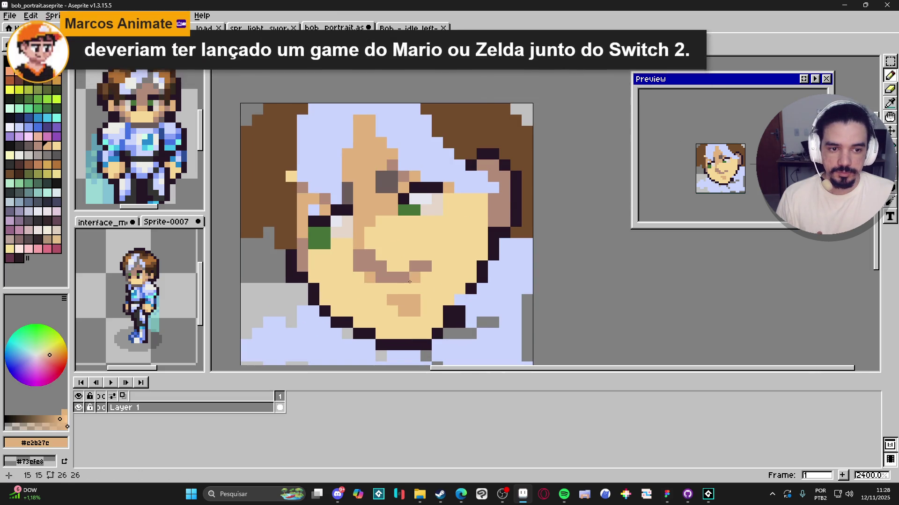
# Repaint brown nose and mouth pixels with light skin #f6d896 and add tan shading below the mouth
pyautogui.keyDown('alt'); pyautogui.click(415, 281); pyautogui.keyUp('alt')
pyautogui.moveTo(380, 277); pyautogui.dragTo(426, 266)
pyautogui.keyDown('alt'); pyautogui.click(405, 299); pyautogui.keyUp('alt')
pyautogui.click(403, 289)
pyautogui.click(415, 289)
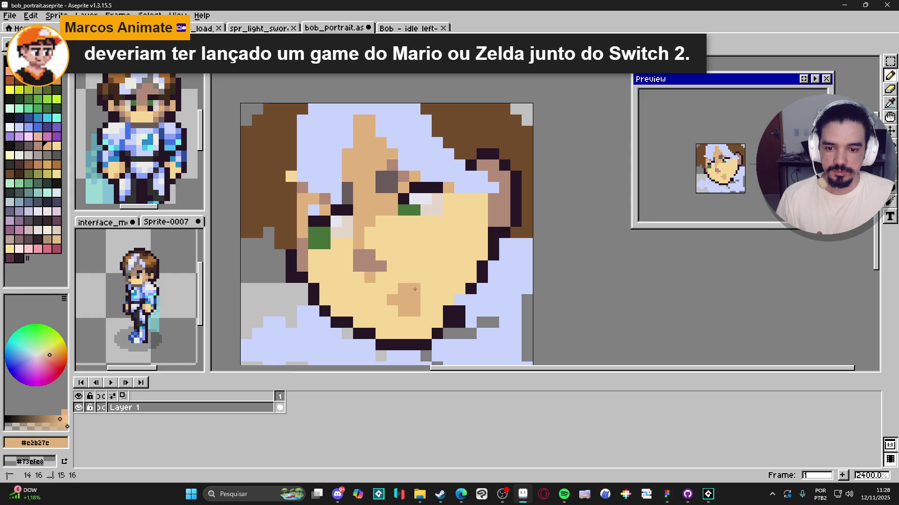
pyautogui.click(392, 289)
pyautogui.click(381, 289)
pyautogui.keyDown('alt'); pyautogui.click(402, 322); pyautogui.keyUp('alt')
pyautogui.moveTo(393, 311); pyautogui.dragTo(414, 311)
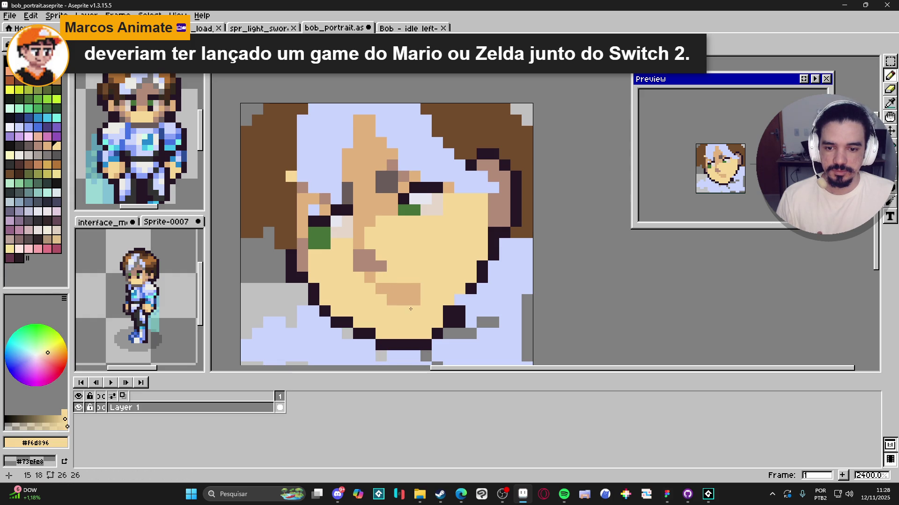
pyautogui.click(381, 289)
# Shade the pixels around the nose in tan and lighten a pixel above the mouth
pyautogui.keyDown('alt'); pyautogui.click(378, 264); pyautogui.keyUp('alt')
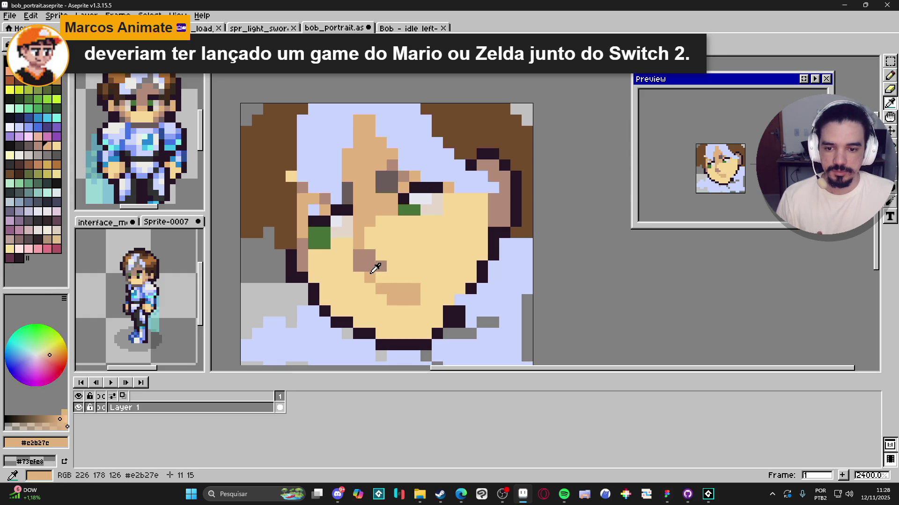
pyautogui.moveTo(370, 256)
pyautogui.mouseDown()
pyautogui.moveTo(353, 267)
pyautogui.moveTo(377, 267)
pyautogui.mouseUp()
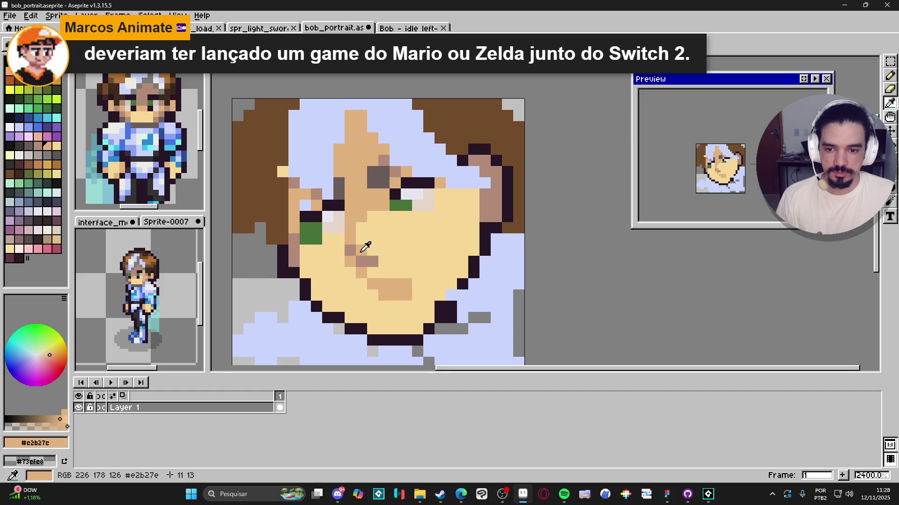
pyautogui.keyDown('alt'); pyautogui.click(386, 267); pyautogui.keyUp('alt')
pyautogui.click(396, 284)
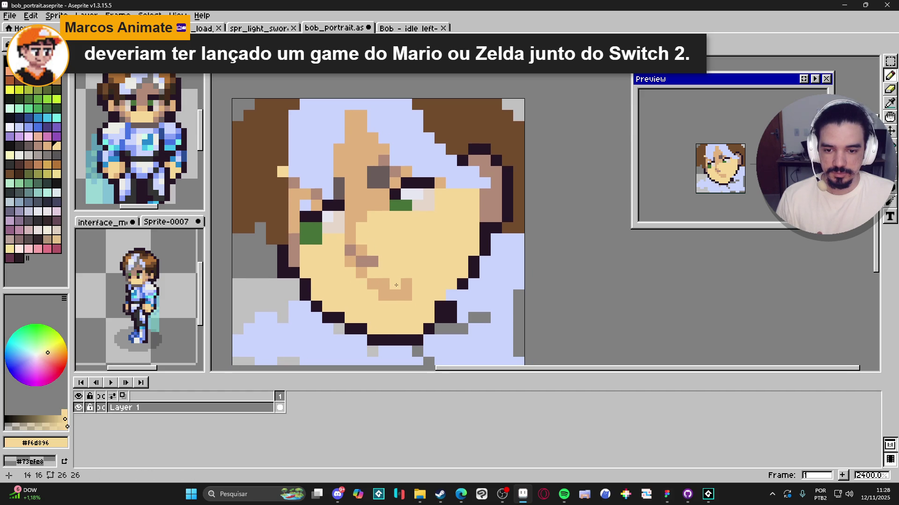
pyautogui.hotkey('ctrl', 'z')
pyautogui.click(365, 275)
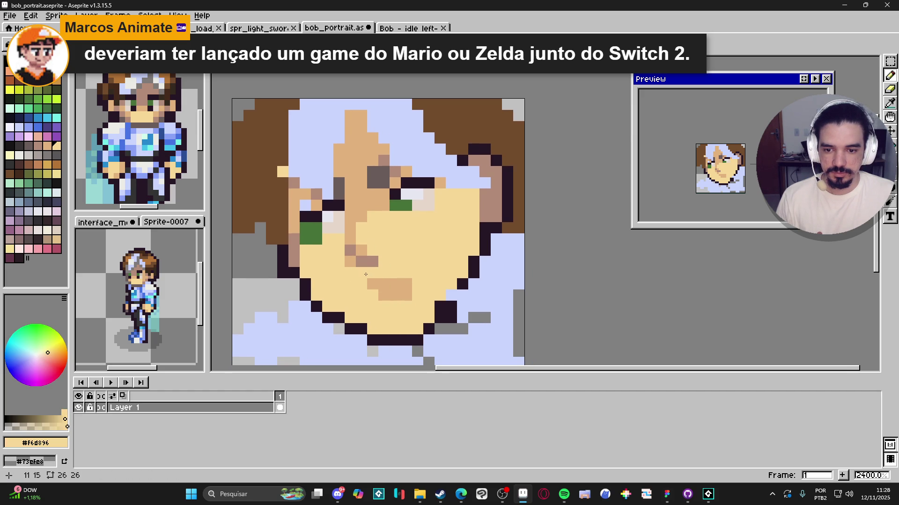
# Repaint the mouth line in the pinkish-brown shadow colour and add a tan patch above its right end
pyautogui.keyDown('alt'); pyautogui.click(371, 260); pyautogui.keyUp('alt')
pyautogui.moveTo(383, 284); pyautogui.dragTo(405, 289)
pyautogui.keyDown('alt'); pyautogui.click(395, 295); pyautogui.keyUp('alt')
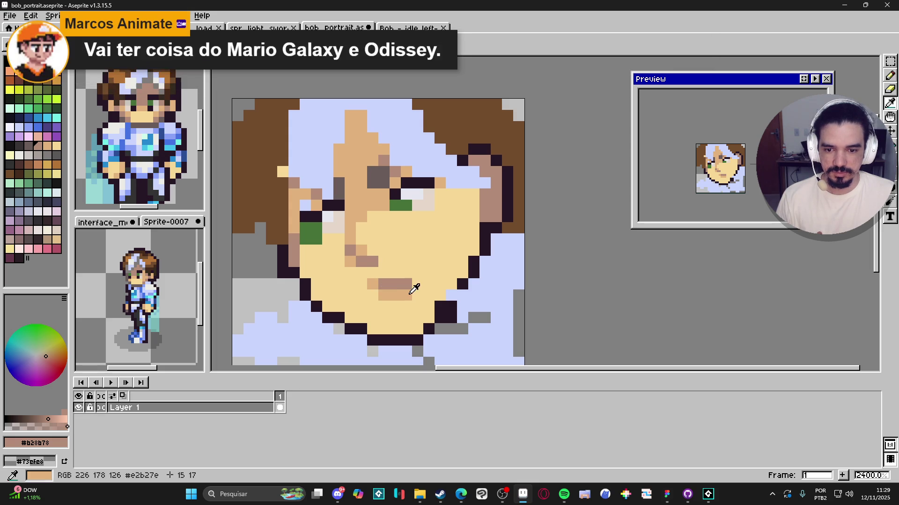
pyautogui.click(418, 273)
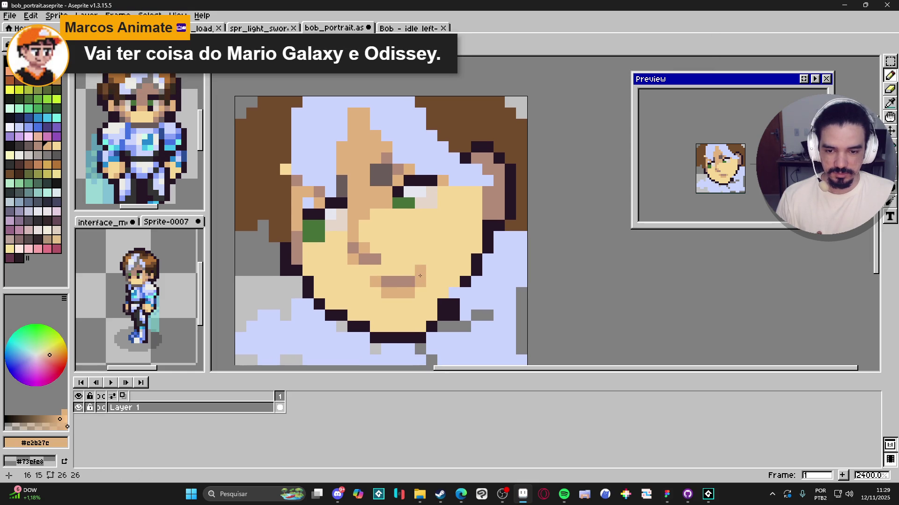
pyautogui.click(430, 271)
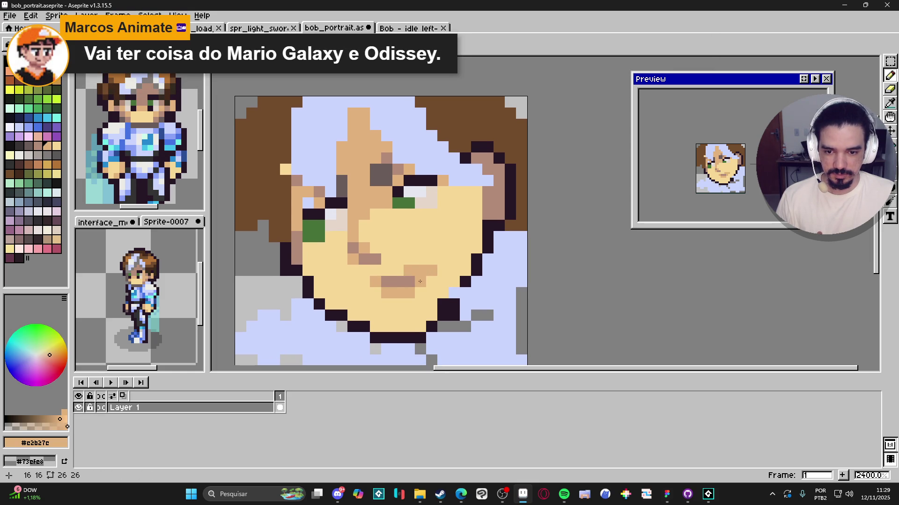
pyautogui.keyDown('alt'); pyautogui.click(421, 285); pyautogui.keyUp('alt')
pyautogui.click(432, 271)
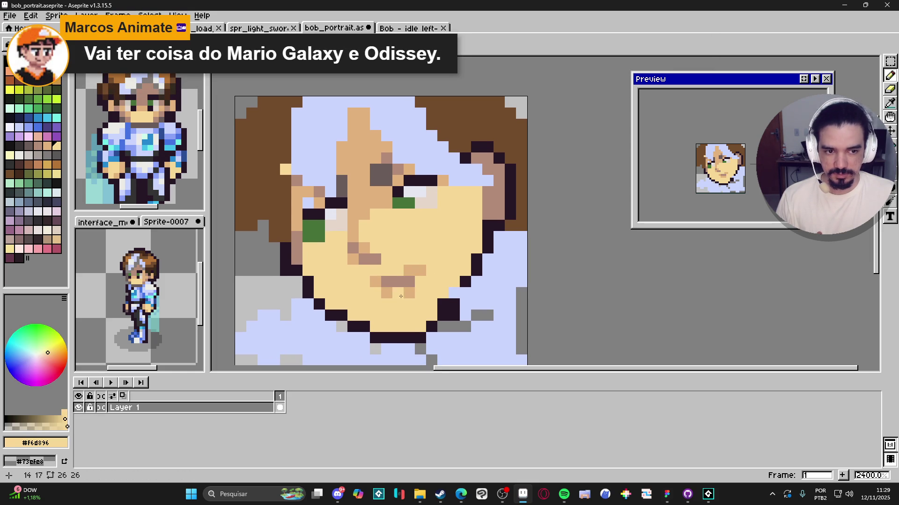
pyautogui.keyDown('alt'); pyautogui.click(397, 281); pyautogui.keyUp('alt')
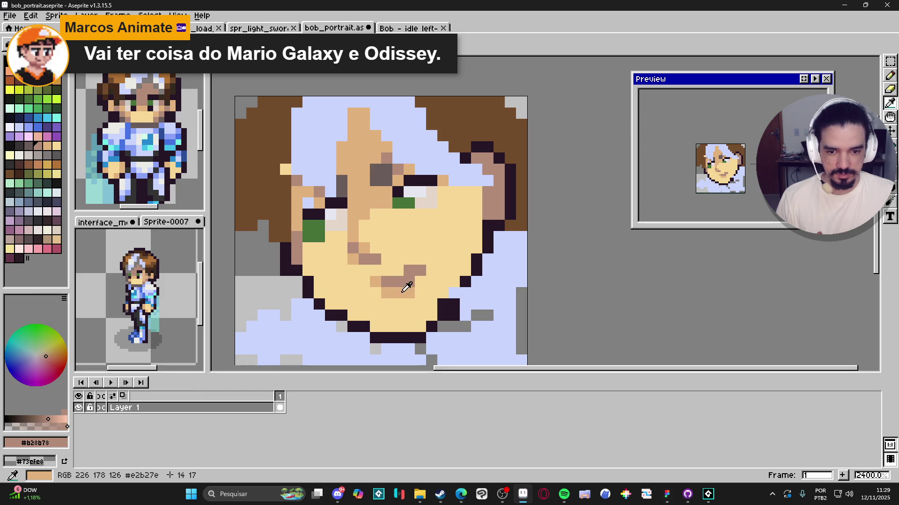
pyautogui.click(428, 271)
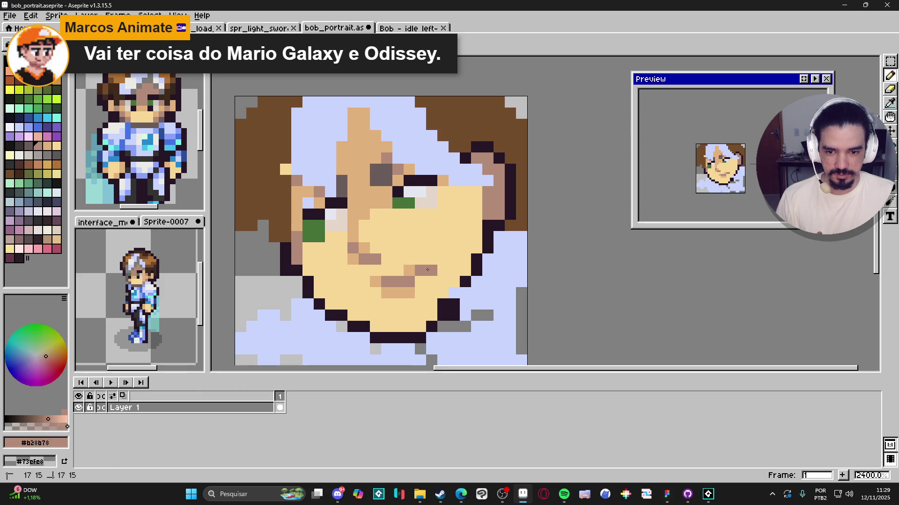
pyautogui.keyDown('alt'); pyautogui.click(409, 270); pyautogui.keyUp('alt')
pyautogui.click(413, 282)
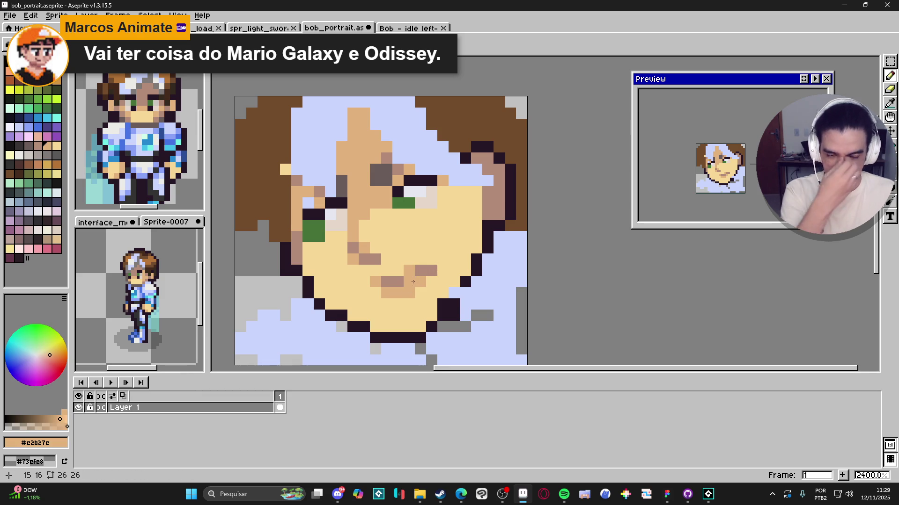
pyautogui.hotkey('ctrl', 'z')
pyautogui.hotkey('ctrl', 'z')
# Refine the mouth pixels and add a two-pixel tan stroke beneath the mouth
pyautogui.keyDown('alt'); pyautogui.click(435, 275); pyautogui.keyUp('alt')
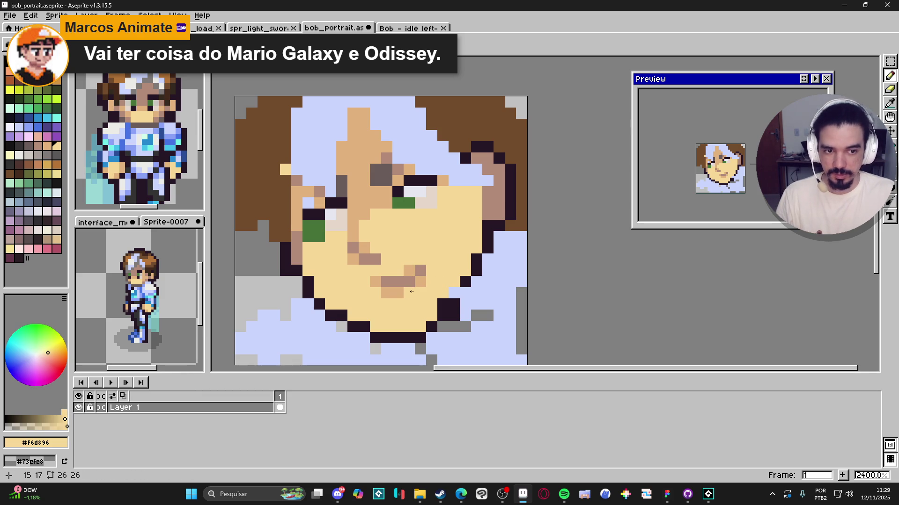
pyautogui.keyDown('alt'); pyautogui.click(421, 267); pyautogui.keyUp('alt')
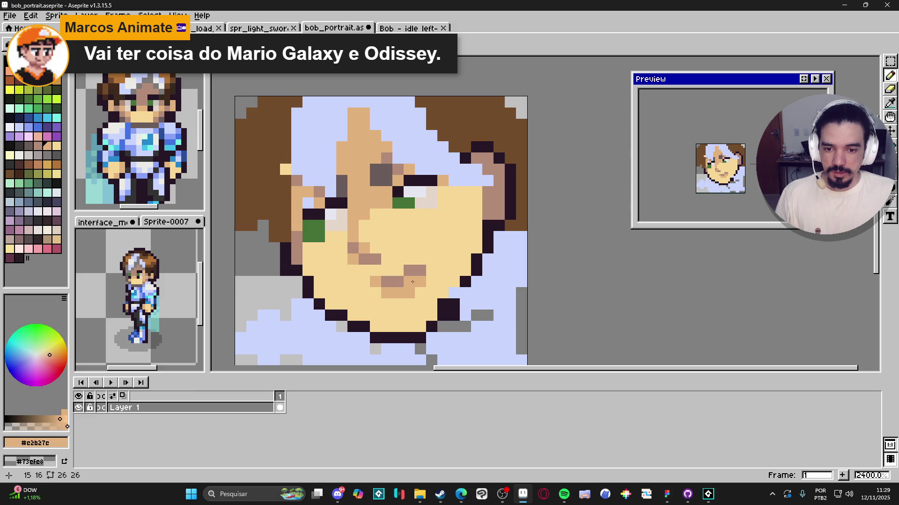
pyautogui.click(400, 281)
pyautogui.click(400, 278)
pyautogui.keyDown('alt'); pyautogui.click(433, 293); pyautogui.keyUp('alt')
pyautogui.click(410, 297)
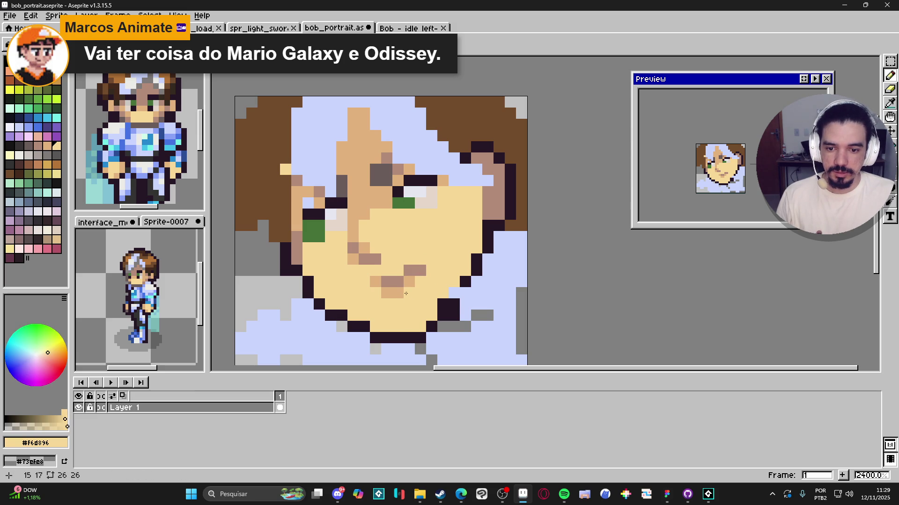
pyautogui.moveTo(386, 293); pyautogui.dragTo(398, 293)
pyautogui.keyDown('alt'); pyautogui.click(392, 281); pyautogui.keyUp('alt')
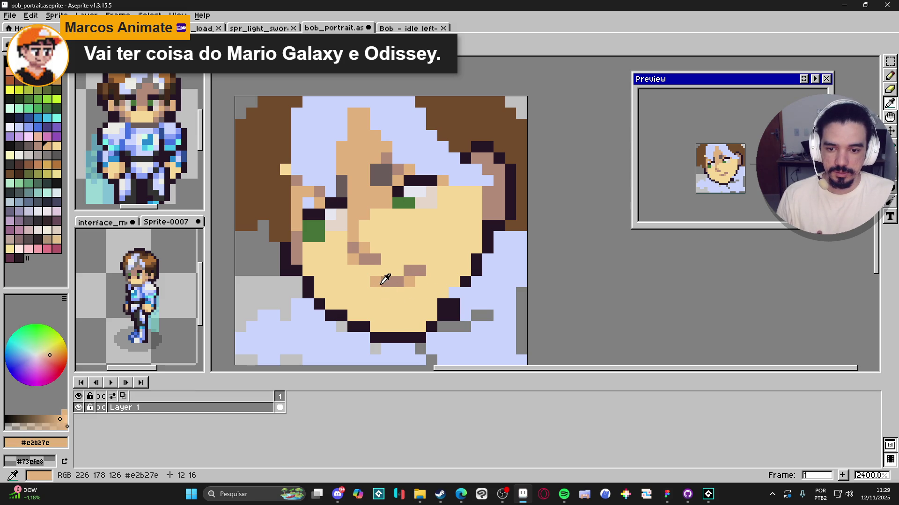
pyautogui.click(395, 302)
pyautogui.click(386, 303)
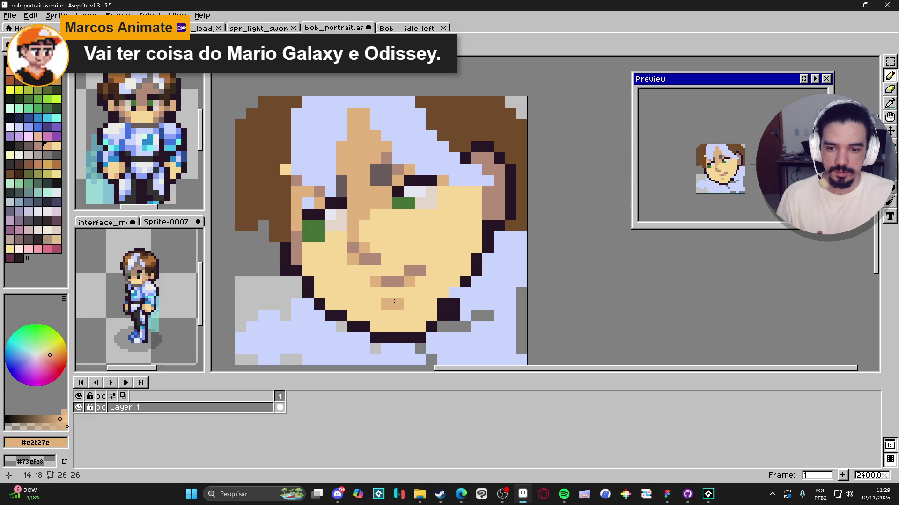
# Add tan shading pixels along the lower jaw and chin
pyautogui.click(375, 326)
pyautogui.hotkey('ctrl', 'z')
pyautogui.click(421, 326)
pyautogui.click(364, 315)
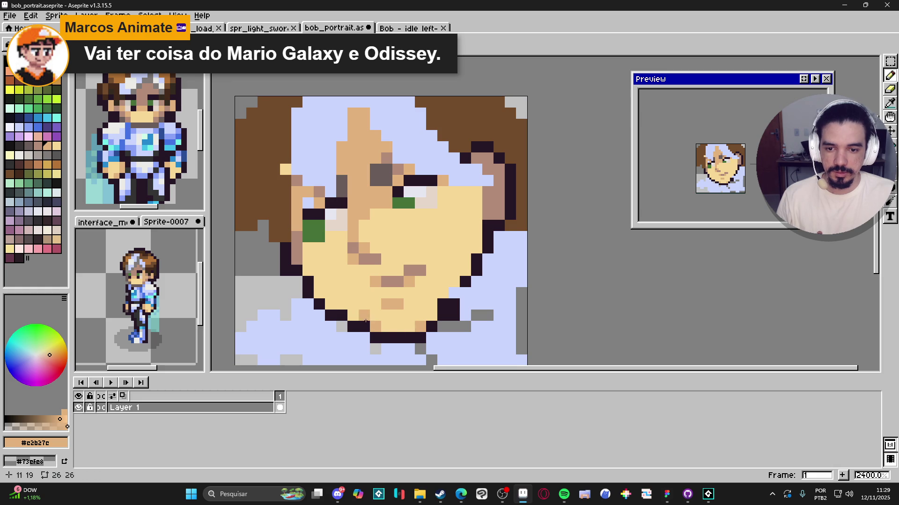
pyautogui.hotkey('ctrl', 'z')
pyautogui.click(353, 315)
pyautogui.click(331, 304)
pyautogui.click(320, 293)
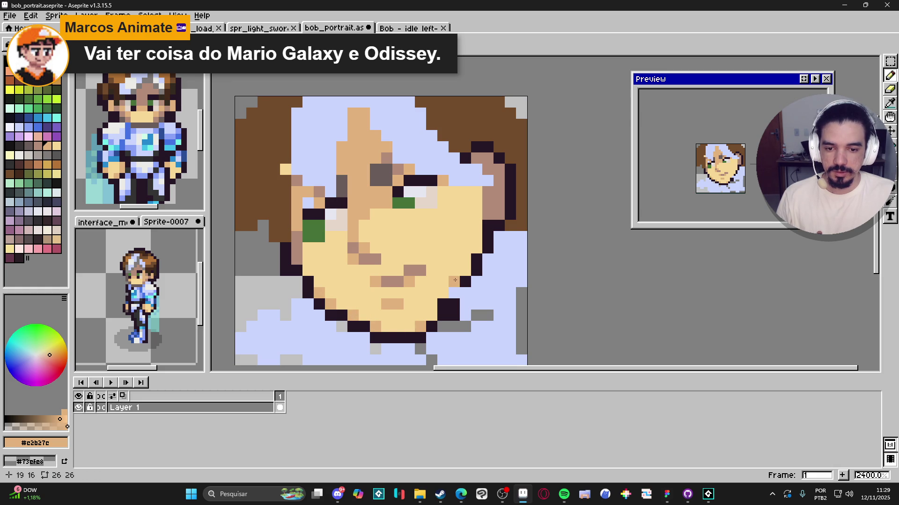
pyautogui.scroll(-3, 471, 245)
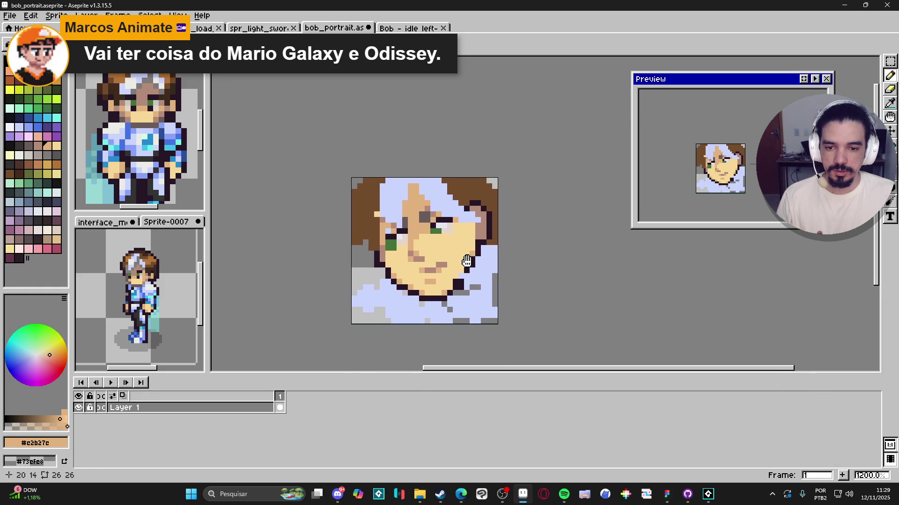
pyautogui.scroll(2, 461, 256)
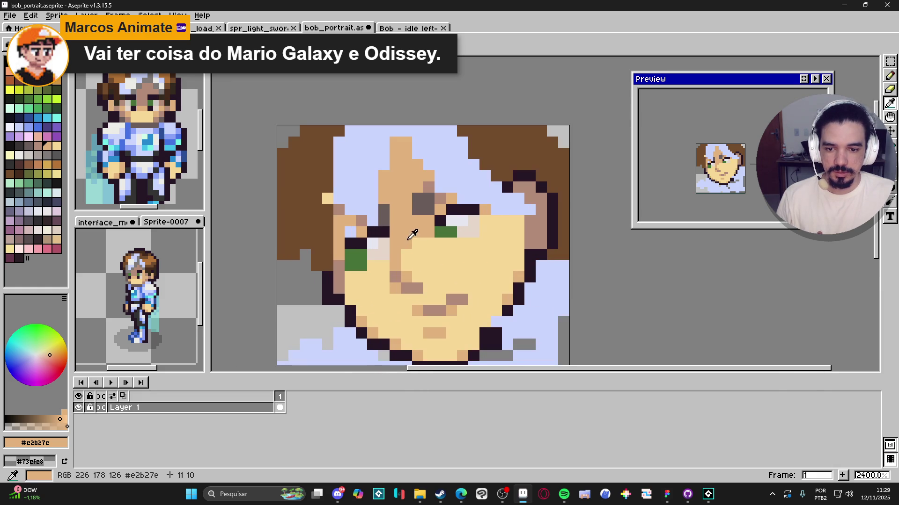
pyautogui.moveTo(418, 228); pyautogui.dragTo(437, 235)
pyautogui.click(57, 145)
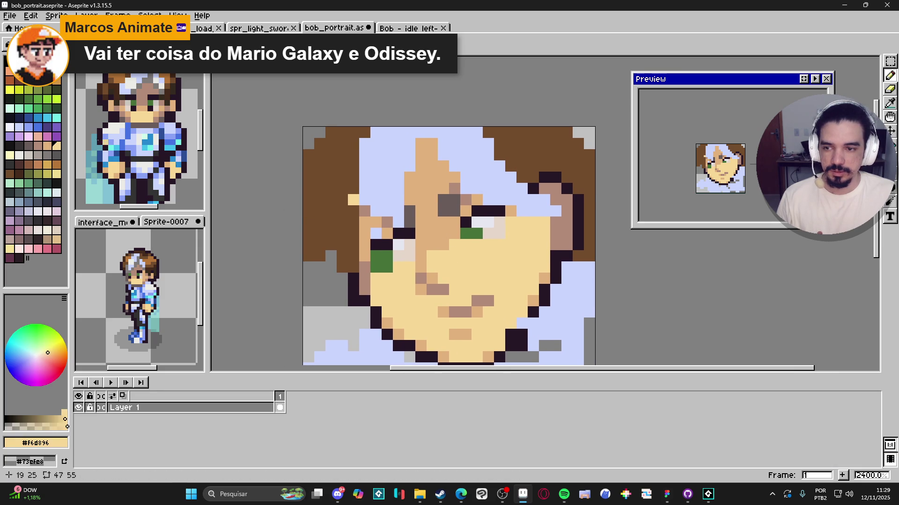
pyautogui.click(56, 192)
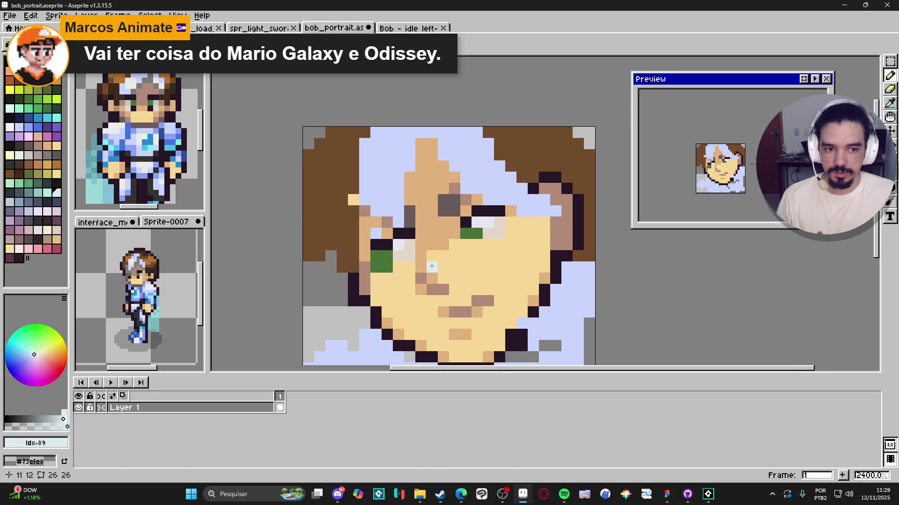
pyautogui.click(432, 265)
# Paint 2x2 pink blush blocks (palette Idx-50) on both cheeks, then zoom out to 800%
pyautogui.hotkey('ctrl', 'z')
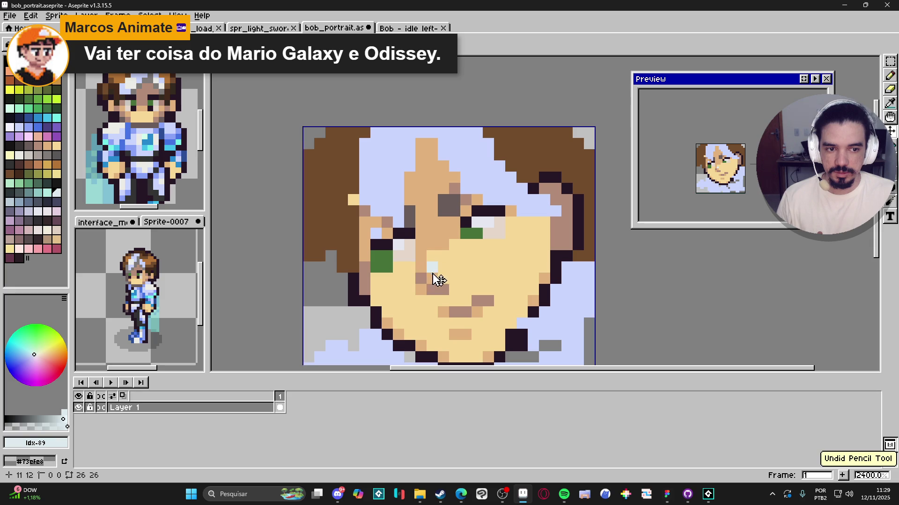
pyautogui.press('i')
pyautogui.press('b')
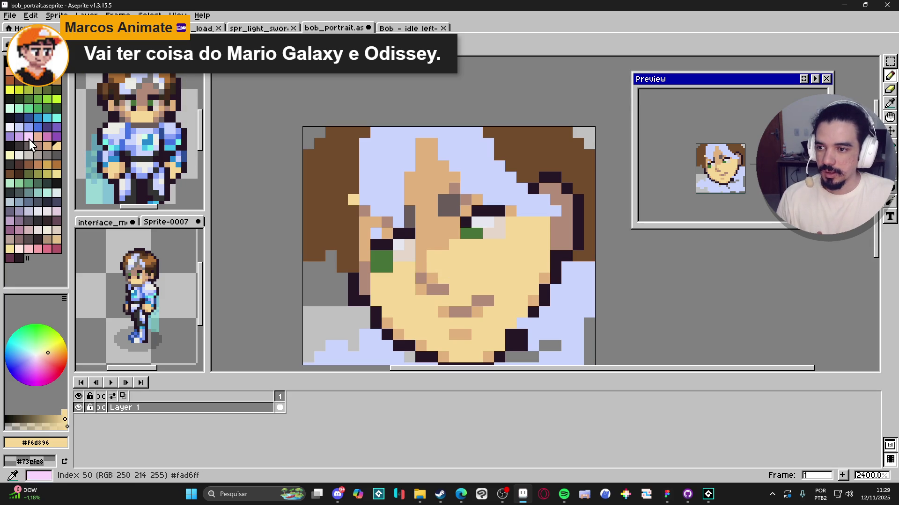
pyautogui.click(28, 136)
pyautogui.click(433, 267)
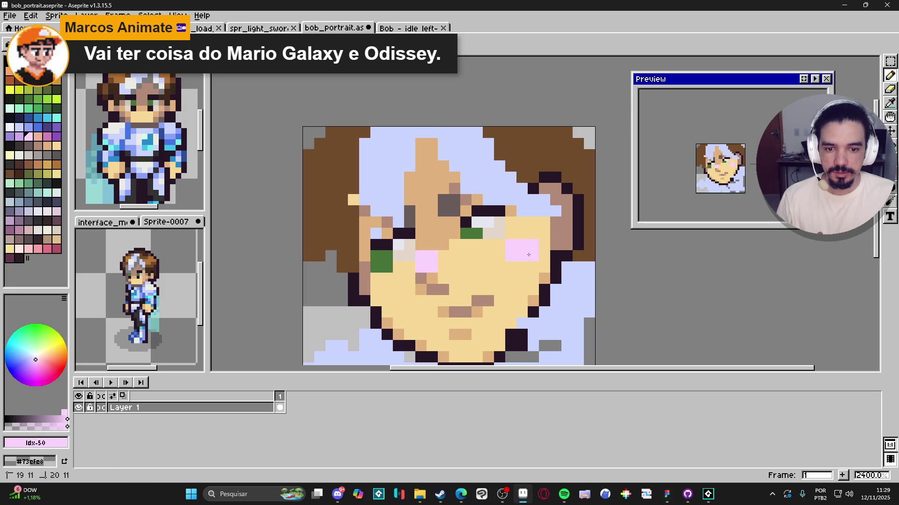
pyautogui.click(495, 274)
pyautogui.hotkey('ctrl', 'z')
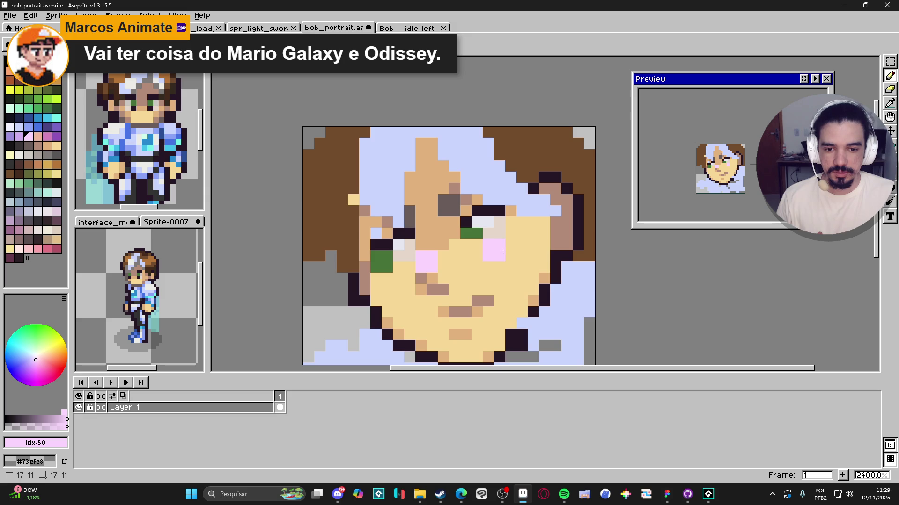
pyautogui.click(444, 274)
pyautogui.hotkey('ctrl', 'z')
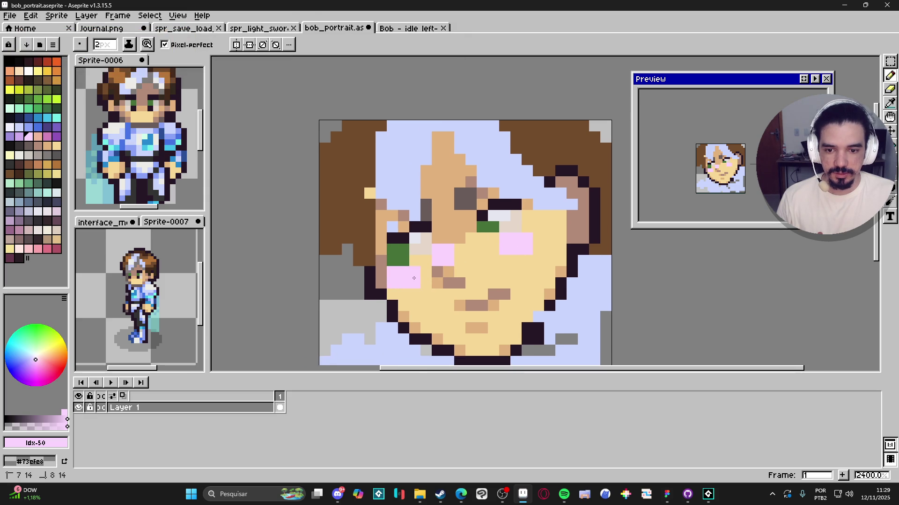
pyautogui.scroll(-5, 462, 299)
pyautogui.scroll(-2, 461, 297)
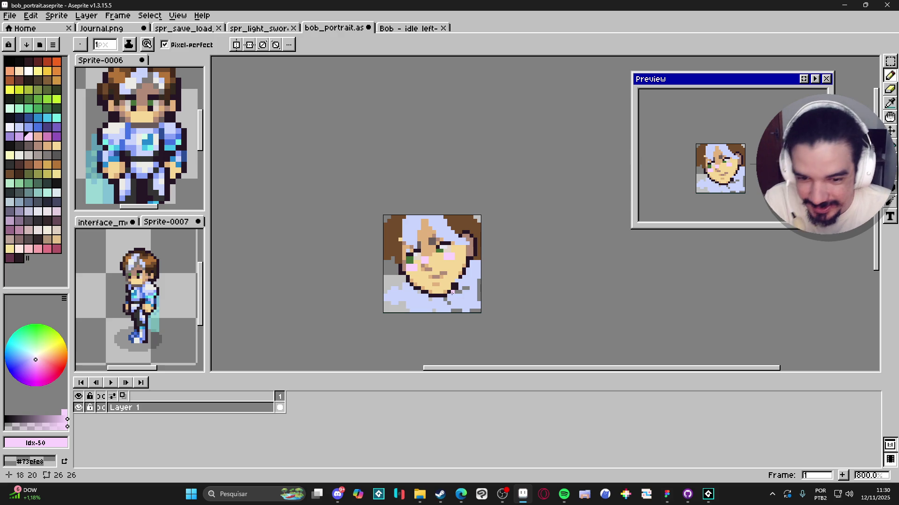
# Add dark outline pixels at the canvas top-left corner and along the left edge
pyautogui.scroll(5, 402, 233)
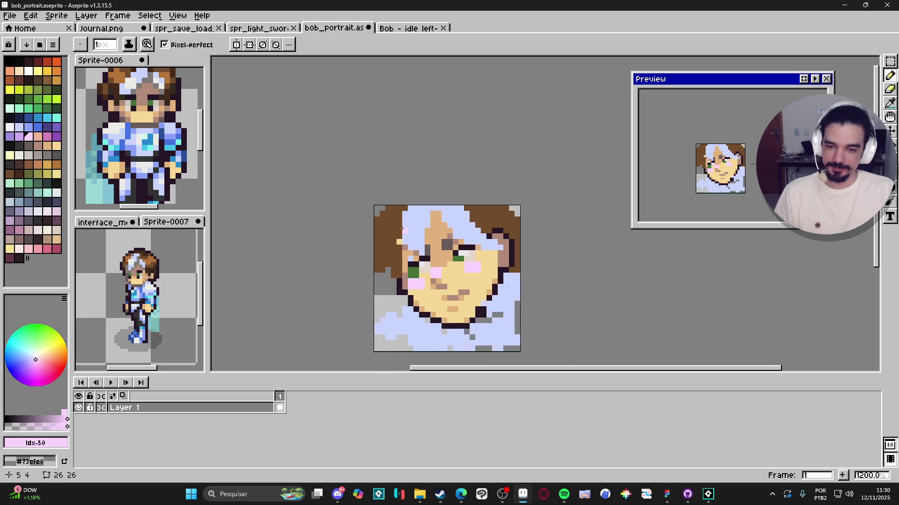
pyautogui.keyDown('alt'); pyautogui.click(391, 235); pyautogui.keyUp('alt')
pyautogui.scroll(-3, 398, 241)
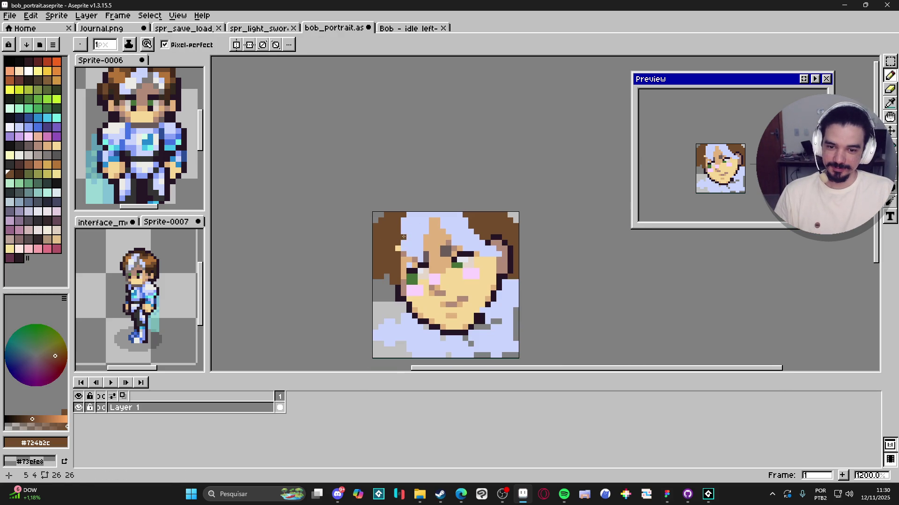
pyautogui.scroll(1, 411, 281)
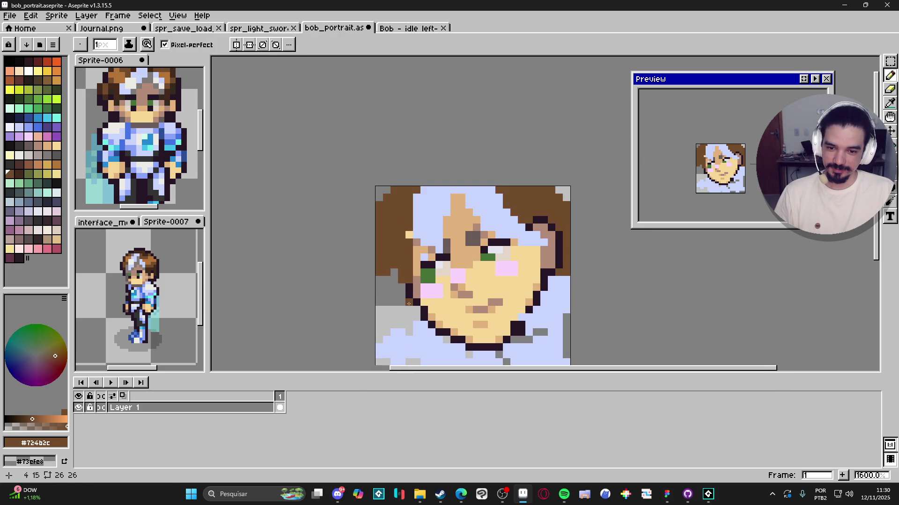
pyautogui.keyDown('alt'); pyautogui.click(411, 299); pyautogui.keyUp('alt')
pyautogui.click(384, 191)
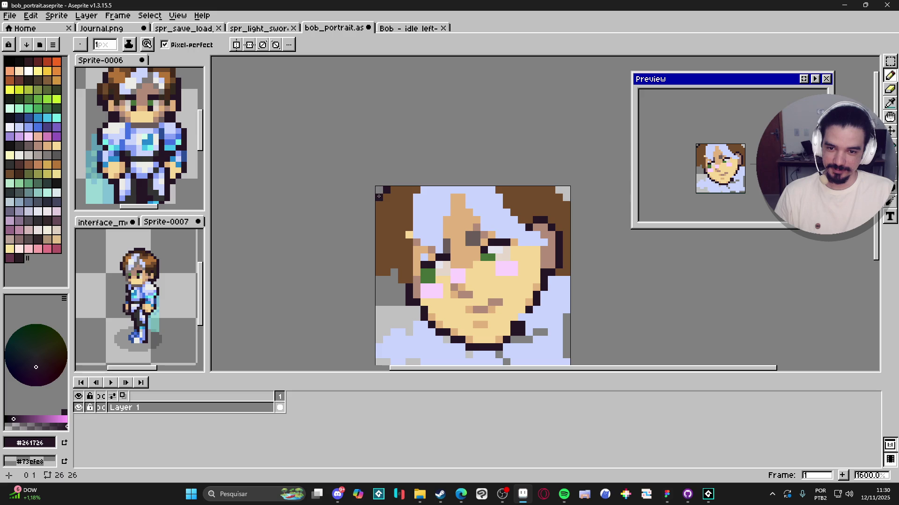
pyautogui.moveTo(380, 287); pyautogui.dragTo(394, 294)
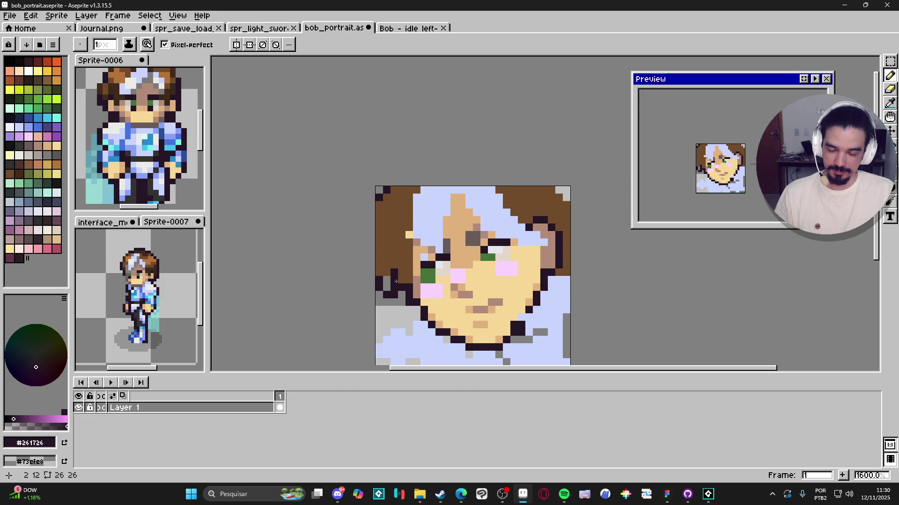
# Draw a dark outline line down the left edge of the face
pyautogui.press('alt')
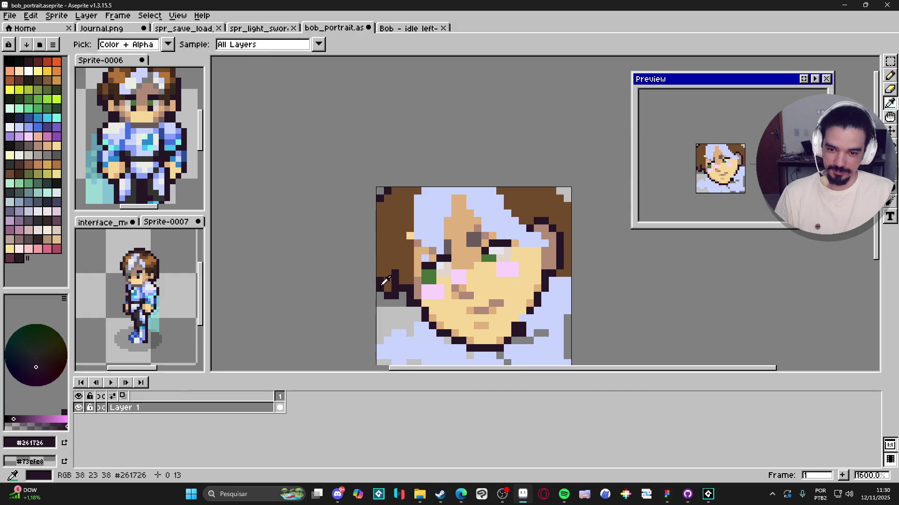
pyautogui.press('e')
pyautogui.scroll(-1, 402, 299)
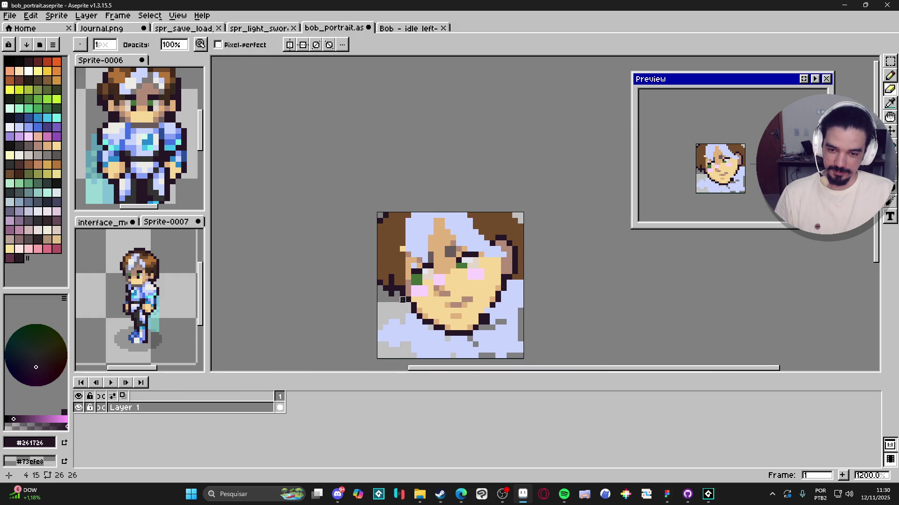
pyautogui.scroll(3, 403, 300)
pyautogui.press('alt')
pyautogui.scroll(-5, 402, 298)
pyautogui.scroll(2, 400, 297)
pyautogui.press('alt')
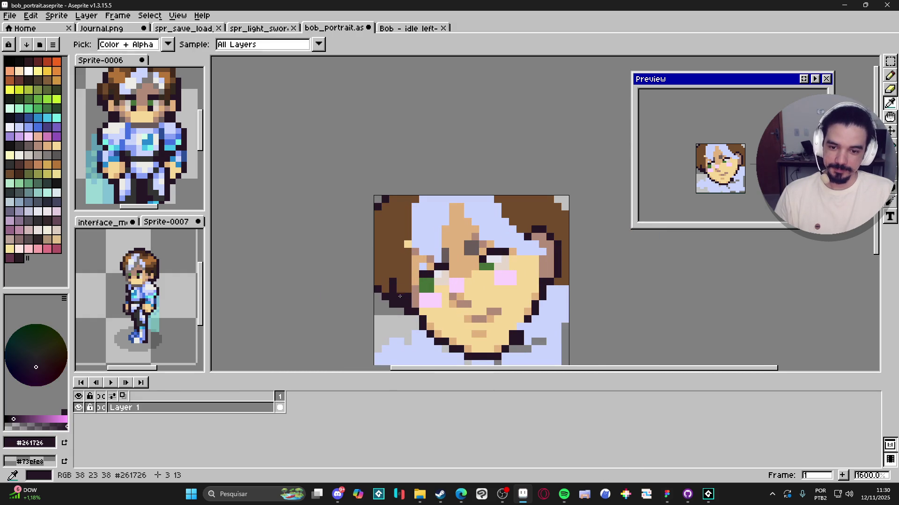
pyautogui.press('alt')
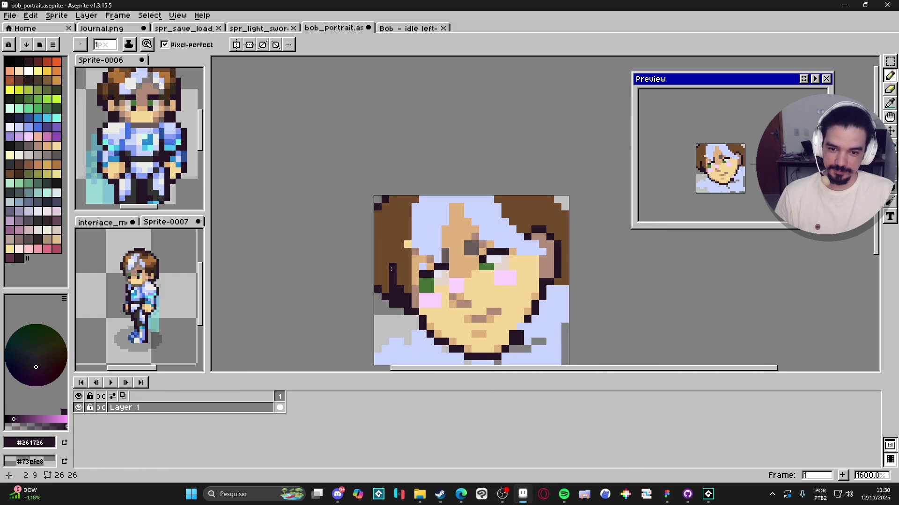
pyautogui.scroll(-2, 391, 269)
pyautogui.scroll(2, 400, 265)
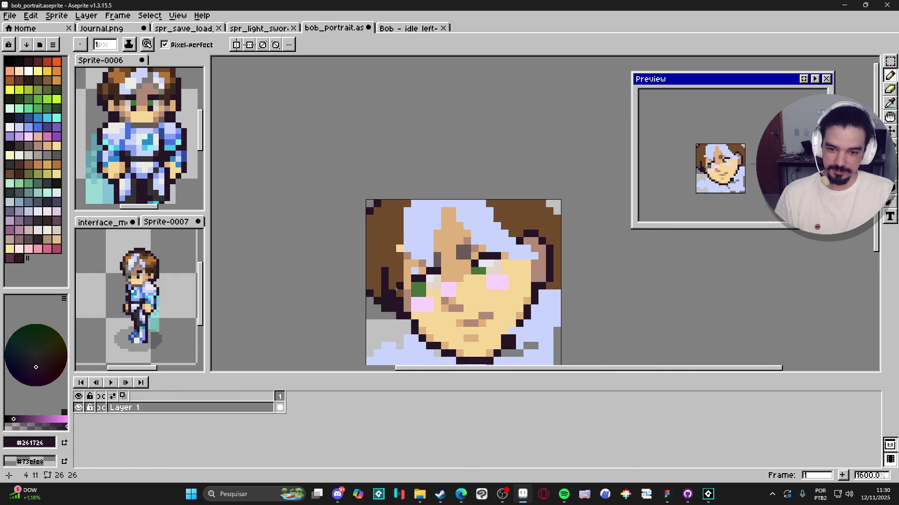
pyautogui.moveTo(405, 294); pyautogui.dragTo(407, 264)
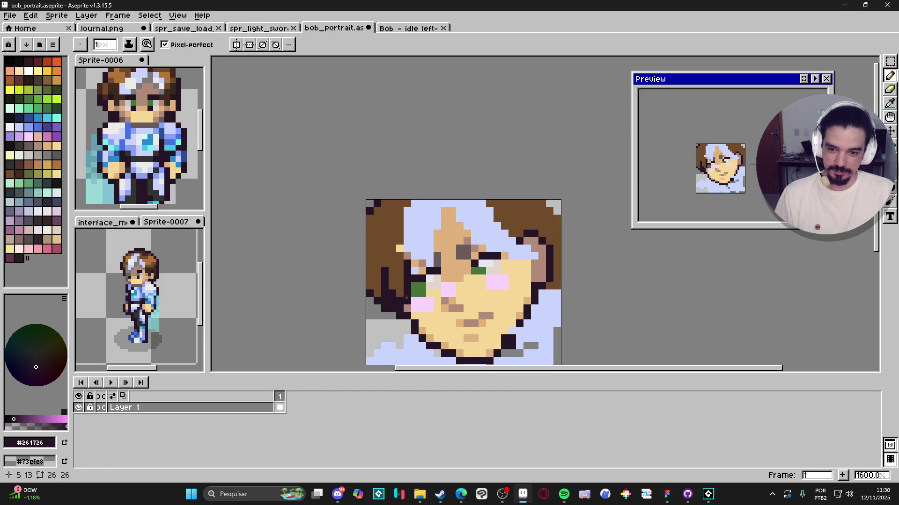
# Draw a dark outline stroke up the forehead
pyautogui.scroll(-2, 403, 308)
pyautogui.scroll(2, 397, 257)
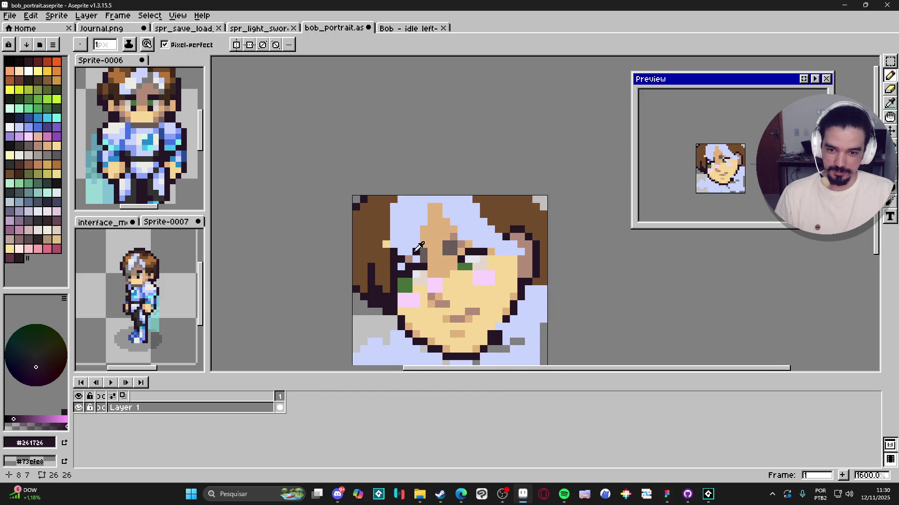
pyautogui.scroll(-2, 419, 246)
pyautogui.scroll(2, 424, 255)
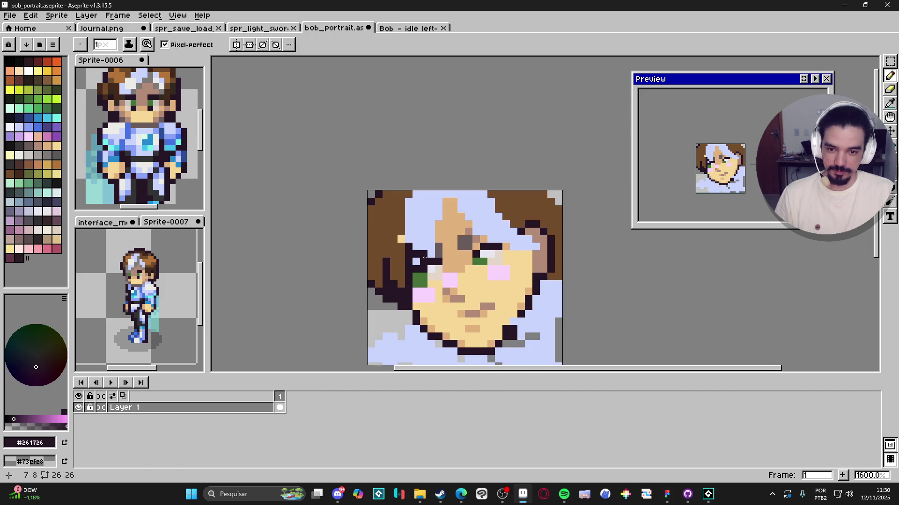
pyautogui.keyDown('alt'); pyautogui.click(440, 255); pyautogui.keyUp('alt')
pyautogui.click(424, 261)
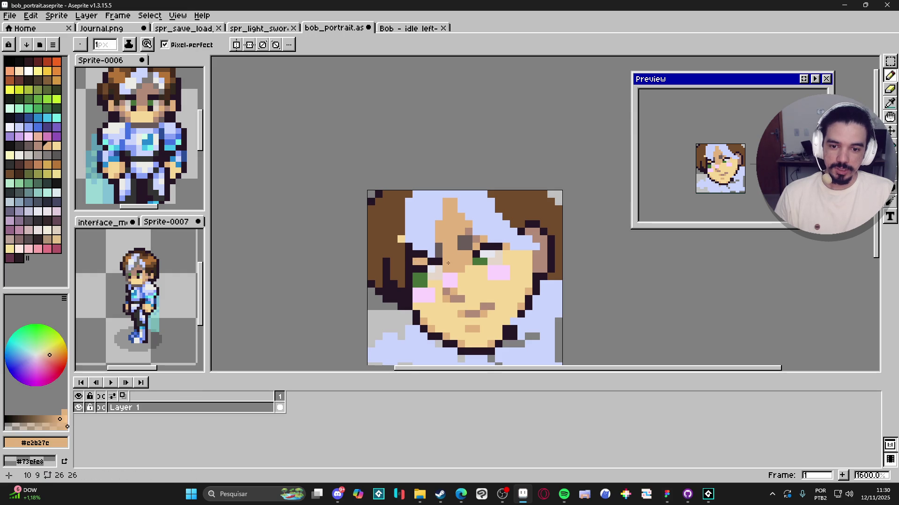
pyautogui.scroll(-2, 448, 263)
pyautogui.scroll(2, 447, 263)
pyautogui.keyDown('alt'); pyautogui.click(442, 257); pyautogui.keyUp('alt')
pyautogui.moveTo(444, 252); pyautogui.dragTo(451, 215)
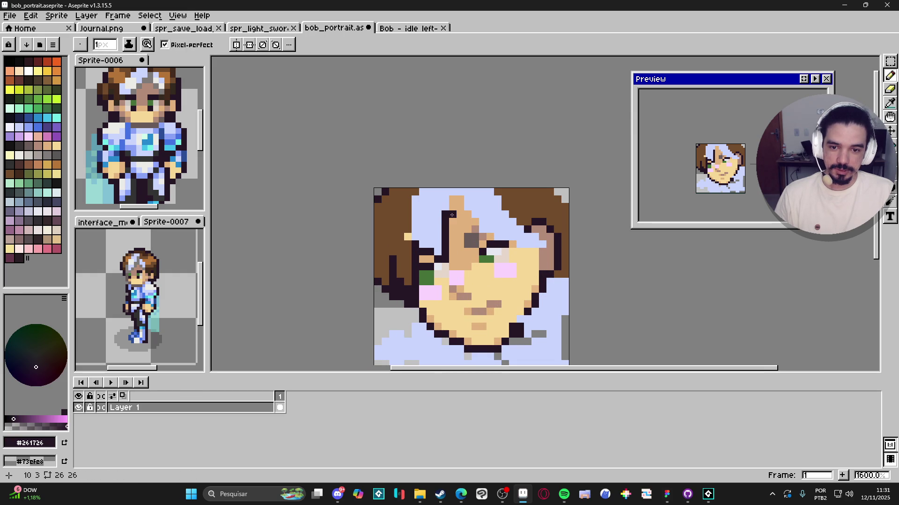
# Add a dark pixel atop the forehead and extend the dark hair strand upward
pyautogui.keyDown('alt'); pyautogui.click(441, 212); pyautogui.keyUp('alt')
pyautogui.keyDown('alt'); pyautogui.click(446, 229); pyautogui.keyUp('alt')
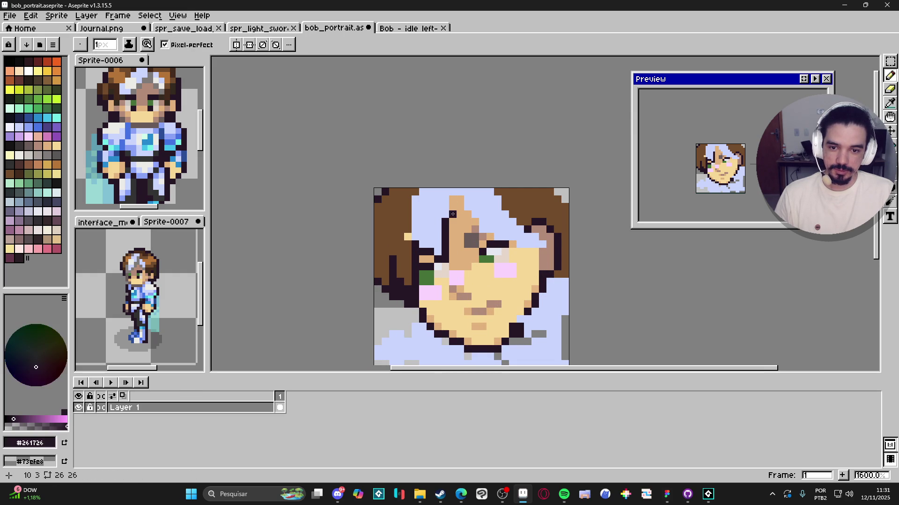
pyautogui.click(453, 200)
pyautogui.scroll(-3, 450, 213)
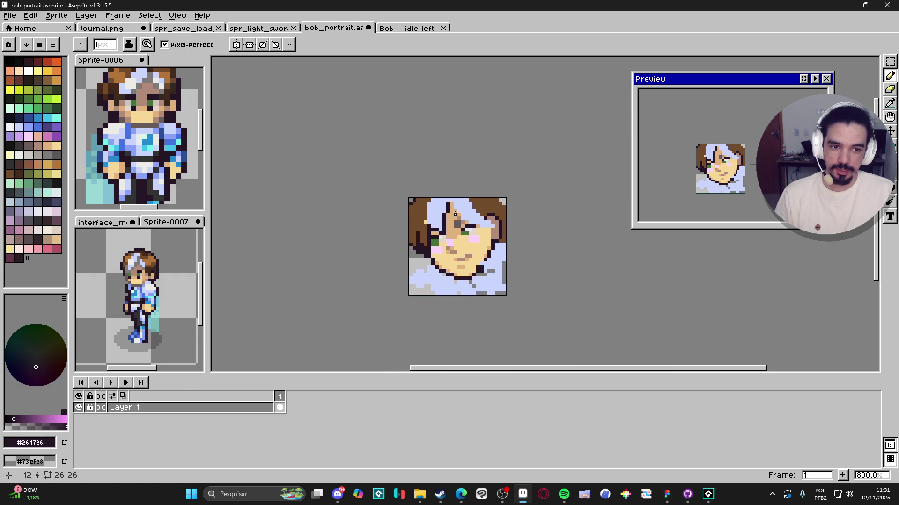
pyautogui.scroll(1, 447, 219)
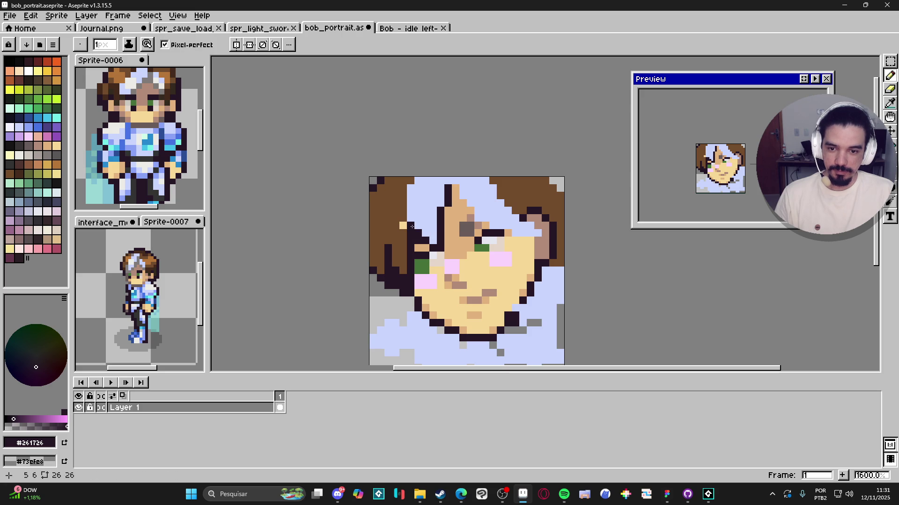
pyautogui.moveTo(412, 227); pyautogui.dragTo(411, 213)
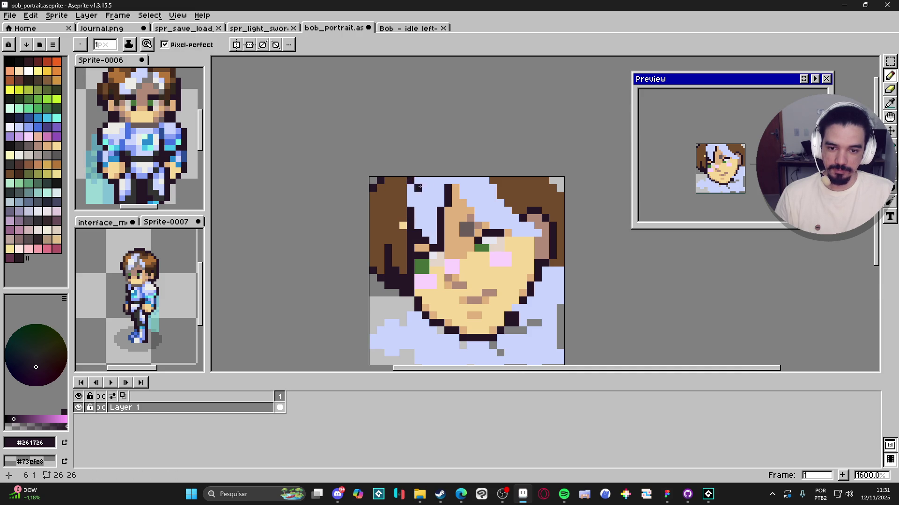
pyautogui.scroll(-1, 419, 188)
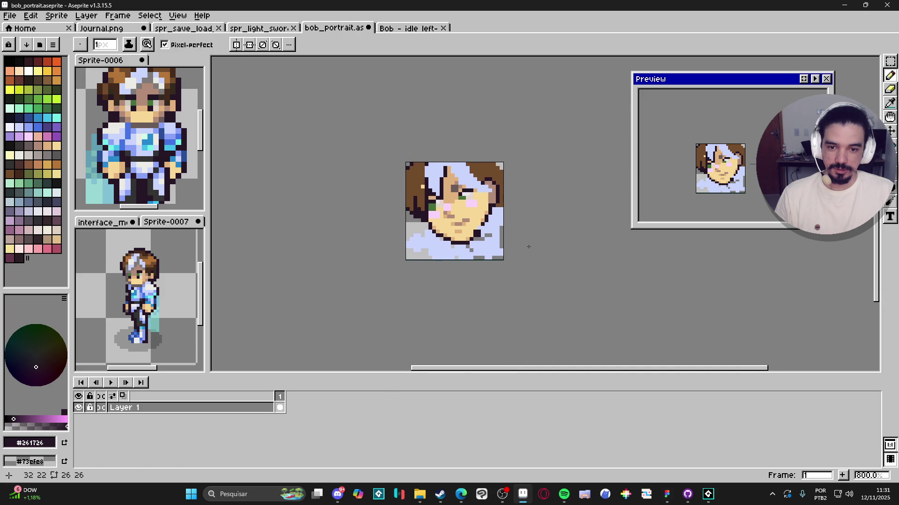
# Centre the sprite and repaint the right jaw outline in muted grey-brown
pyautogui.moveTo(450, 227)
pyautogui.mouseDown()
pyautogui.moveTo(466, 232)
pyautogui.moveTo(479, 258)
pyautogui.mouseUp()
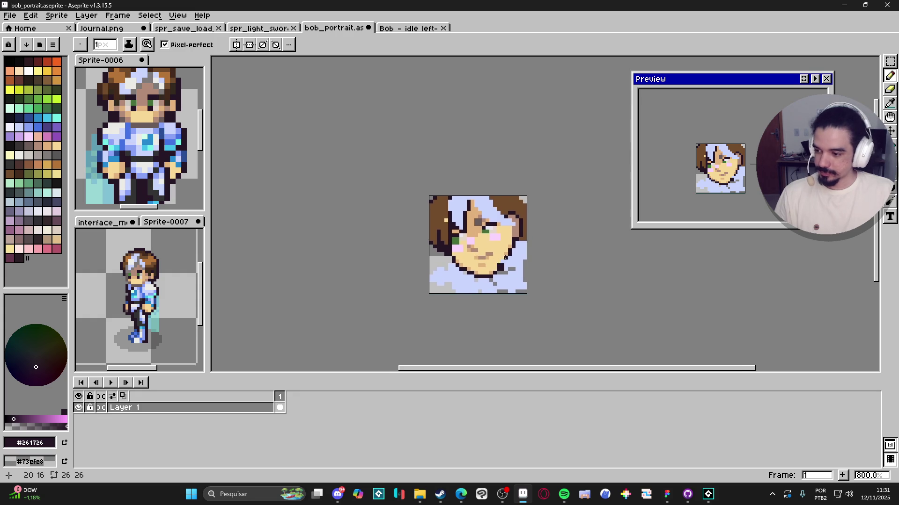
pyautogui.scroll(5, 506, 257)
pyautogui.press('alt')
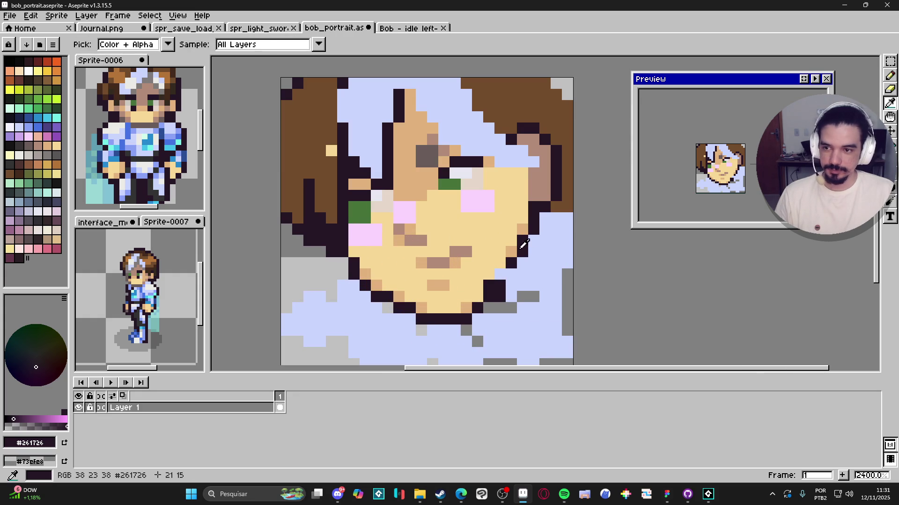
pyautogui.click(28, 239)
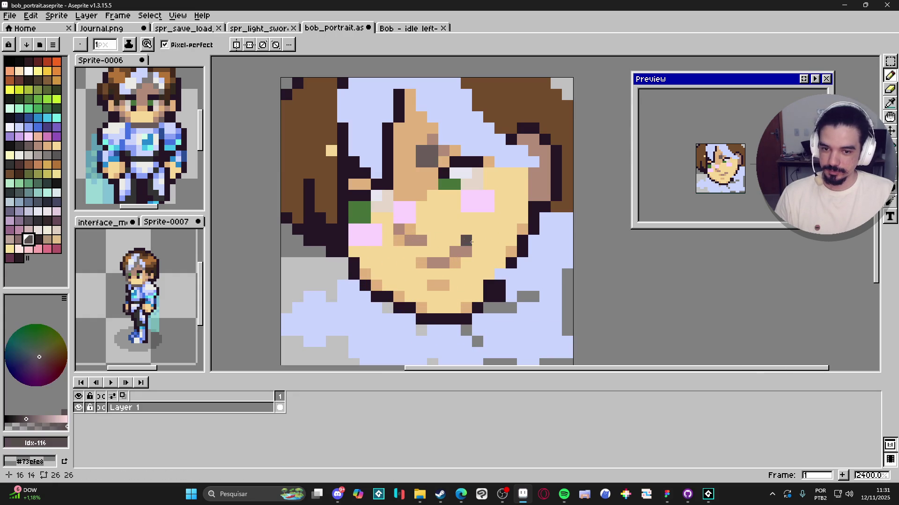
pyautogui.moveTo(522, 240)
pyautogui.mouseDown()
pyautogui.moveTo(489, 295)
pyautogui.moveTo(456, 318)
pyautogui.mouseUp()
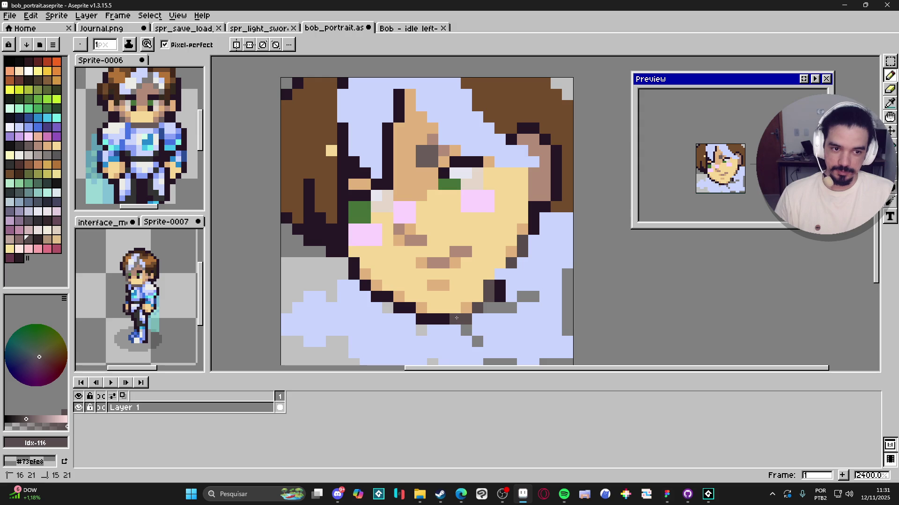
# Recolour the jaw-edge and below-jaw pixels in the light-blue background colour
pyautogui.keyDown('alt'); pyautogui.click(511, 297); pyautogui.keyUp('alt')
pyautogui.click(499, 297)
pyautogui.click(534, 297)
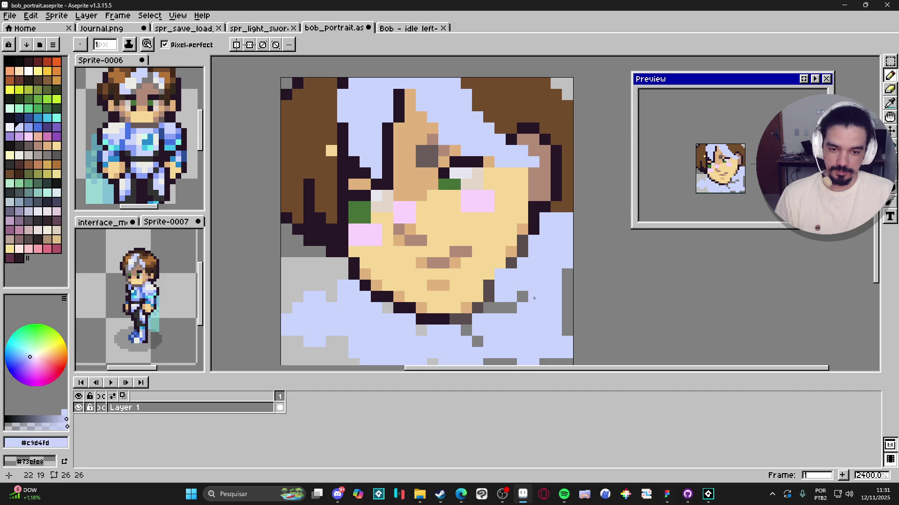
pyautogui.click(522, 296)
pyautogui.click(511, 308)
pyautogui.press('v')
pyautogui.scroll(-5, 515, 313)
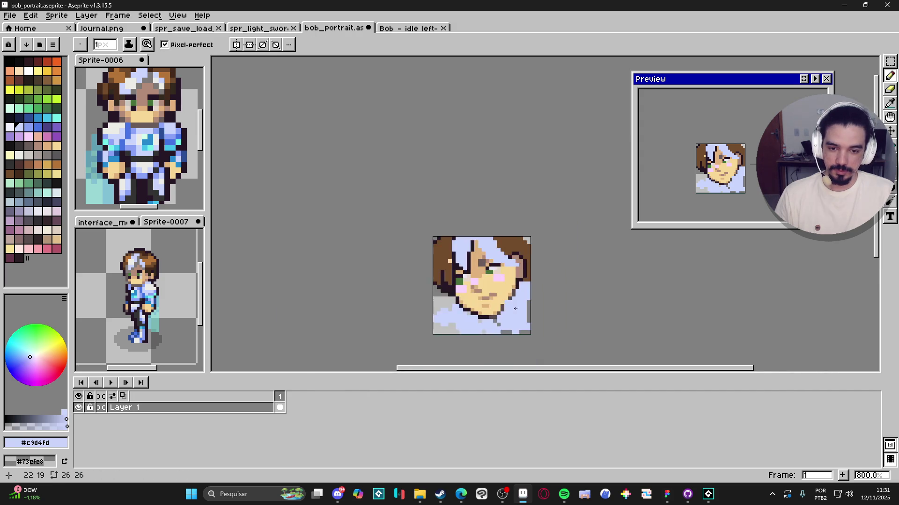
pyautogui.scroll(3, 496, 304)
# Sample face colours: dark grey-brown, skin #f6d896 and mauve #b28b78
pyautogui.keyDown('alt'); pyautogui.click(489, 303); pyautogui.keyUp('alt')
pyautogui.keyDown('alt'); pyautogui.click(481, 304); pyautogui.keyUp('alt')
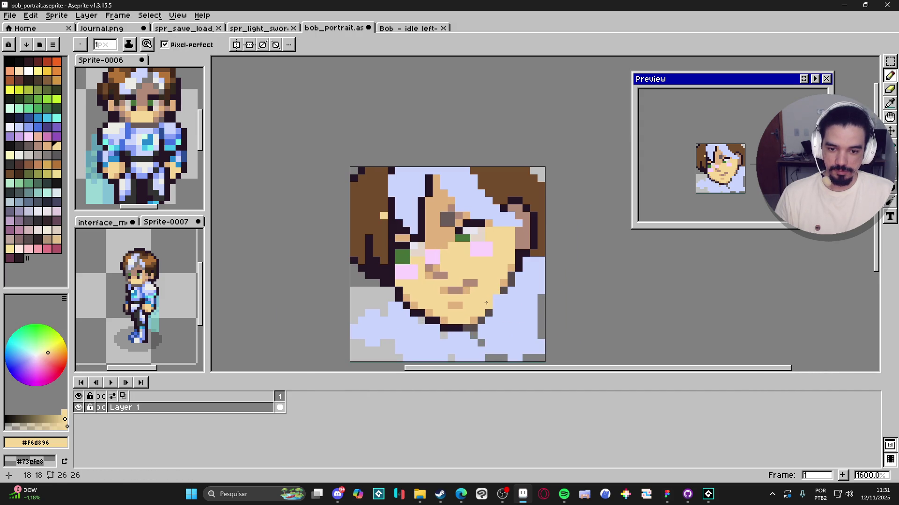
pyautogui.scroll(-1, 519, 313)
pyautogui.scroll(1, 507, 294)
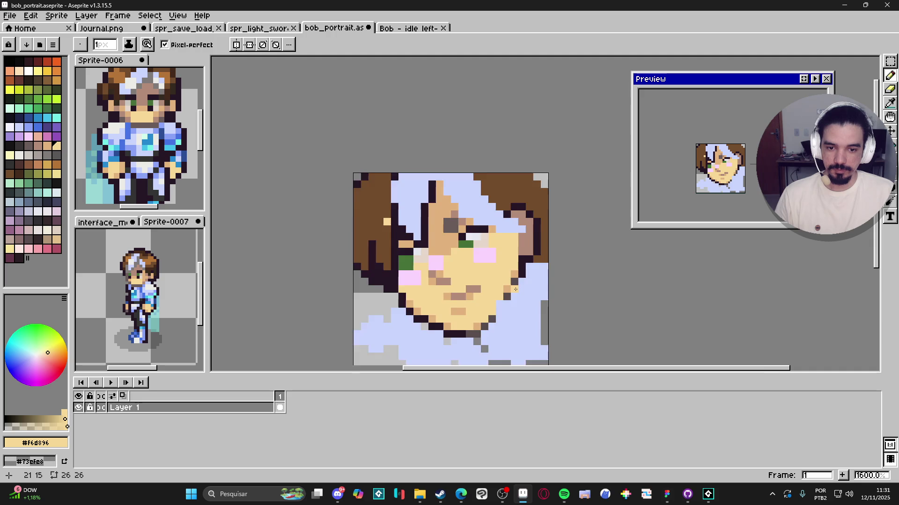
pyautogui.scroll(-2, 515, 292)
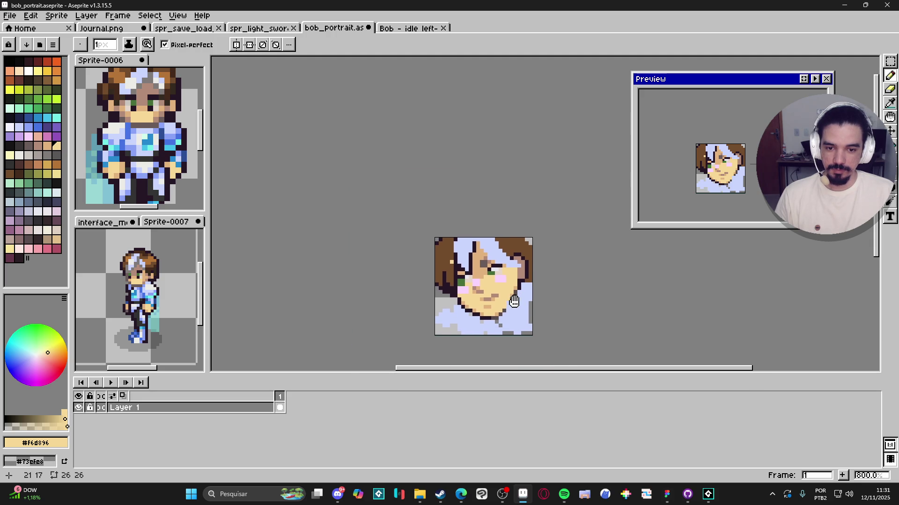
pyautogui.scroll(2, 524, 294)
pyautogui.scroll(-2, 524, 286)
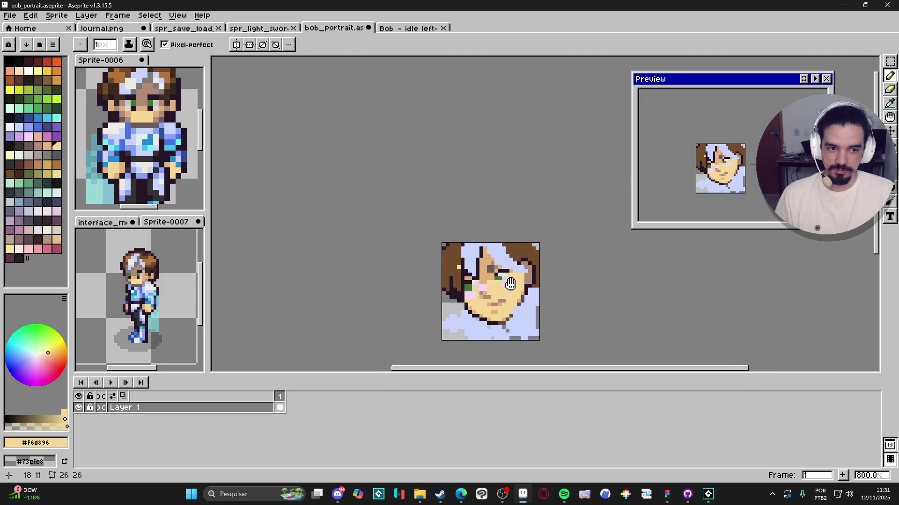
pyautogui.scroll(2, 521, 280)
pyautogui.keyDown('alt'); pyautogui.click(526, 266); pyautogui.keyUp('alt')
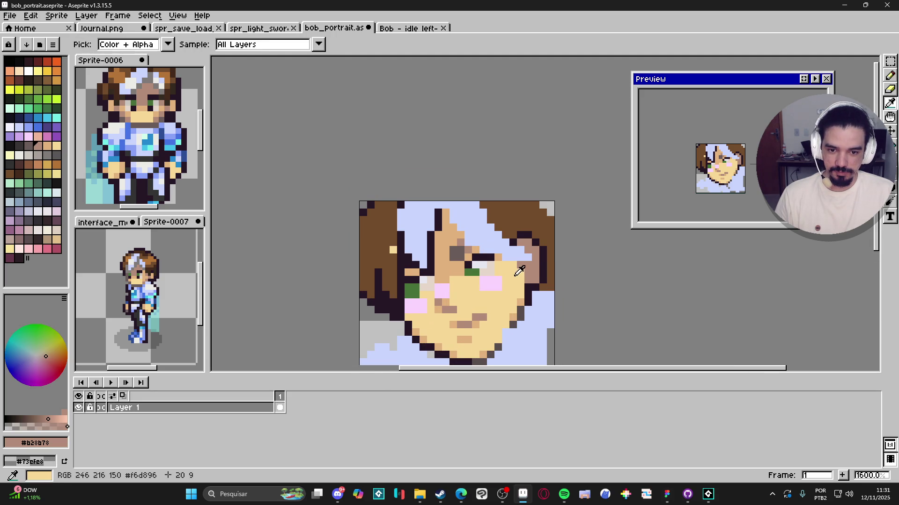
# Repaint the mauve face pixel in tan #c2b27c
pyautogui.keyDown('alt'); pyautogui.click(526, 267); pyautogui.keyUp('alt')
pyautogui.click(522, 266)
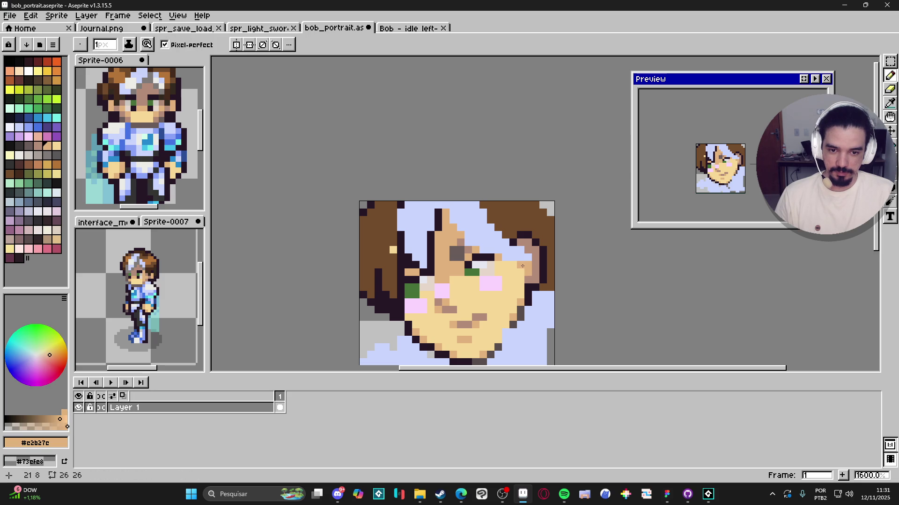
pyautogui.scroll(2, 543, 281)
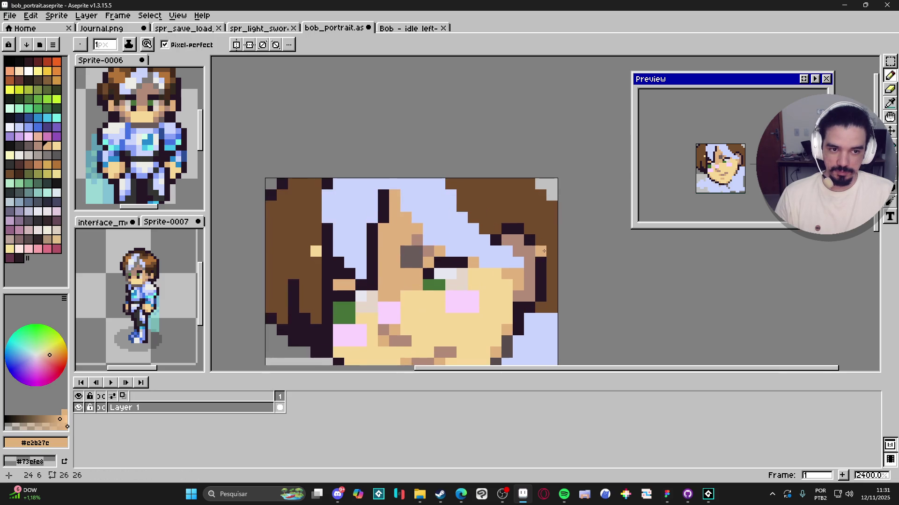
pyautogui.scroll(-2, 548, 273)
pyautogui.scroll(2, 553, 266)
# Paint two pink pixels near the ear, then undo the pink strip
pyautogui.keyDown('alt'); pyautogui.click(465, 306); pyautogui.keyUp('alt')
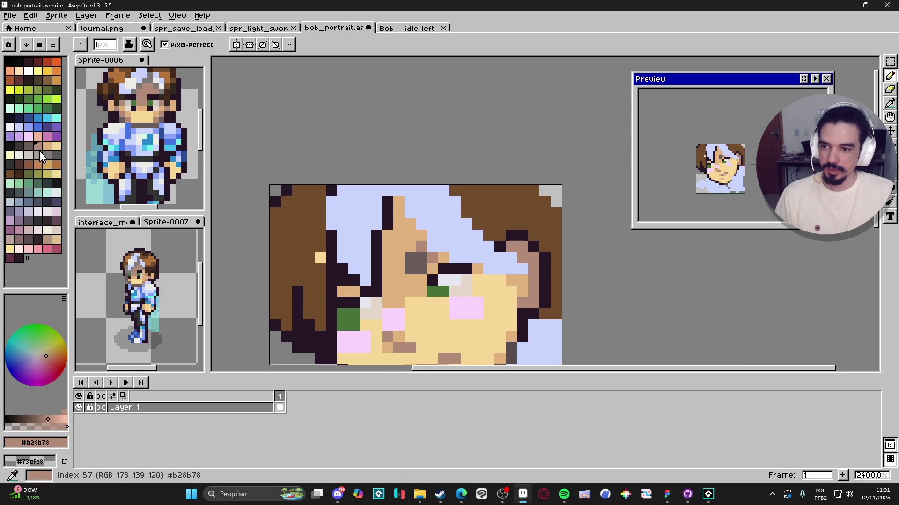
pyautogui.moveTo(510, 247); pyautogui.dragTo(523, 246)
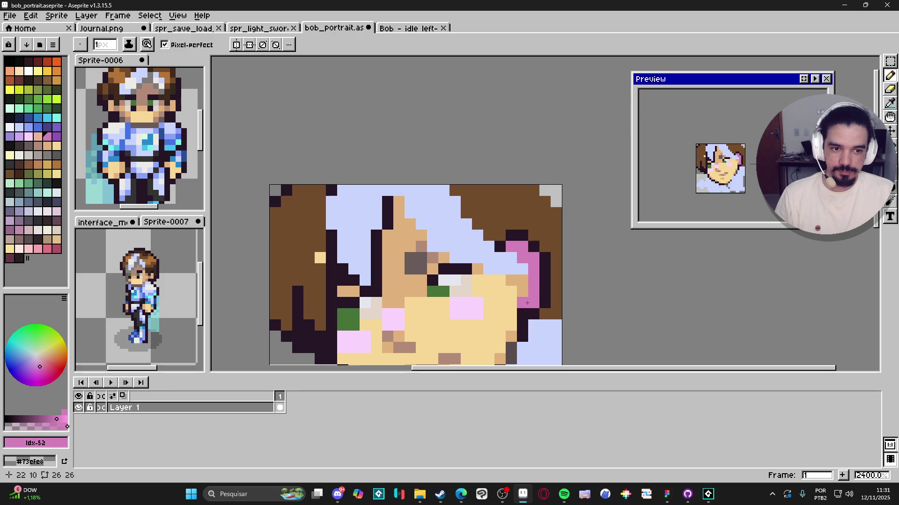
pyautogui.hotkey('ctrl', 'z')
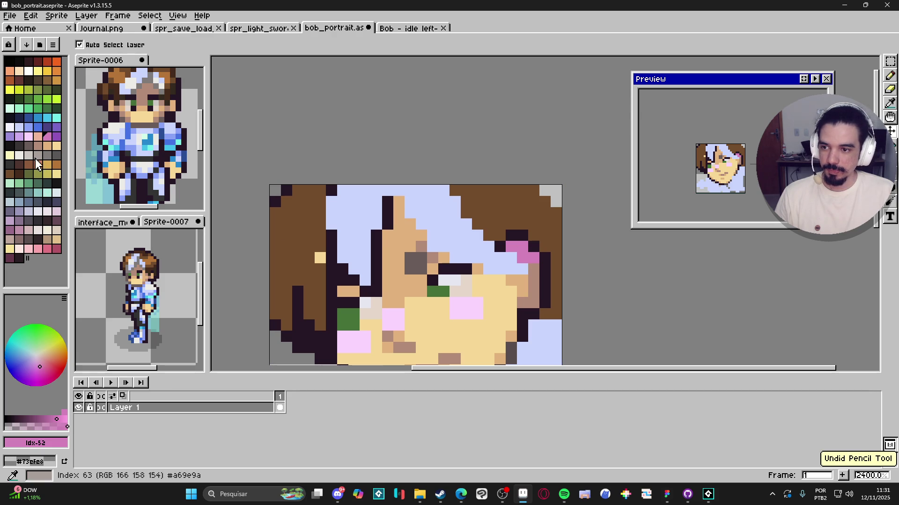
# Try an orange column right of the eye, undo it, and sample the muted skin colour
pyautogui.click(56, 71)
pyautogui.press('b')
pyautogui.moveTo(534, 258); pyautogui.dragTo(534, 300)
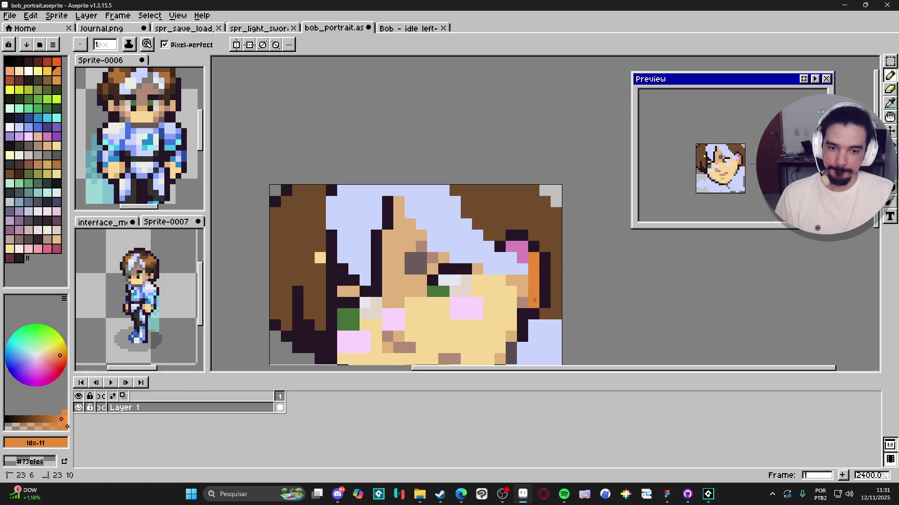
pyautogui.click(523, 257)
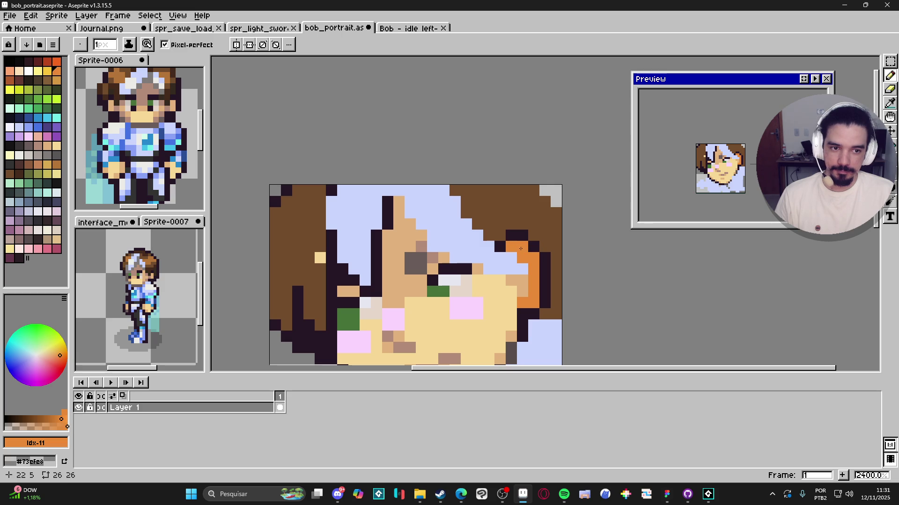
pyautogui.hotkey('ctrl', 'z')
pyautogui.hotkey('ctrl', 'z')
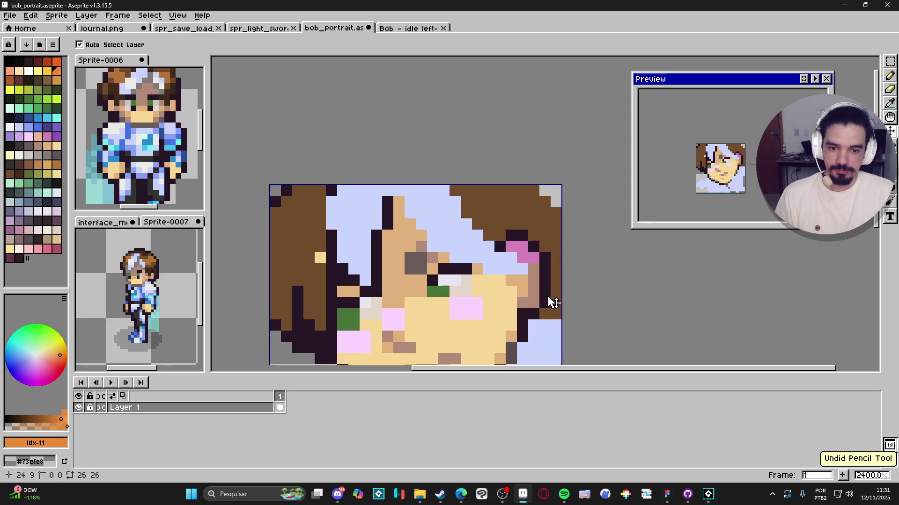
pyautogui.press('i')
pyautogui.click(533, 271)
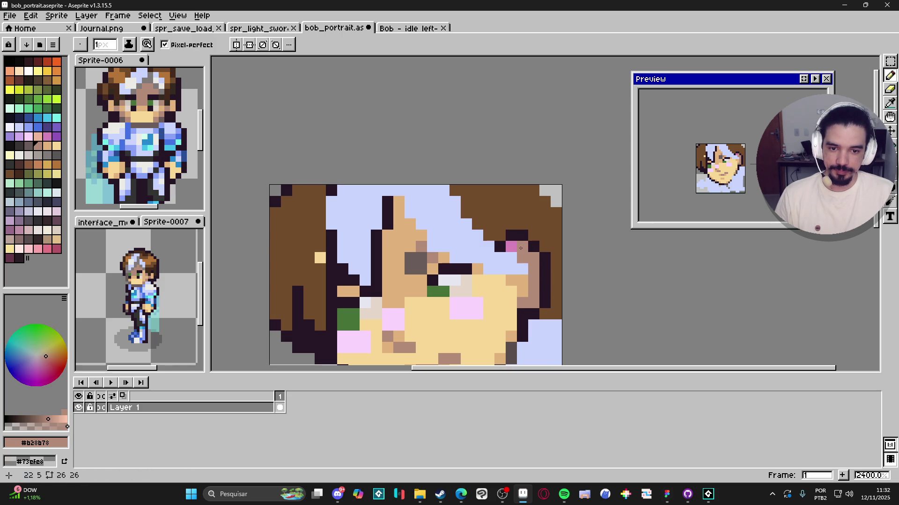
pyautogui.scroll(-5, 532, 270)
pyautogui.scroll(3, 513, 268)
# Draw a #261726 line along the upper eyelid and fill three gaps in the hair outline
pyautogui.keyDown('alt'); pyautogui.click(451, 218); pyautogui.keyUp('alt')
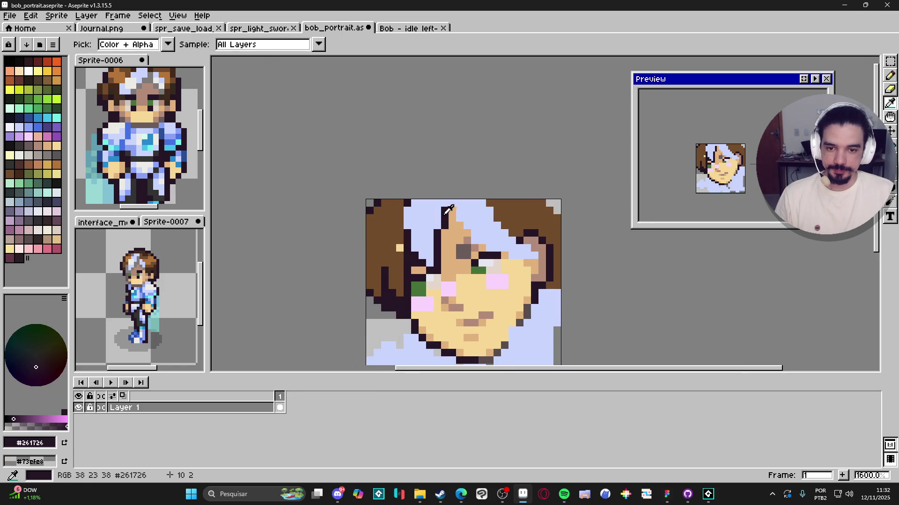
pyautogui.click(458, 226)
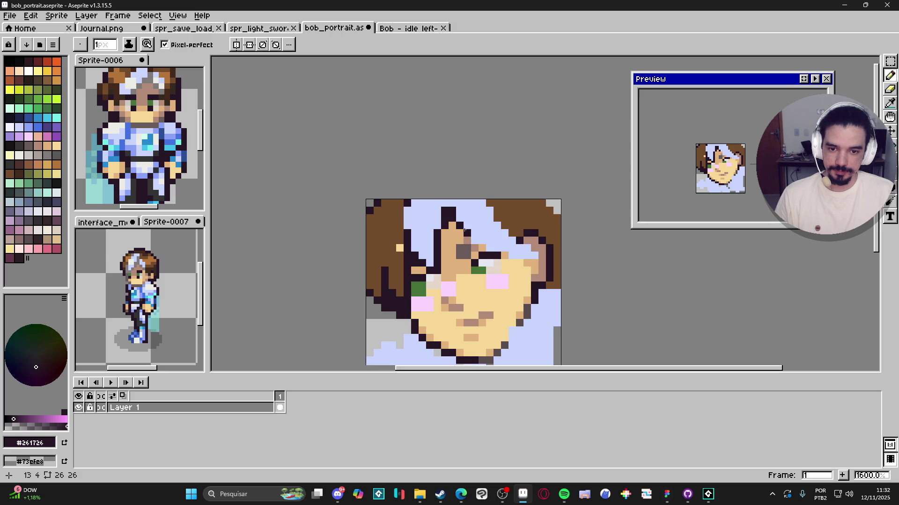
pyautogui.moveTo(477, 241)
pyautogui.mouseDown()
pyautogui.moveTo(528, 256)
pyautogui.moveTo(528, 240)
pyautogui.mouseUp()
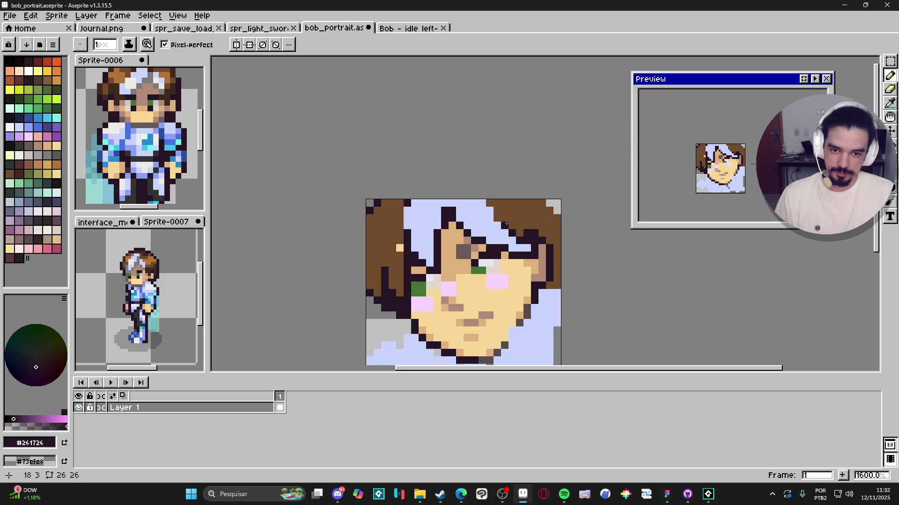
pyautogui.click(497, 210)
pyautogui.click(489, 203)
pyautogui.click(502, 205)
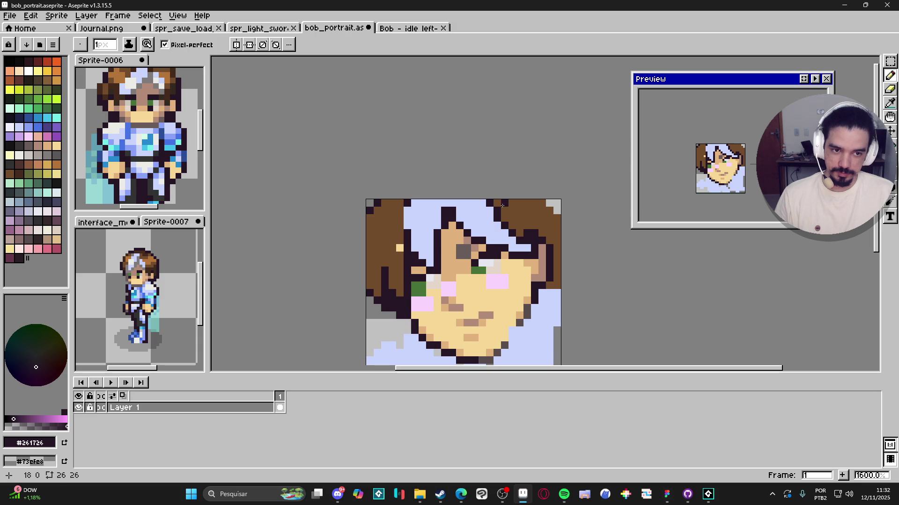
# Paint the stray dark pixels in the hair light blue
pyautogui.scroll(1, 510, 206)
pyautogui.keyDown('alt'); pyautogui.click(516, 241); pyautogui.keyUp('alt')
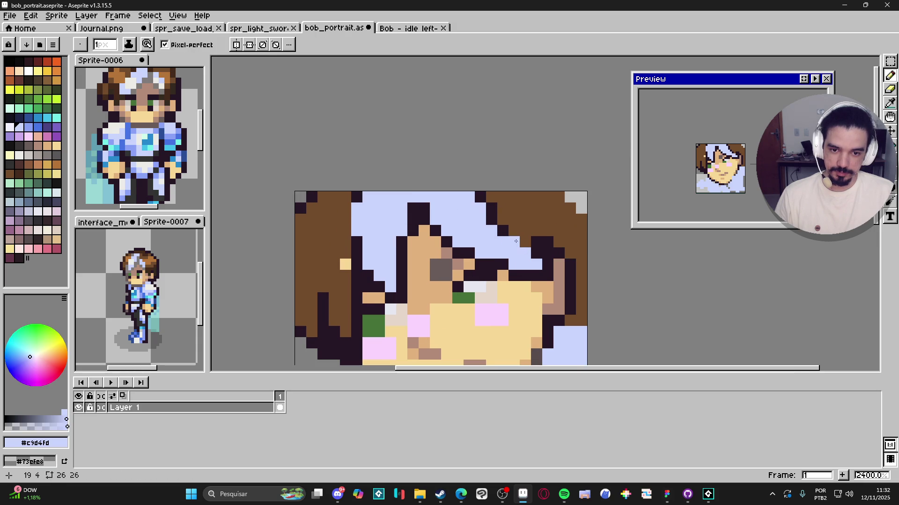
pyautogui.moveTo(491, 220); pyautogui.dragTo(480, 196)
# Add dark outline pixels near the eye and along the top of the hair
pyautogui.click(548, 253)
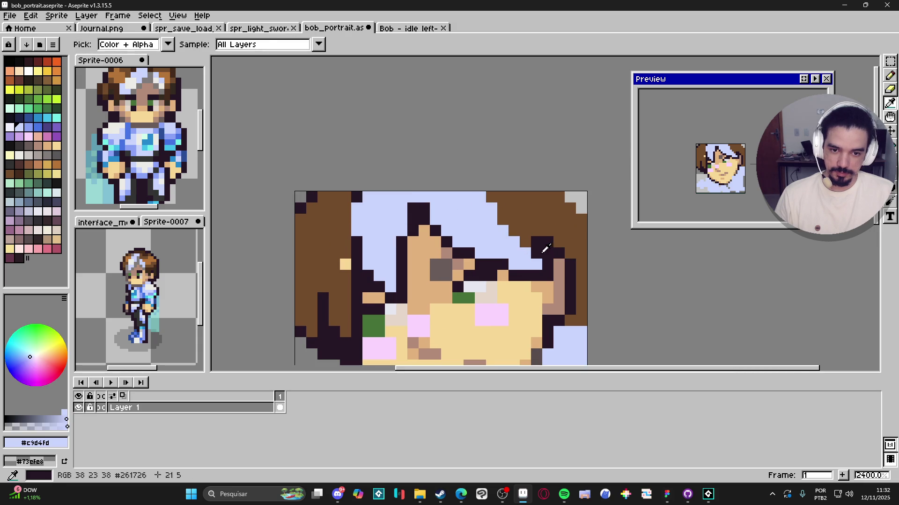
pyautogui.keyDown('alt'); pyautogui.click(524, 241); pyautogui.keyUp('alt')
pyautogui.click(514, 231)
pyautogui.click(502, 220)
pyautogui.click(503, 208)
pyautogui.click(491, 196)
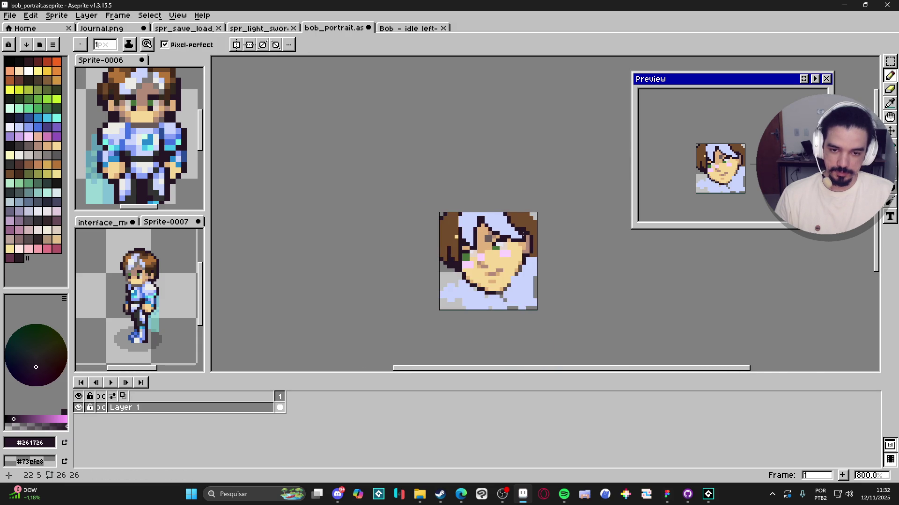
pyautogui.click(502, 197)
# Recolour the head's right-edge pixel light blue
pyautogui.scroll(-3, 510, 222)
pyautogui.scroll(1, 531, 232)
pyautogui.keyDown('alt'); pyautogui.click(535, 213); pyautogui.keyUp('alt')
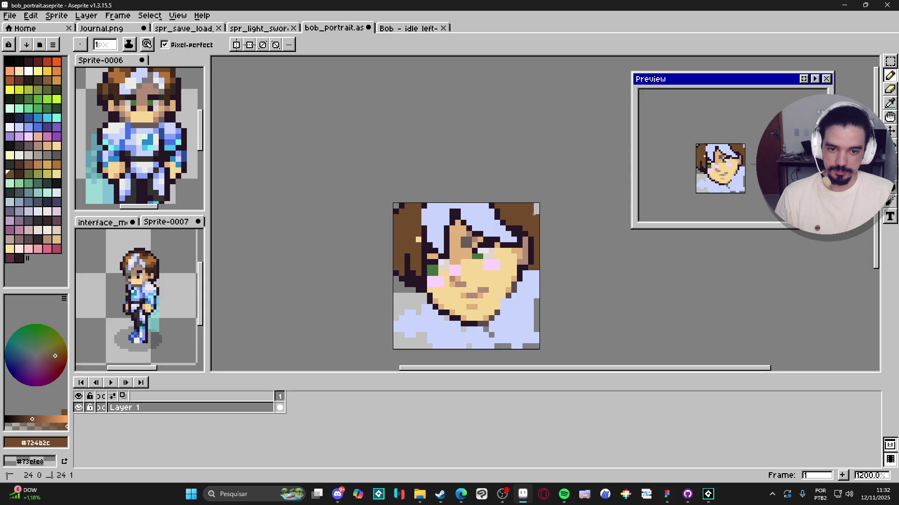
pyautogui.scroll(-1, 544, 248)
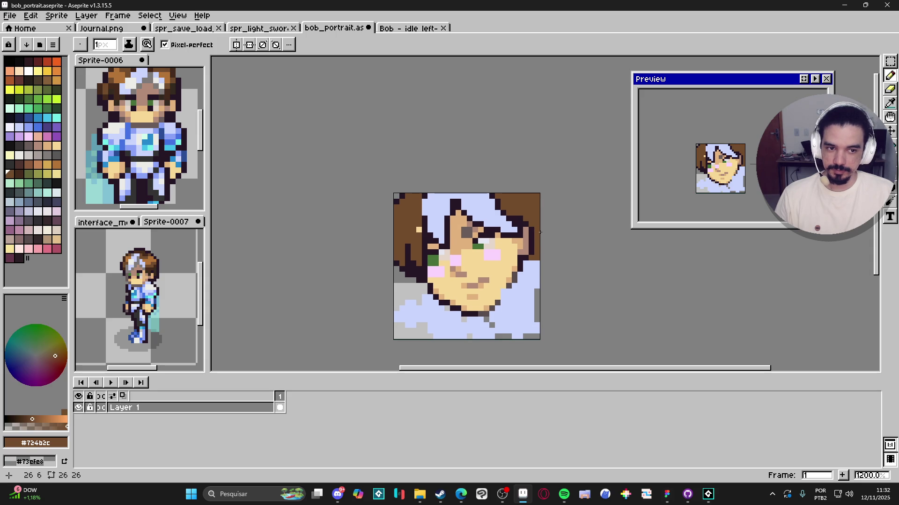
pyautogui.keyDown('alt'); pyautogui.click(533, 260); pyautogui.keyUp('alt')
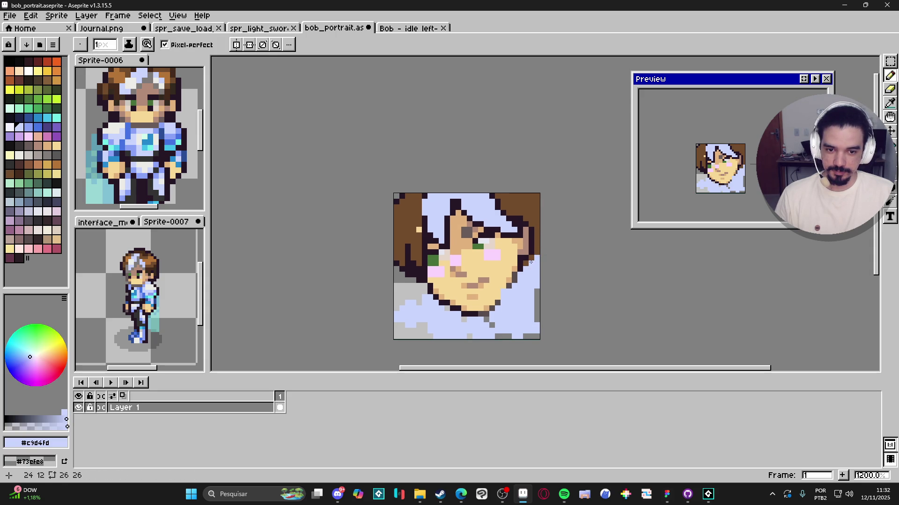
pyautogui.click(537, 253)
pyautogui.keyDown('alt'); pyautogui.click(526, 263); pyautogui.keyUp('alt')
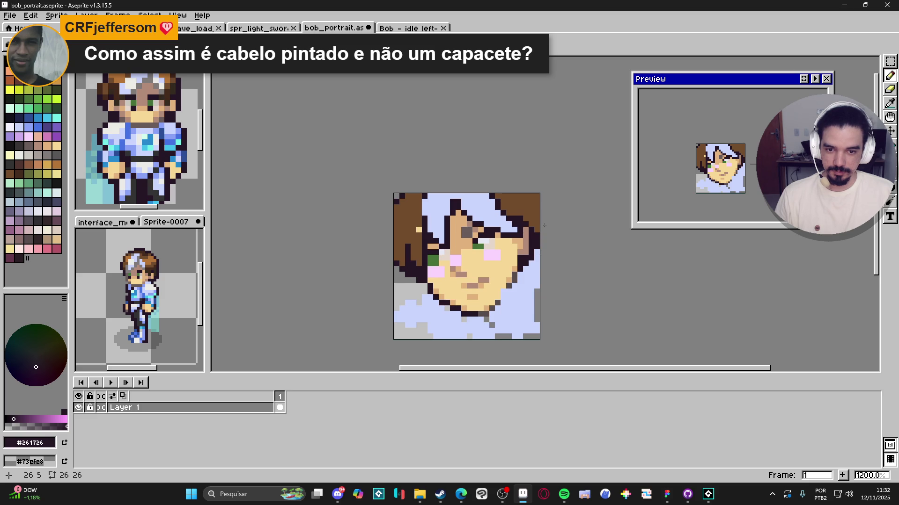
pyautogui.scroll(-1, 544, 225)
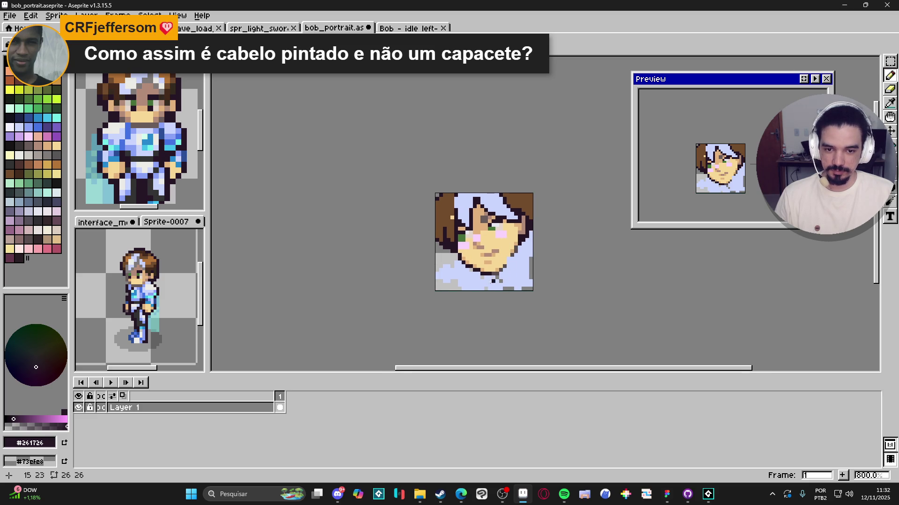
pyautogui.moveTo(459, 285); pyautogui.dragTo(460, 298)
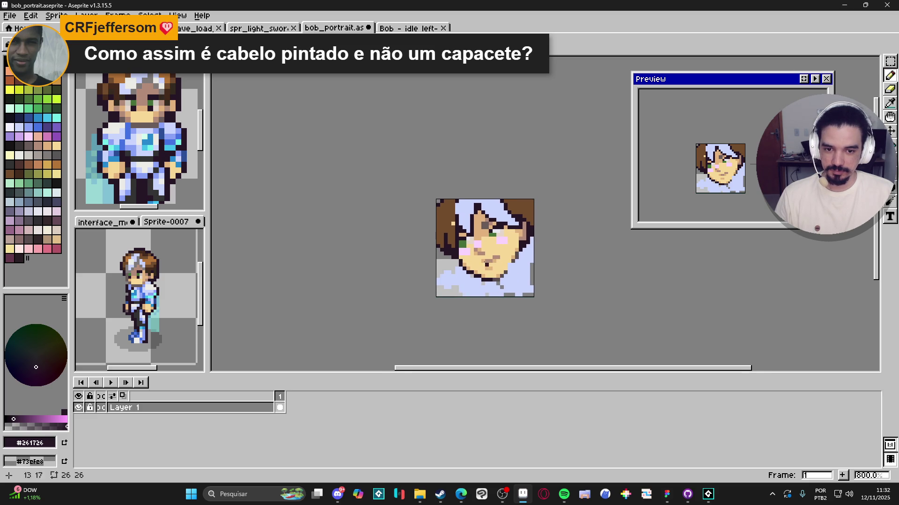
pyautogui.scroll(2, 495, 214)
pyautogui.keyDown('alt'); pyautogui.click(495, 214); pyautogui.keyUp('alt')
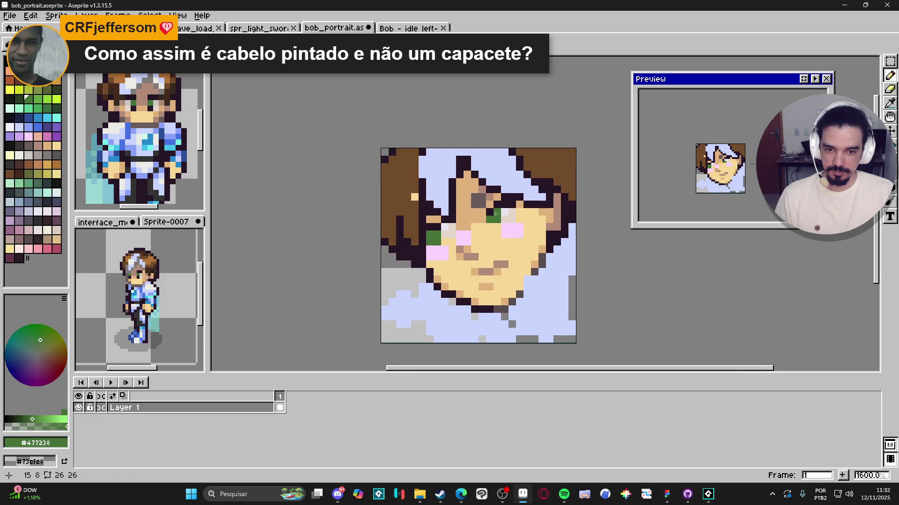
pyautogui.scroll(-3, 495, 215)
pyautogui.scroll(3, 506, 234)
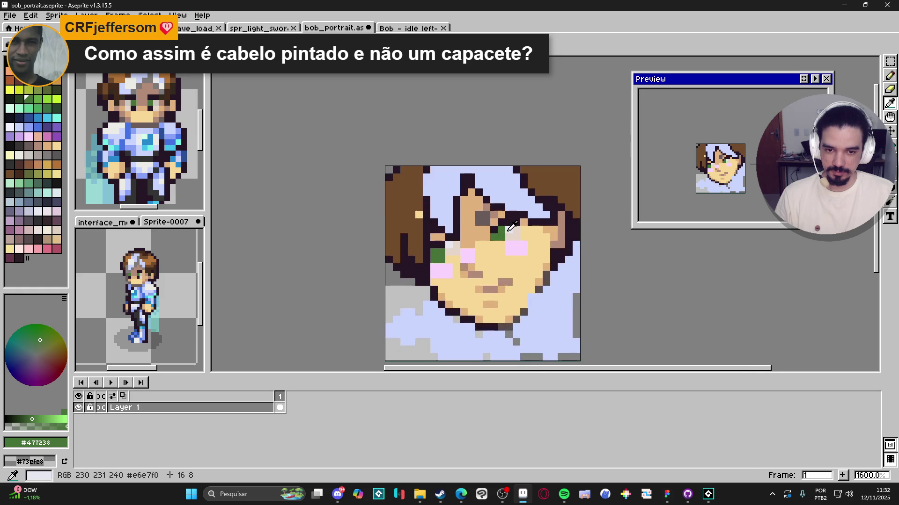
pyautogui.keyDown('alt'); pyautogui.click(507, 235); pyautogui.keyUp('alt')
pyautogui.scroll(-2, 507, 235)
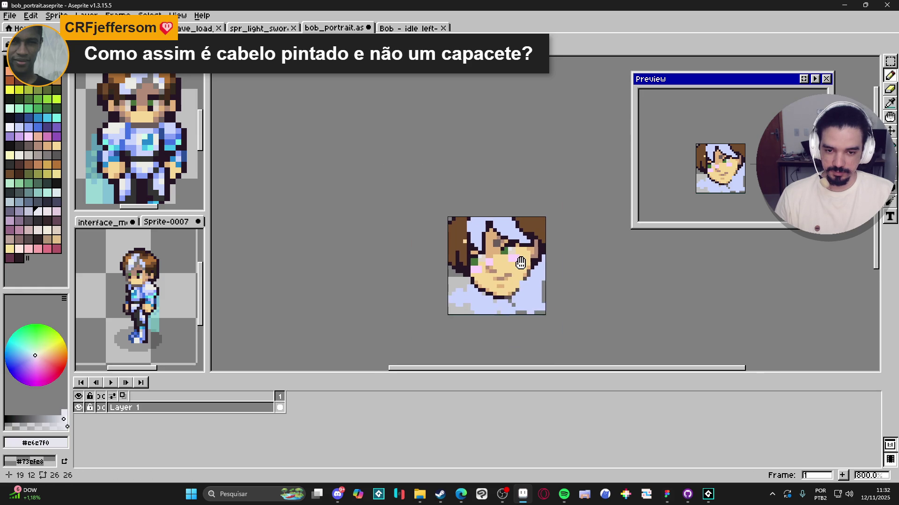
pyautogui.scroll(1, 502, 270)
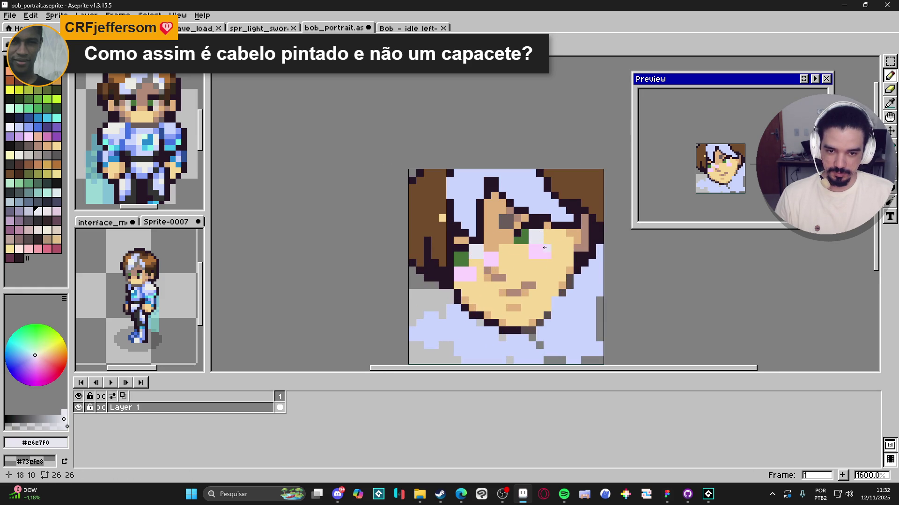
pyautogui.scroll(-3, 538, 275)
pyautogui.scroll(4, 543, 277)
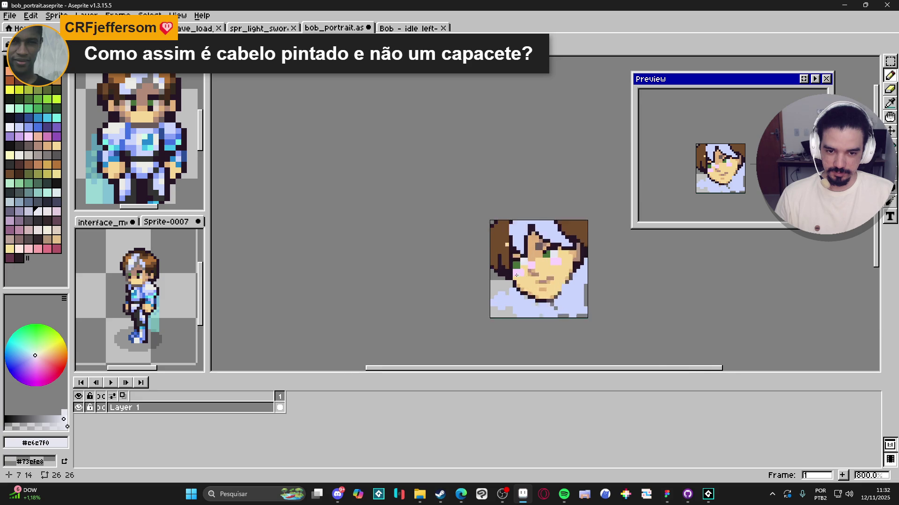
pyautogui.scroll(-2, 519, 259)
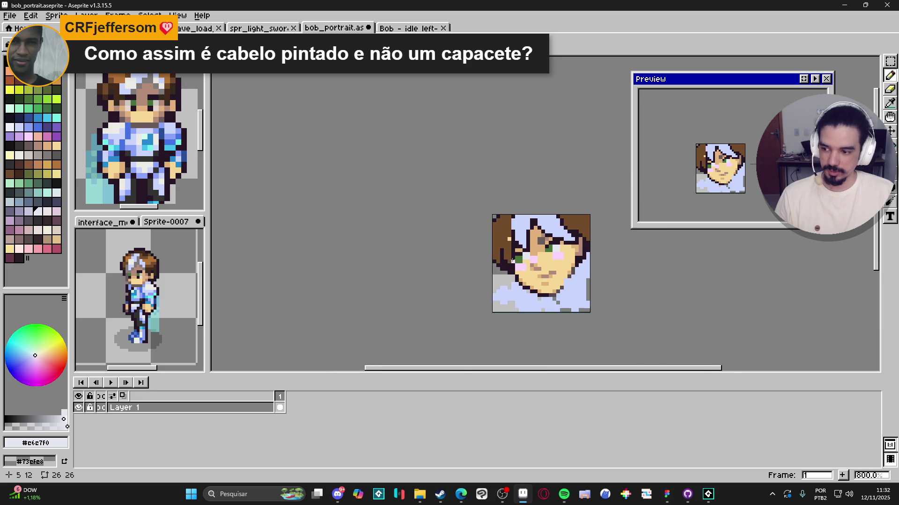
pyautogui.moveTo(534, 269); pyautogui.dragTo(494, 283)
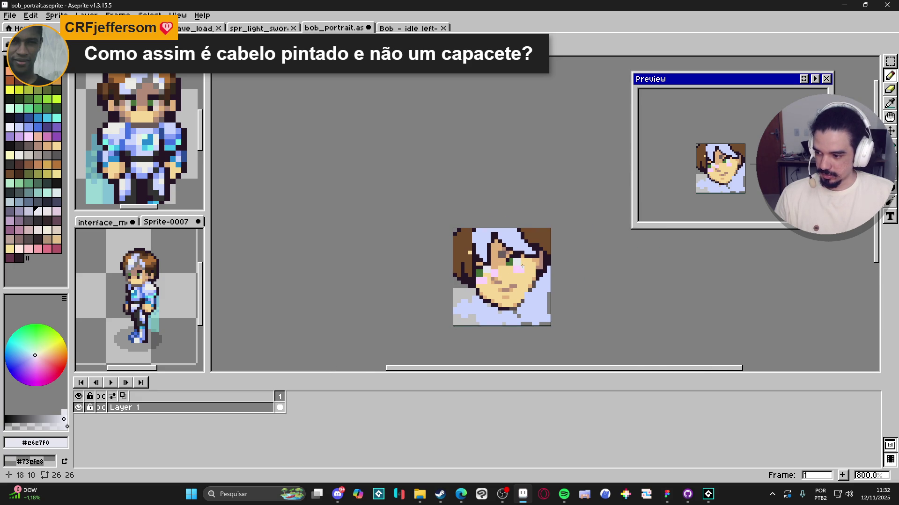
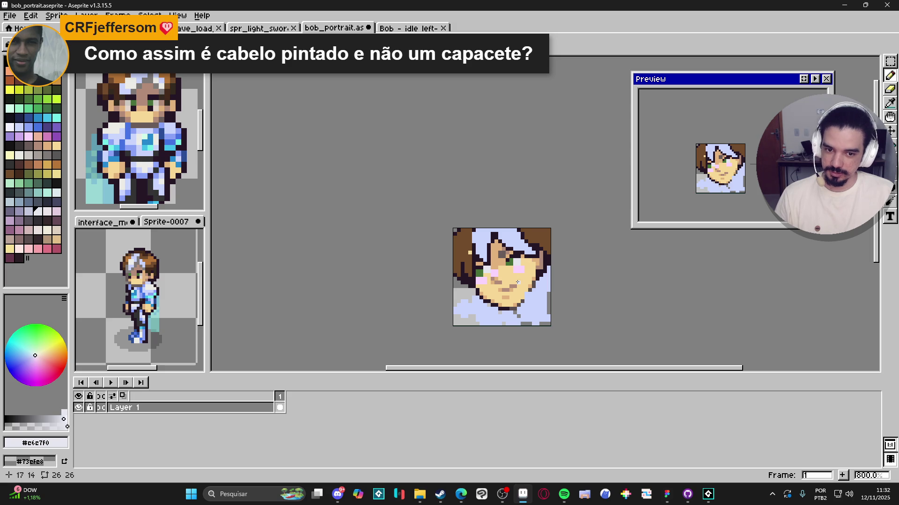
# Paint a grey streak from the palette's grey shades down the left brown hair
pyautogui.scroll(2, 481, 257)
pyautogui.keyDown('alt'); pyautogui.click(456, 252); pyautogui.keyUp('alt')
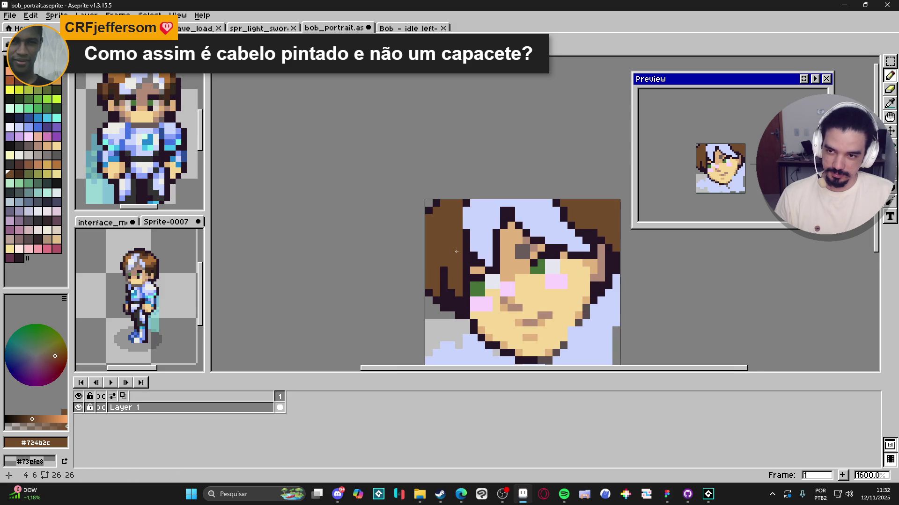
pyautogui.scroll(-5, 456, 252)
pyautogui.scroll(4, 456, 239)
pyautogui.keyDown('alt'); pyautogui.click(457, 236); pyautogui.keyUp('alt')
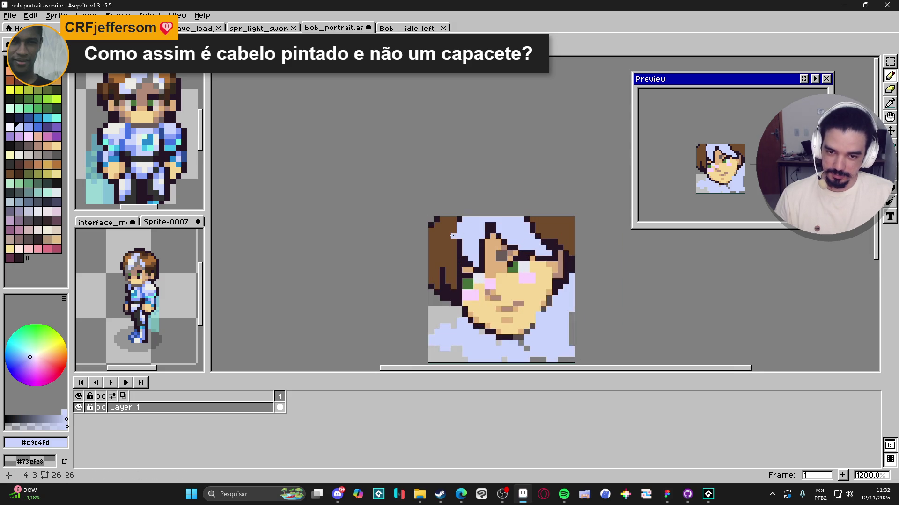
pyautogui.press('alt')
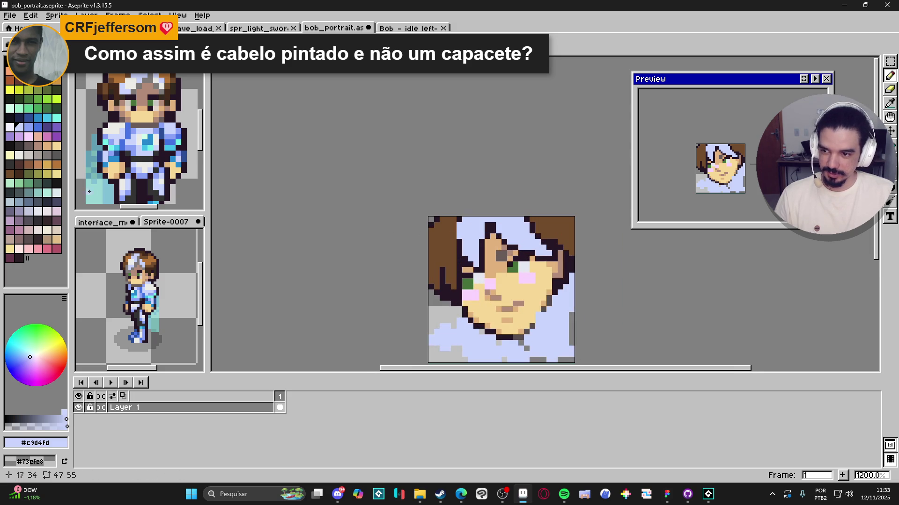
pyautogui.click(28, 155)
pyautogui.scroll(1, 452, 241)
pyautogui.scroll(1, 452, 241)
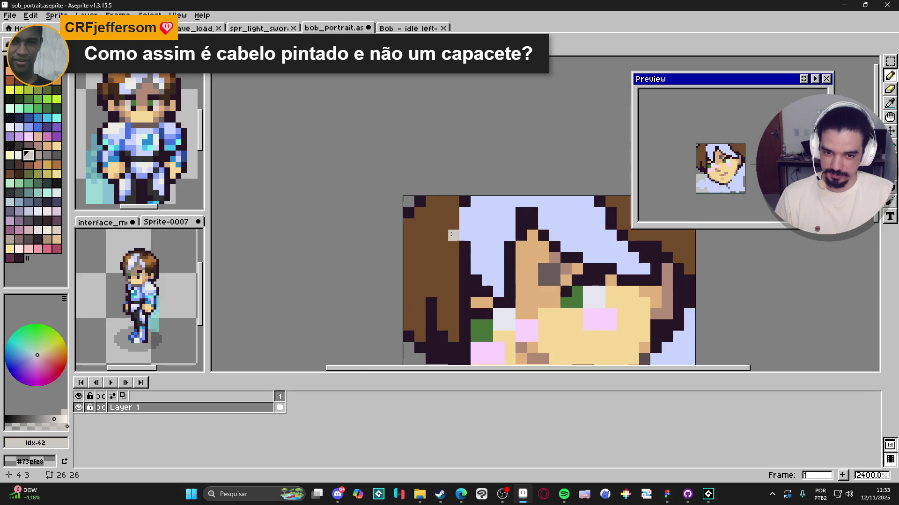
pyautogui.press(']')
pyautogui.press(']')
pyautogui.moveTo(459, 228)
pyautogui.mouseDown()
pyautogui.moveTo(443, 260)
pyautogui.moveTo(453, 336)
pyautogui.moveTo(454, 319)
pyautogui.mouseUp()
pyautogui.scroll(-3, 453, 317)
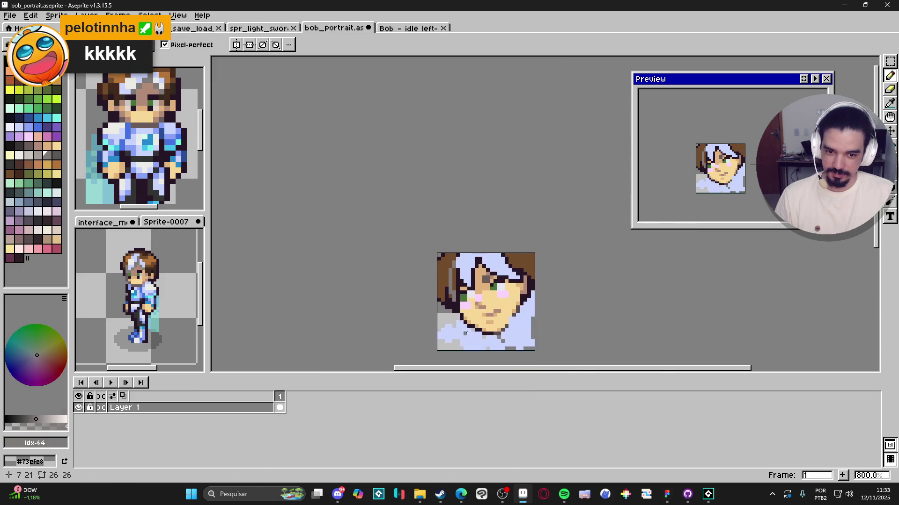
# Add grey pixels along the hair above the eyebrow and near the hair top
pyautogui.scroll(2, 444, 283)
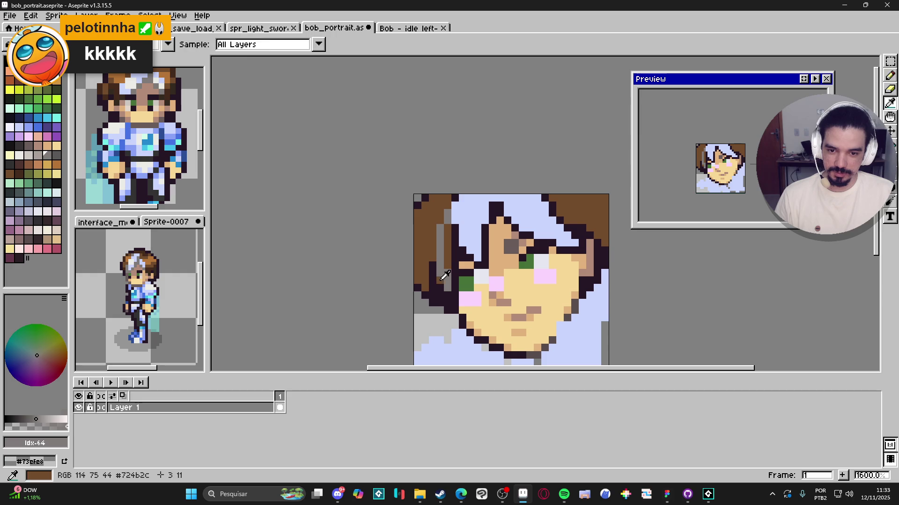
pyautogui.keyDown('alt'); pyautogui.click(442, 281); pyautogui.keyUp('alt')
pyautogui.keyDown('alt'); pyautogui.click(440, 273); pyautogui.keyUp('alt')
pyautogui.hotkey('ctrl', 'z')
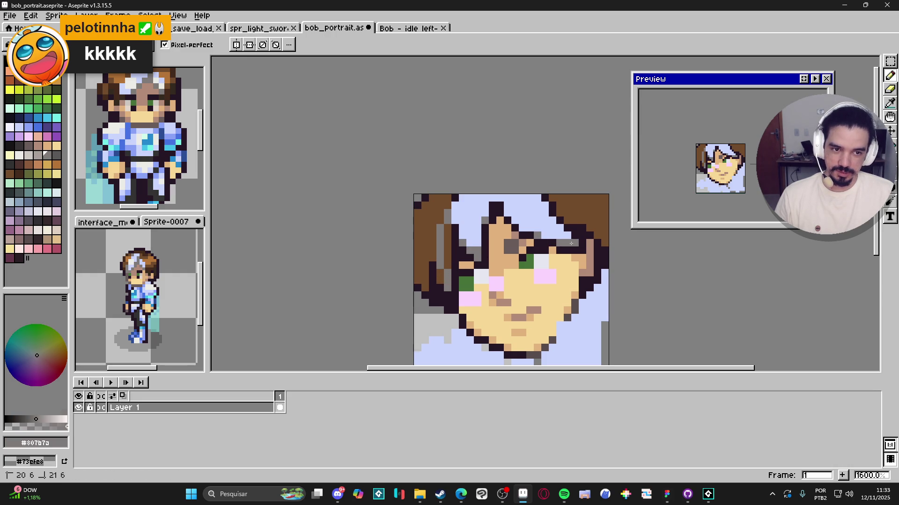
pyautogui.moveTo(566, 242)
pyautogui.mouseDown()
pyautogui.moveTo(545, 236)
pyautogui.moveTo(563, 237)
pyautogui.mouseUp()
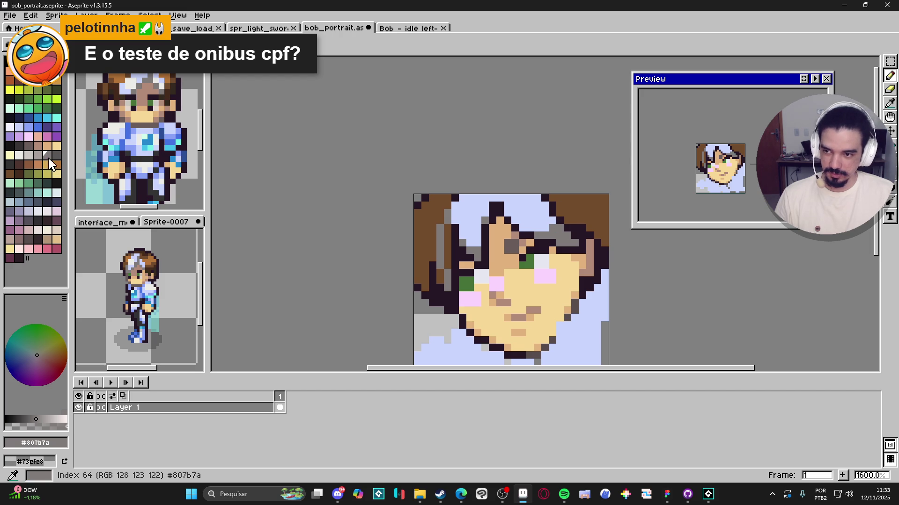
pyautogui.press('[')
pyautogui.click(513, 222)
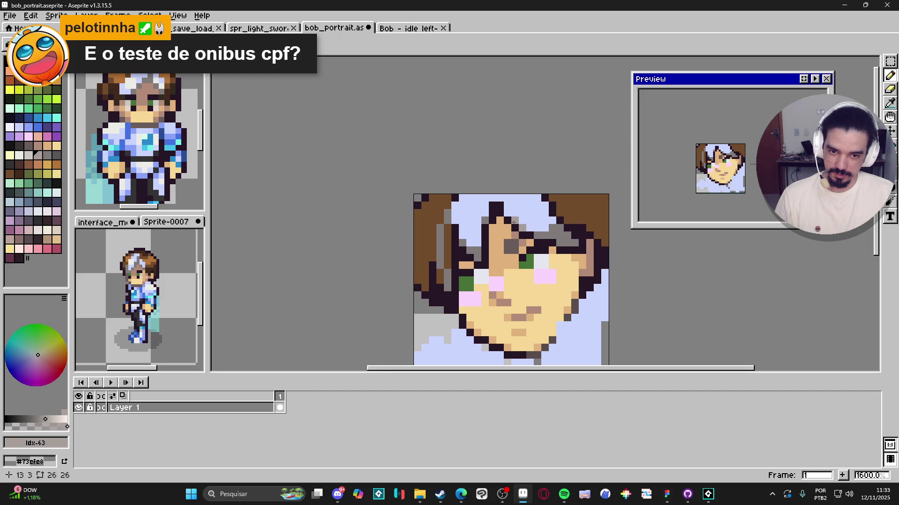
# Paint near-white pixels into the white hair beside the grey strand
pyautogui.moveTo(445, 248); pyautogui.dragTo(445, 249)
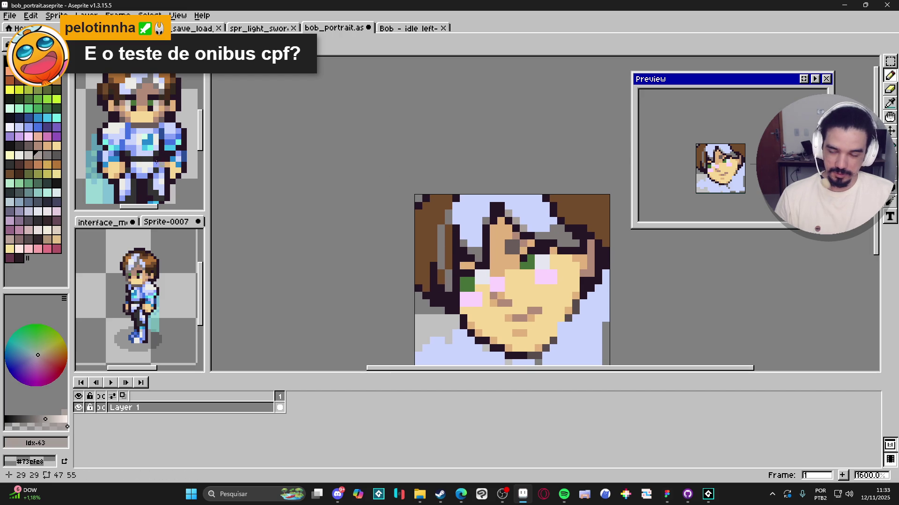
pyautogui.press('[')
pyautogui.moveTo(387, 227); pyautogui.dragTo(397, 239)
pyautogui.scroll(2, 432, 254)
pyautogui.moveTo(470, 210)
pyautogui.mouseDown()
pyautogui.moveTo(482, 223)
pyautogui.moveTo(482, 198)
pyautogui.moveTo(492, 217)
pyautogui.mouseUp()
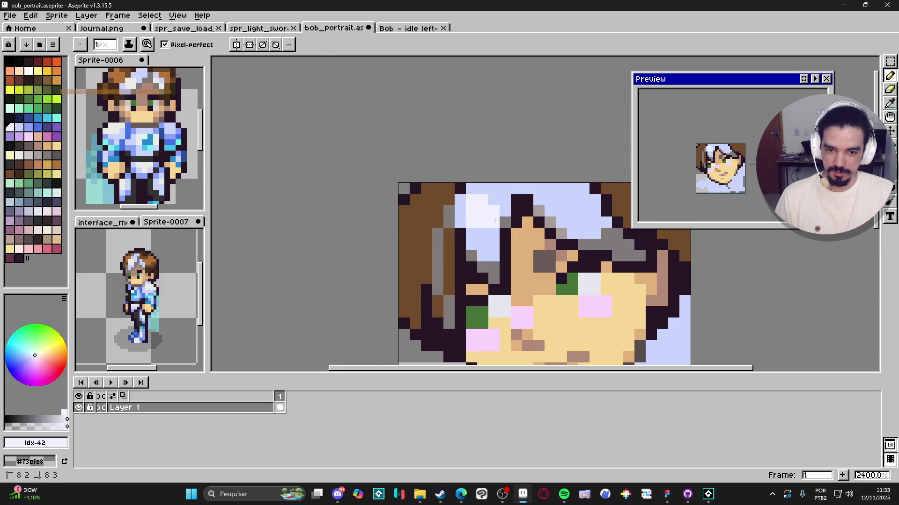
# Whiten more light-blue hair pixels and try a tan patch on the left hair
pyautogui.click(564, 211)
pyautogui.moveTo(570, 208)
pyautogui.mouseDown()
pyautogui.moveTo(584, 189)
pyautogui.moveTo(593, 206)
pyautogui.mouseUp()
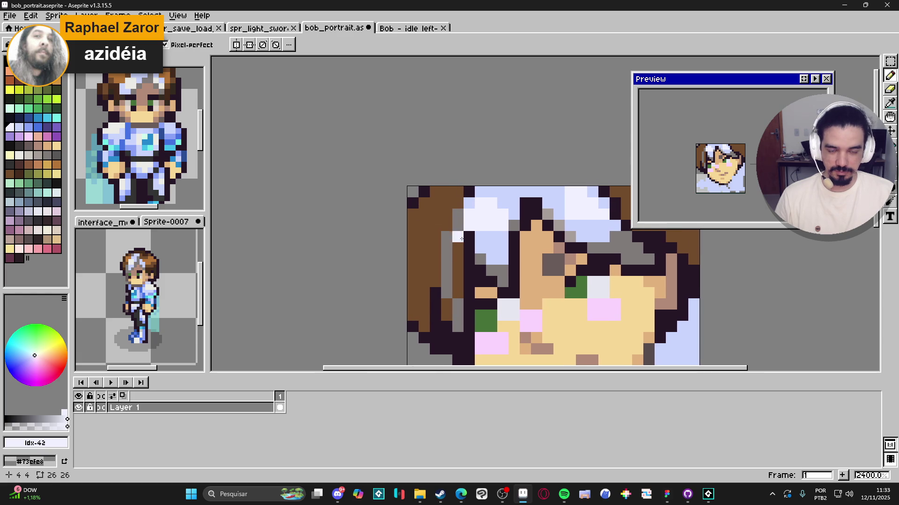
pyautogui.keyDown('alt'); pyautogui.click(437, 244); pyautogui.keyUp('alt')
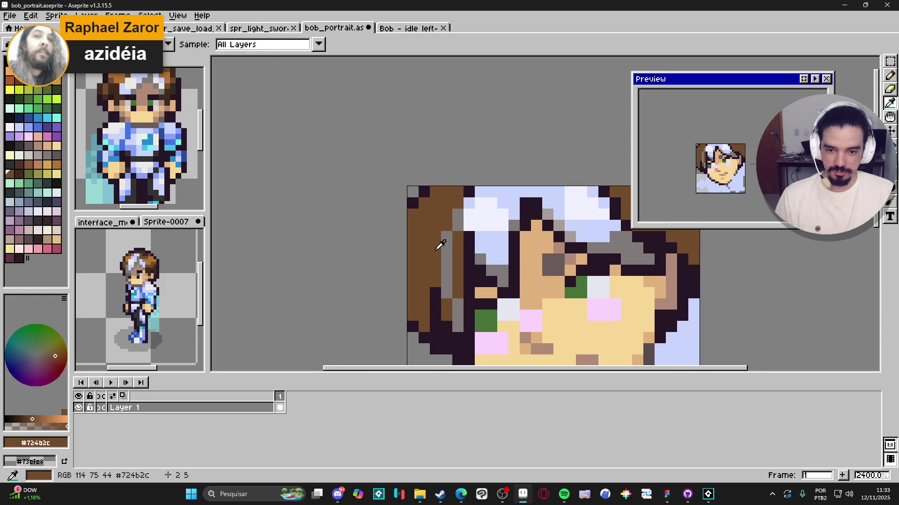
pyautogui.click(47, 164)
pyautogui.moveTo(425, 258); pyautogui.dragTo(438, 248)
# Replace the tan patch with a lighter brown highlight on the left brown hair
pyautogui.keyDown('alt'); pyautogui.click(422, 280); pyautogui.keyUp('alt')
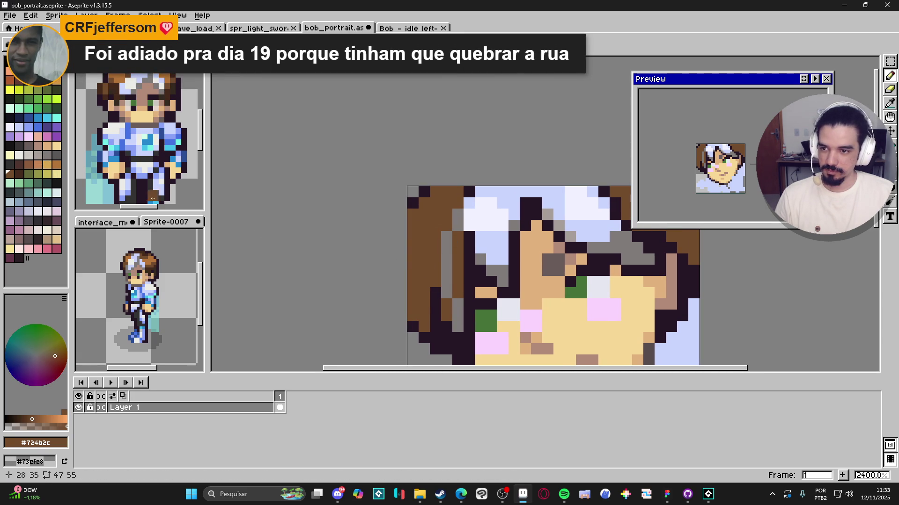
pyautogui.click(57, 164)
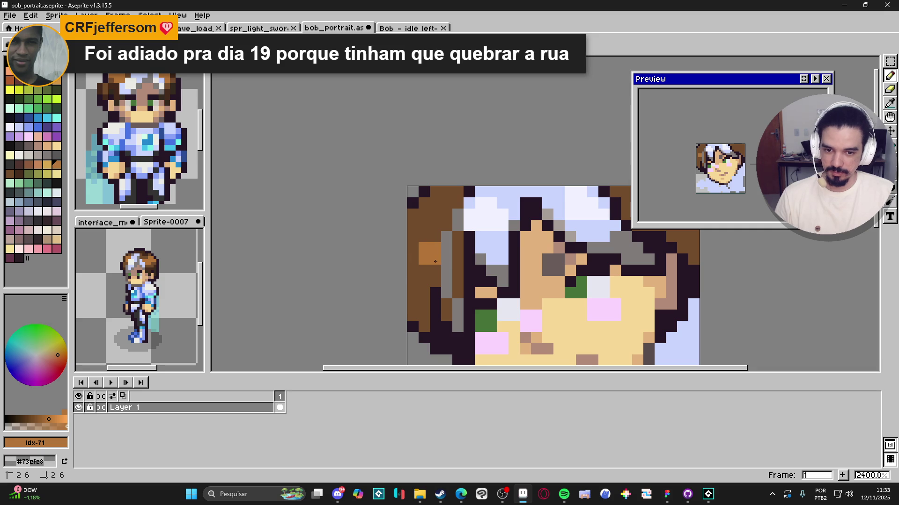
pyautogui.moveTo(435, 262)
pyautogui.mouseDown()
pyautogui.moveTo(419, 256)
pyautogui.moveTo(430, 249)
pyautogui.mouseUp()
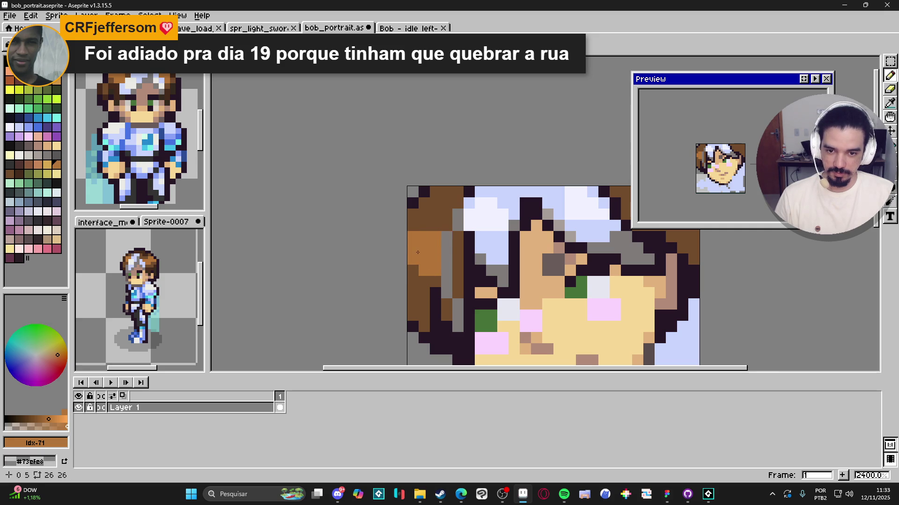
pyautogui.scroll(-3, 417, 252)
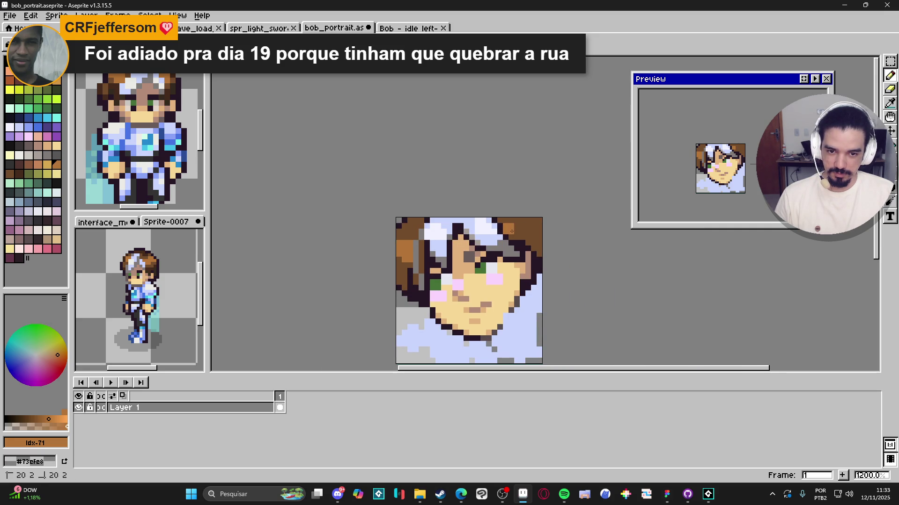
# Paint light brown over the top-right hair, comparing the dark and light hair browns
pyautogui.moveTo(512, 231); pyautogui.dragTo(524, 228)
pyautogui.click(514, 220)
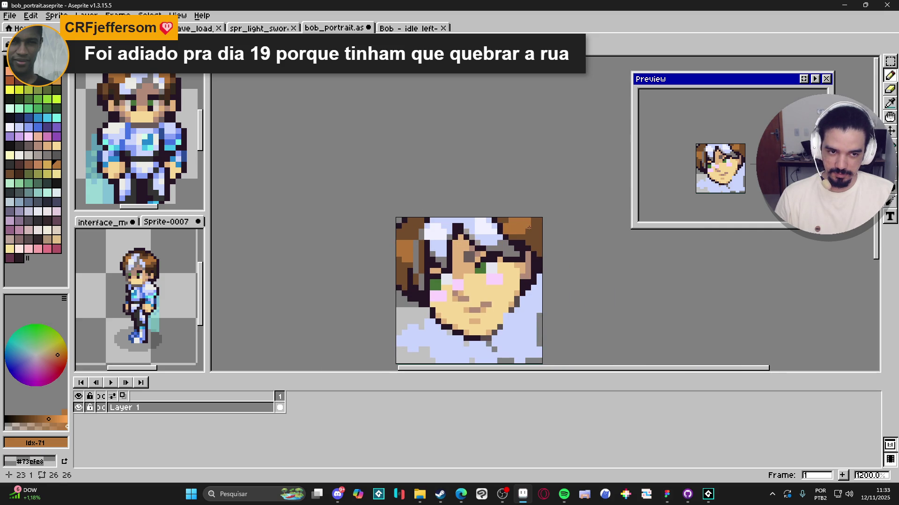
pyautogui.keyDown('alt'); pyautogui.click(527, 231); pyautogui.keyUp('alt')
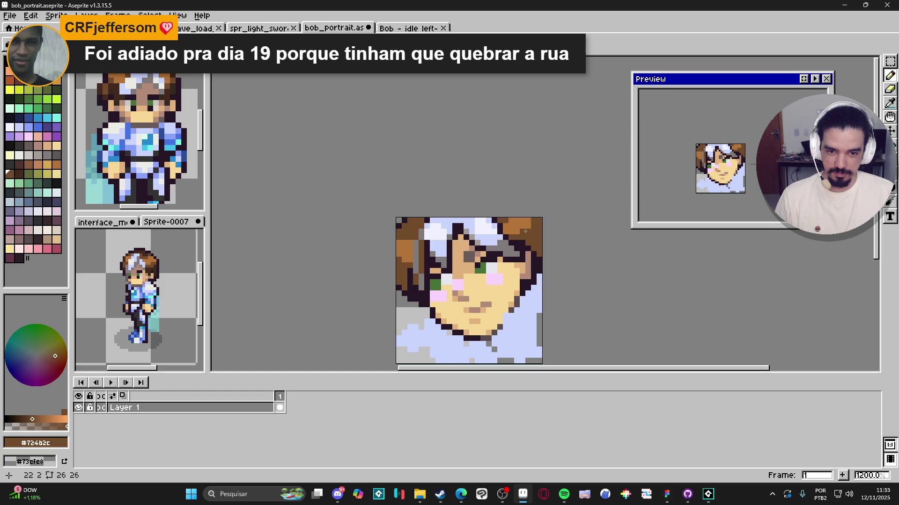
pyautogui.keyDown('alt'); pyautogui.click(412, 238); pyautogui.keyUp('alt')
pyautogui.keyDown('alt'); pyautogui.click(400, 237); pyautogui.keyUp('alt')
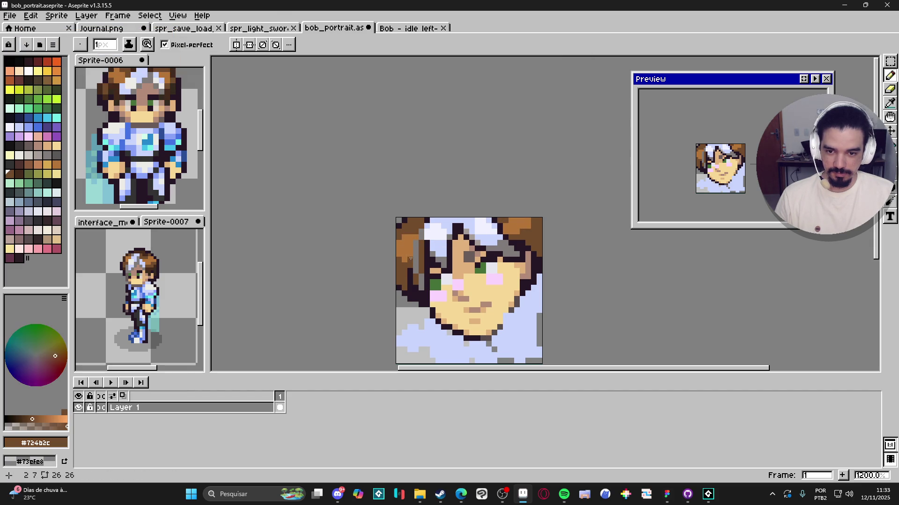
pyautogui.keyDown('alt'); pyautogui.click(413, 234); pyautogui.keyUp('alt')
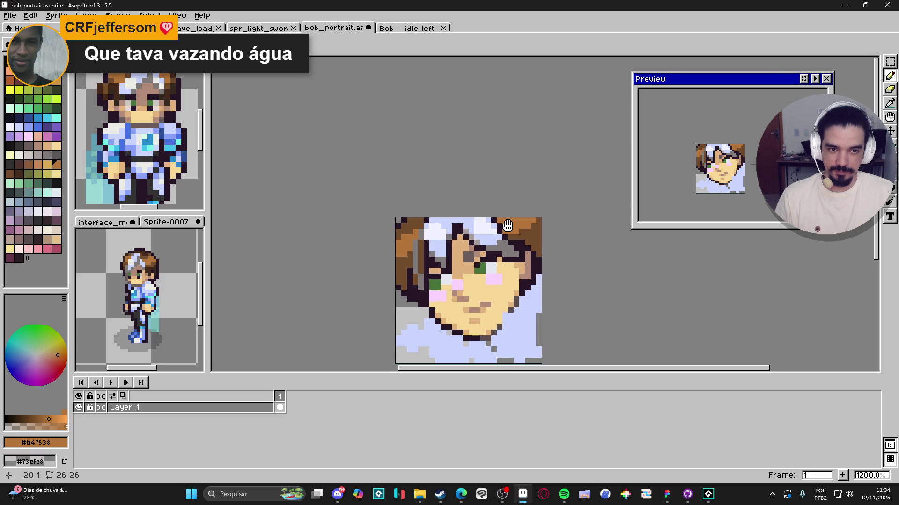
pyautogui.hscroll(1, 506, 221)
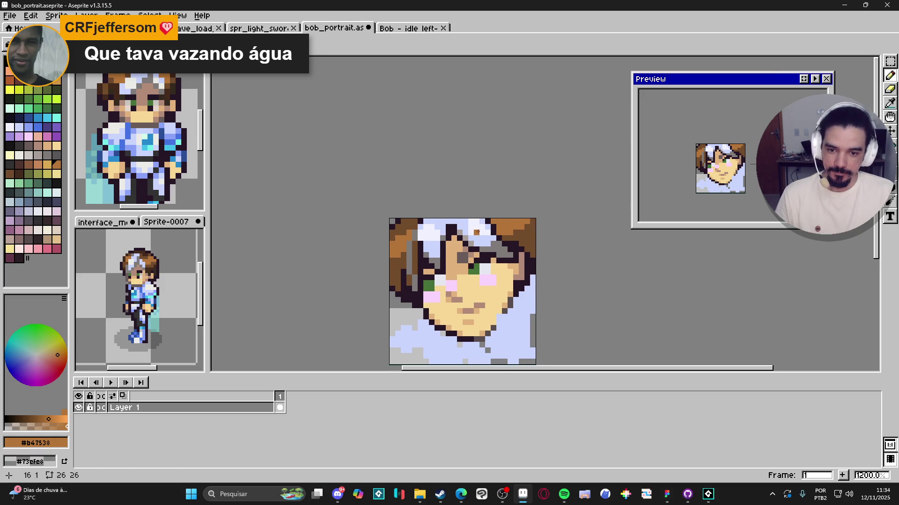
pyautogui.scroll(1, 390, 273)
pyautogui.keyDown('alt'); pyautogui.click(426, 274); pyautogui.keyUp('alt')
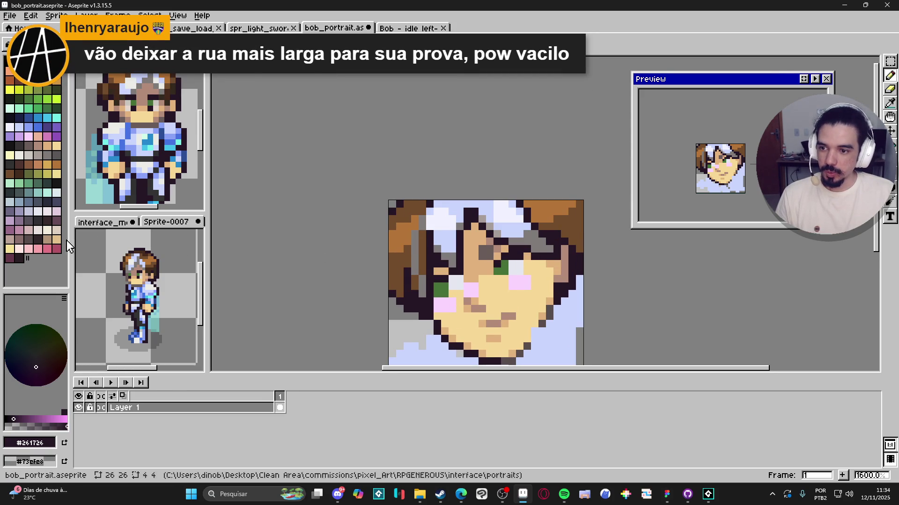
# Recolour the left hair edge and outline pixels in dark brown
pyautogui.click(56, 220)
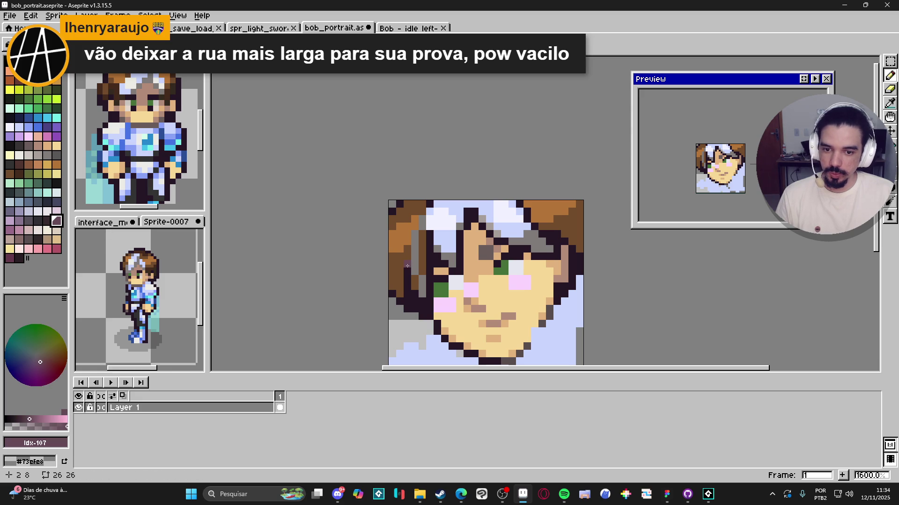
pyautogui.click(47, 221)
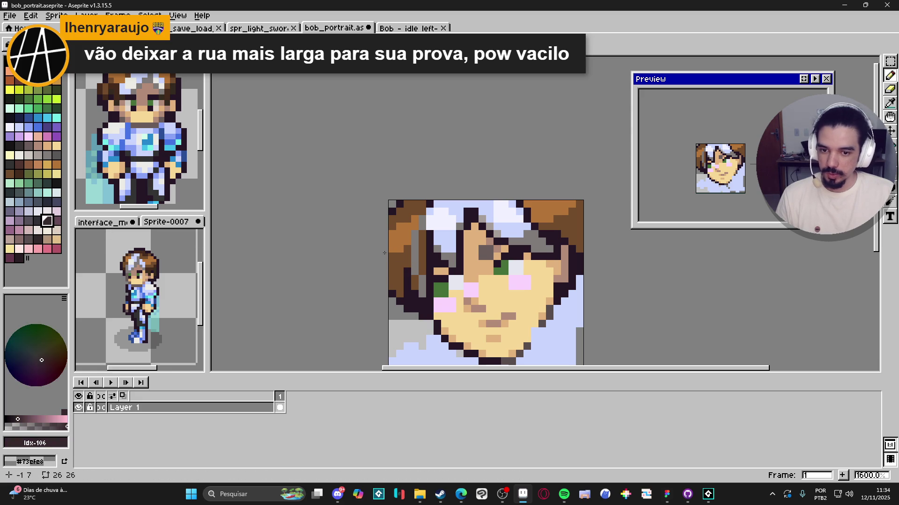
pyautogui.click(56, 220)
pyautogui.keyDown('alt'); pyautogui.click(401, 270); pyautogui.keyUp('alt')
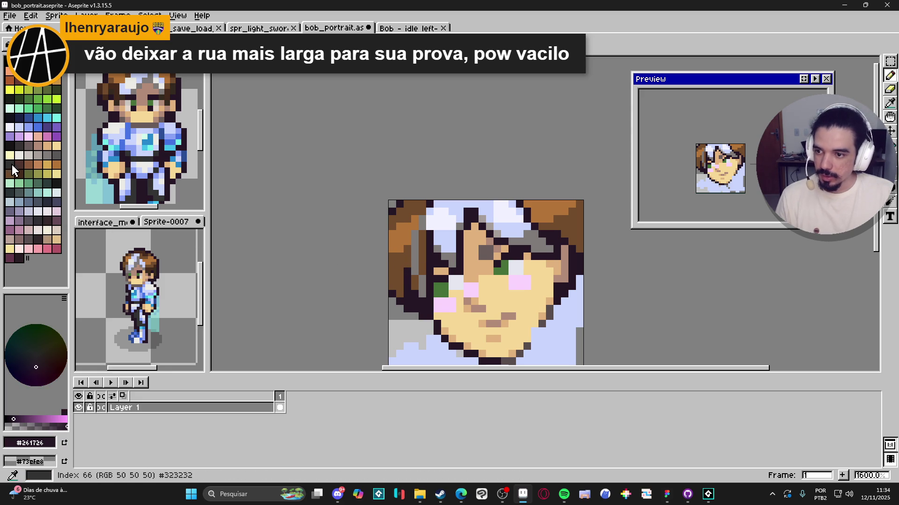
pyautogui.click(402, 265)
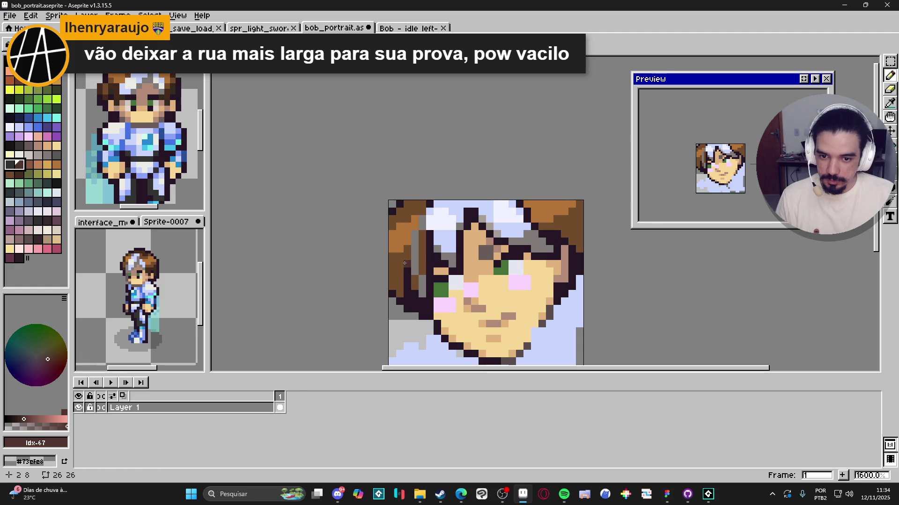
pyautogui.click(404, 261)
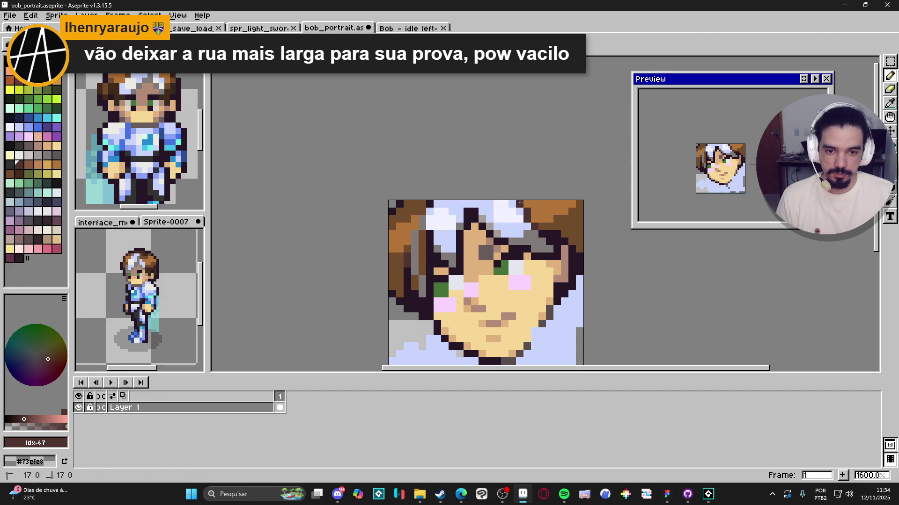
pyautogui.moveTo(430, 237)
pyautogui.mouseDown()
pyautogui.moveTo(429, 249)
pyautogui.moveTo(414, 246)
pyautogui.moveTo(424, 299)
pyautogui.mouseUp()
pyautogui.keyDown('alt'); pyautogui.click(430, 247); pyautogui.keyUp('alt')
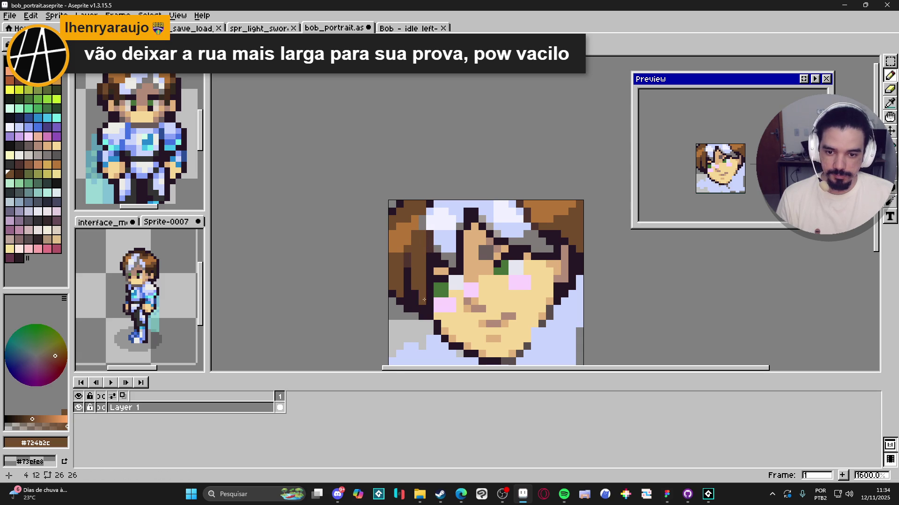
pyautogui.click(421, 223)
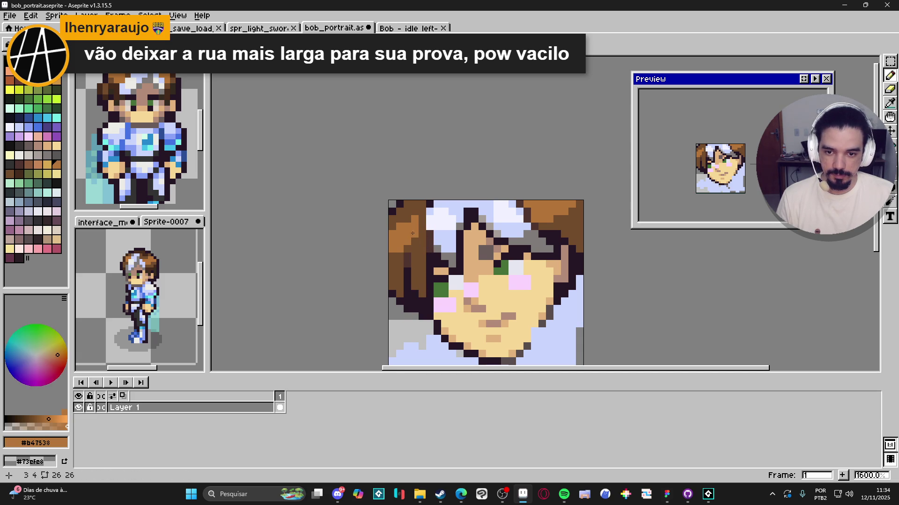
# Lighten pixels in the top-right hair with the lighter hair brown
pyautogui.keyDown('alt'); pyautogui.click(423, 220); pyautogui.keyUp('alt')
pyautogui.click(423, 220)
pyautogui.scroll(-1, 533, 226)
pyautogui.scroll(1, 534, 226)
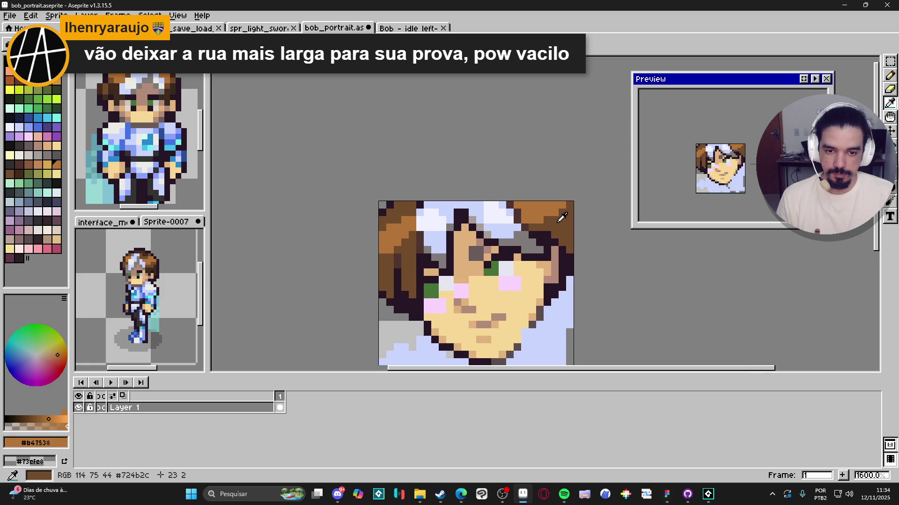
pyautogui.click(556, 217)
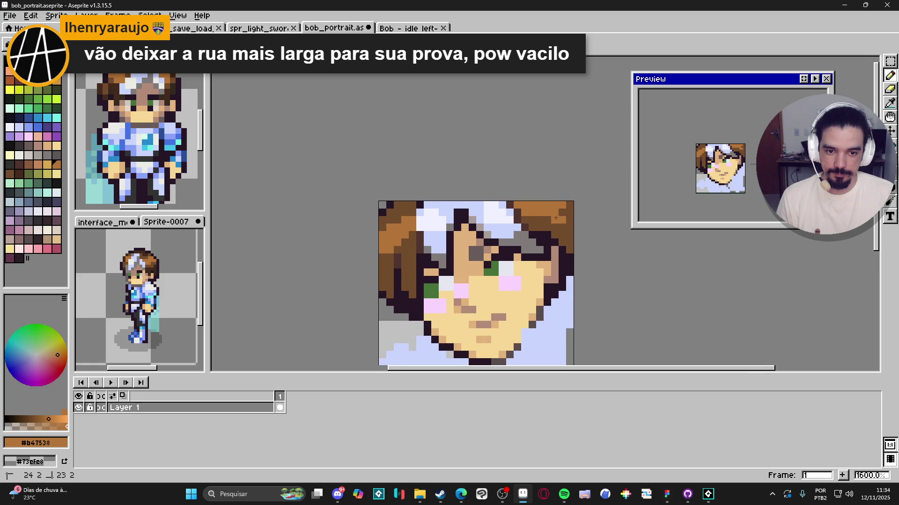
pyautogui.moveTo(561, 215); pyautogui.dragTo(550, 208)
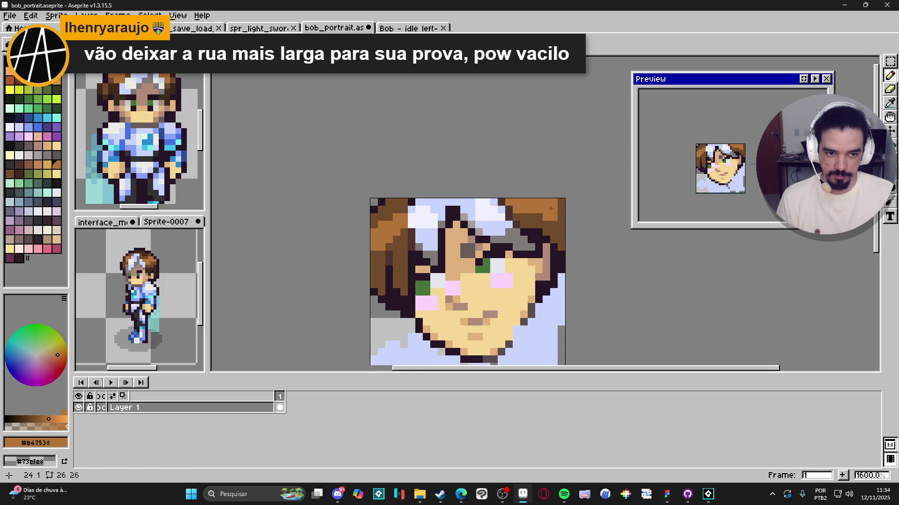
pyautogui.scroll(-3, 520, 274)
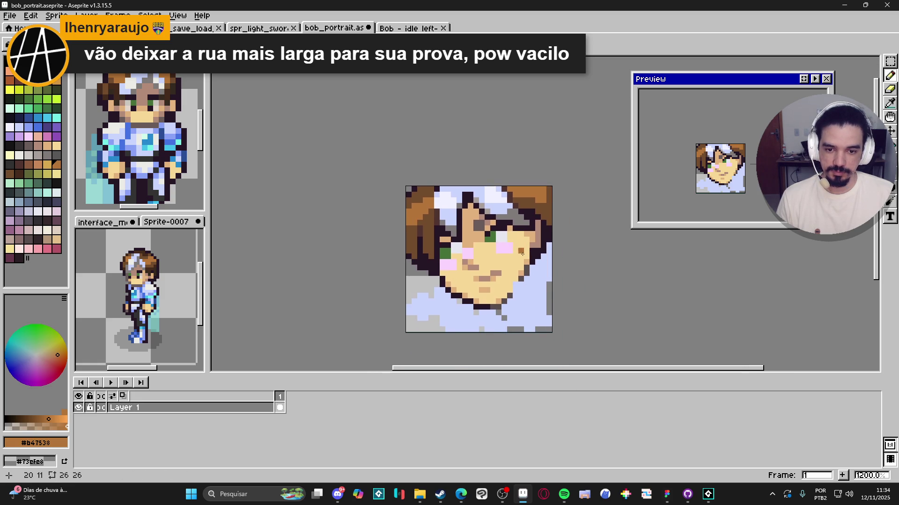
pyautogui.scroll(-1, 522, 276)
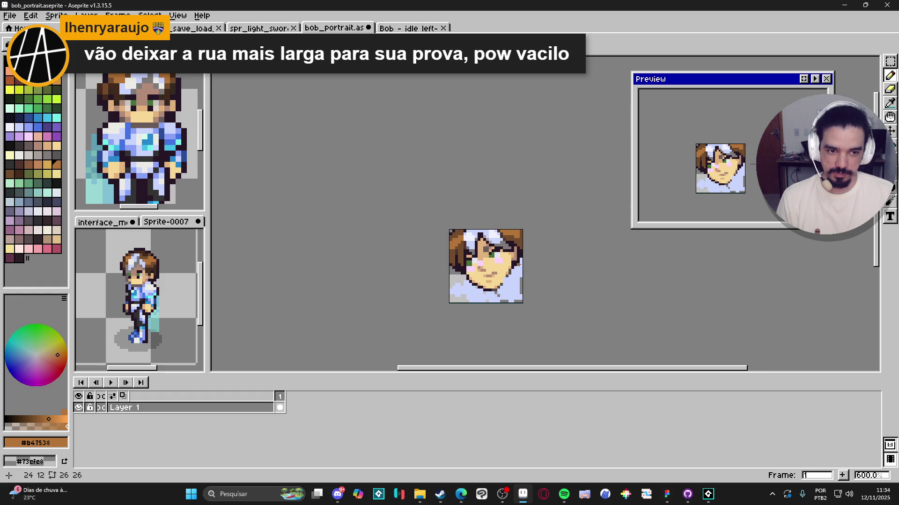
pyautogui.scroll(5, 487, 251)
pyautogui.click(453, 276)
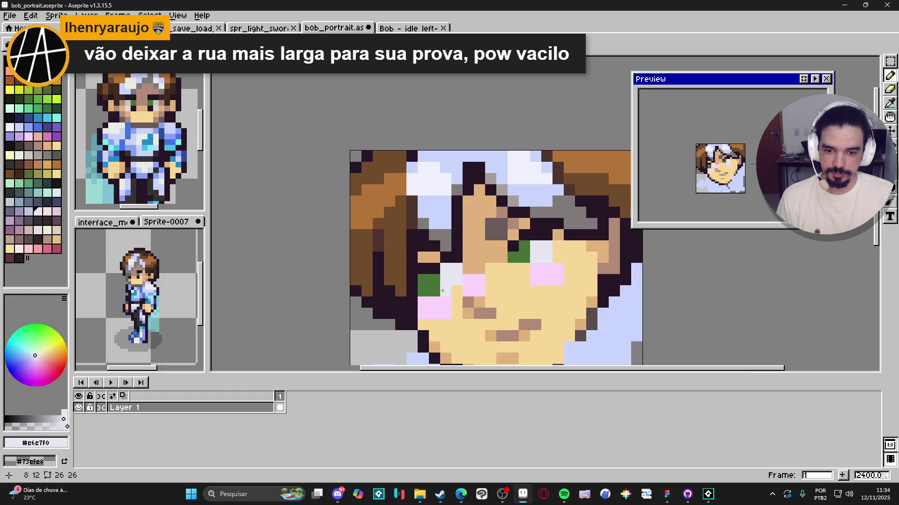
pyautogui.scroll(-3, 468, 304)
pyautogui.scroll(-3, 497, 319)
pyautogui.scroll(-3, 497, 318)
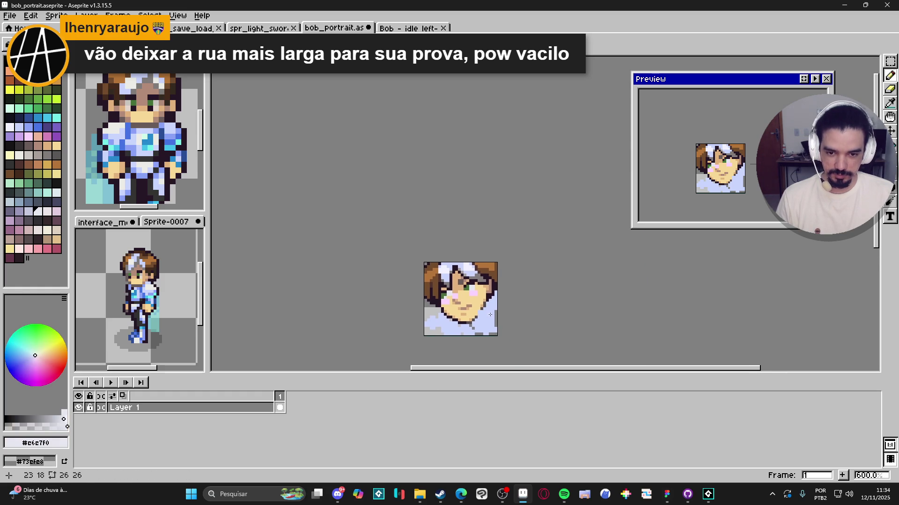
# Save the portrait file
pyautogui.hotkey('ctrl', 's')
pyautogui.scroll(4, 444, 297)
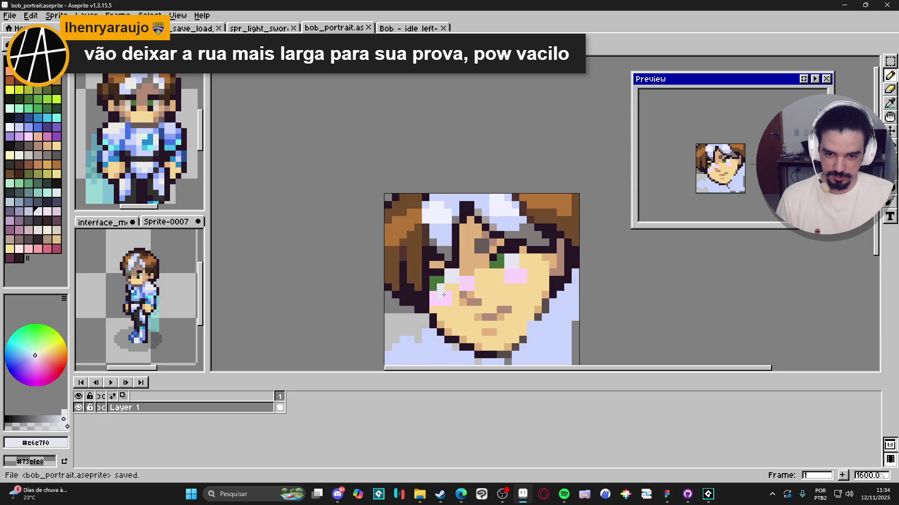
pyautogui.scroll(-2, 471, 295)
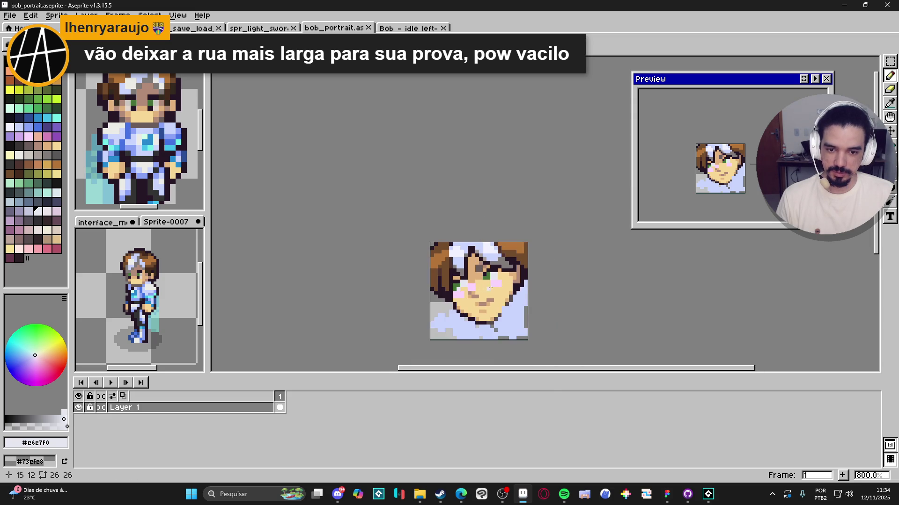
pyautogui.scroll(2, 487, 300)
# Repaint a pixel near the left eye with the brownish skin-shadow colour
pyautogui.keyDown('alt'); pyautogui.click(487, 305); pyautogui.keyUp('alt')
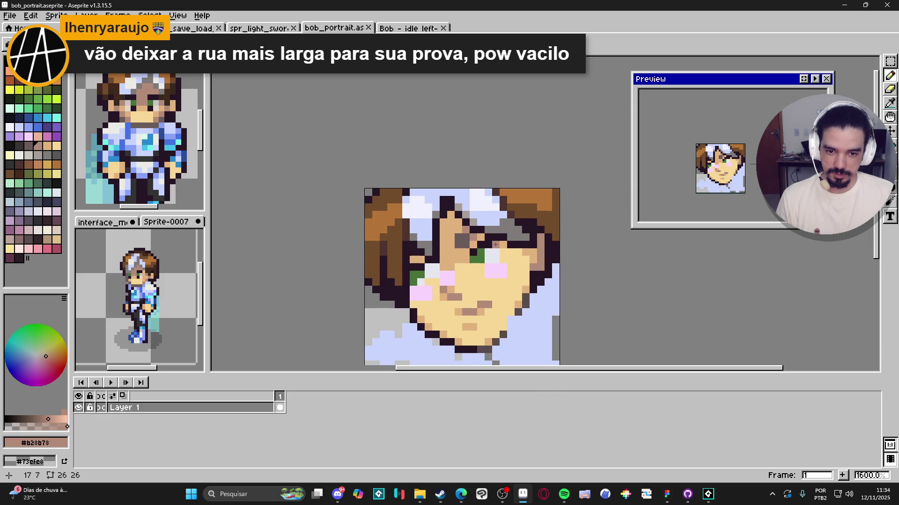
pyautogui.click(450, 267)
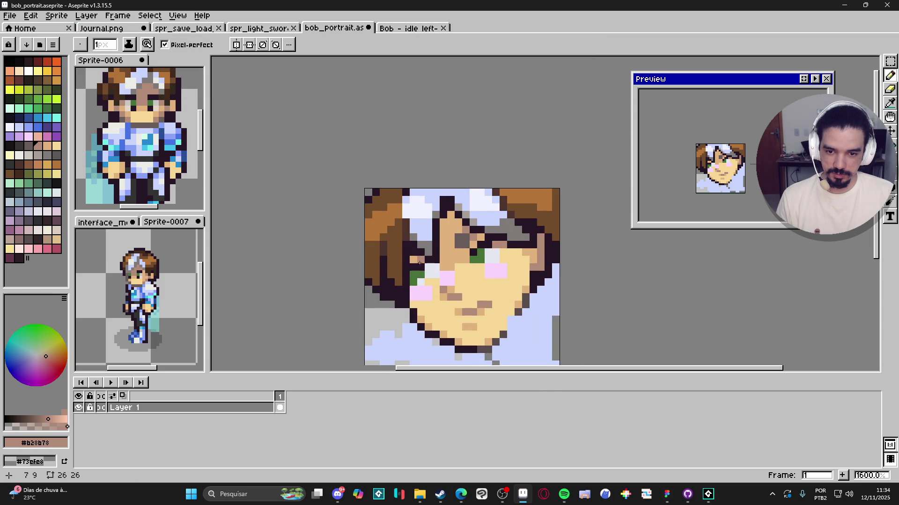
pyautogui.scroll(-3, 513, 285)
pyautogui.scroll(3, 512, 274)
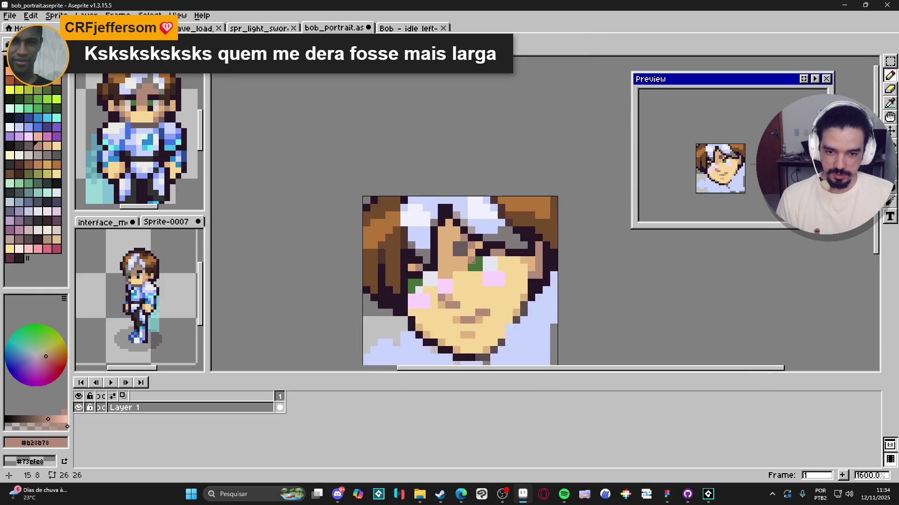
pyautogui.keyDown('alt'); pyautogui.click(516, 255); pyautogui.keyUp('alt')
pyautogui.click(515, 247)
pyautogui.scroll(-5, 515, 258)
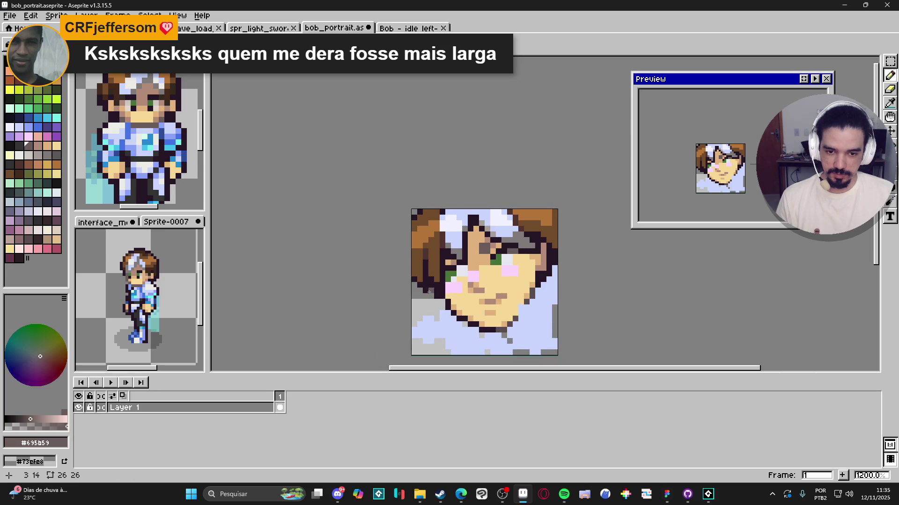
pyautogui.scroll(3, 496, 282)
pyautogui.hotkey('ctrl', 'z')
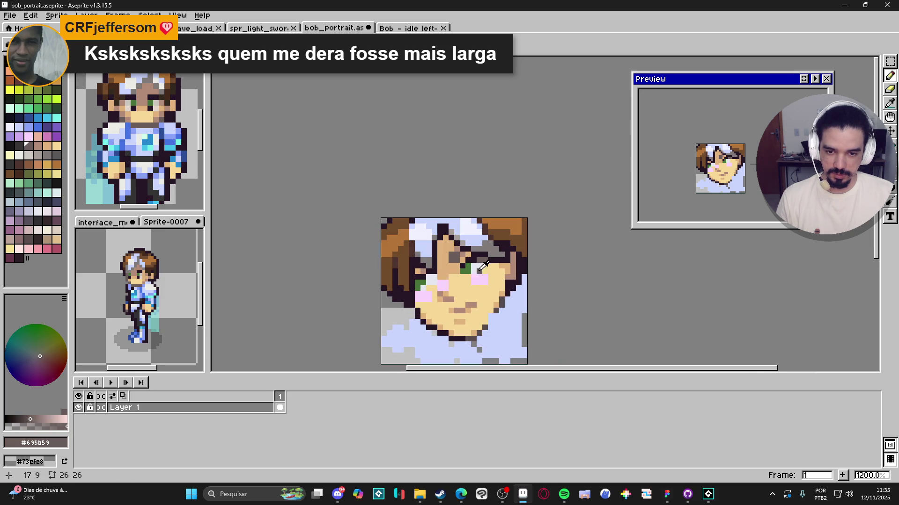
# Add brown shadow pixels beside the eye highlight and under the eye
pyautogui.keyDown('alt'); pyautogui.click(480, 268); pyautogui.keyUp('alt')
pyautogui.scroll(-1, 489, 275)
pyautogui.scroll(2, 489, 274)
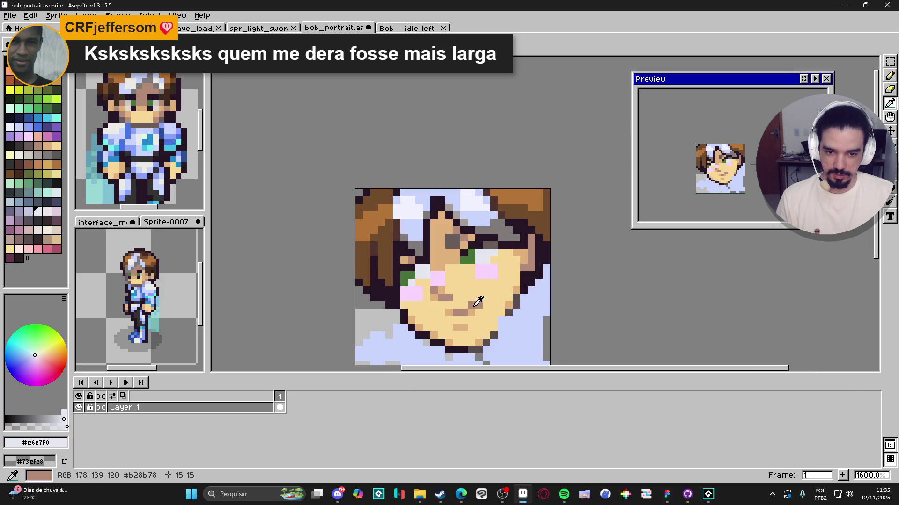
pyautogui.keyDown('alt'); pyautogui.click(476, 304); pyautogui.keyUp('alt')
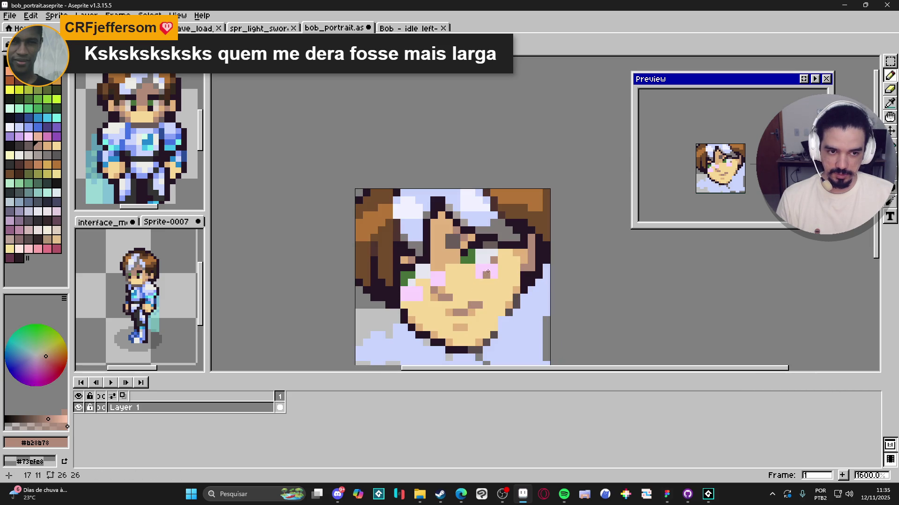
pyautogui.moveTo(484, 265); pyautogui.dragTo(469, 266)
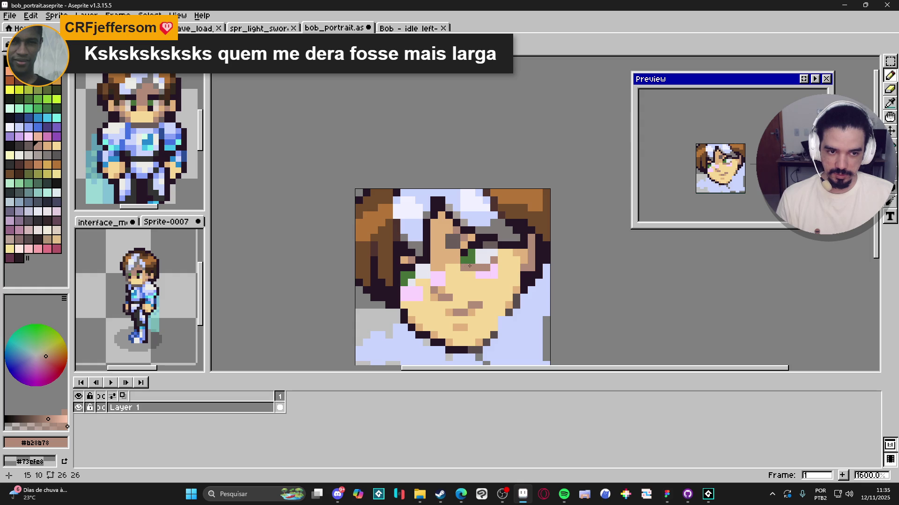
pyautogui.hotkey('ctrl', 'z')
pyautogui.click(485, 260)
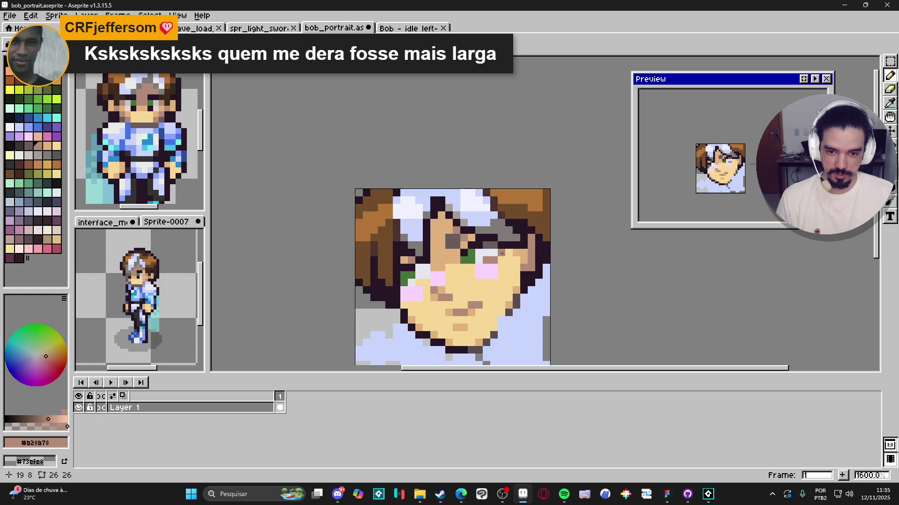
pyautogui.click(487, 267)
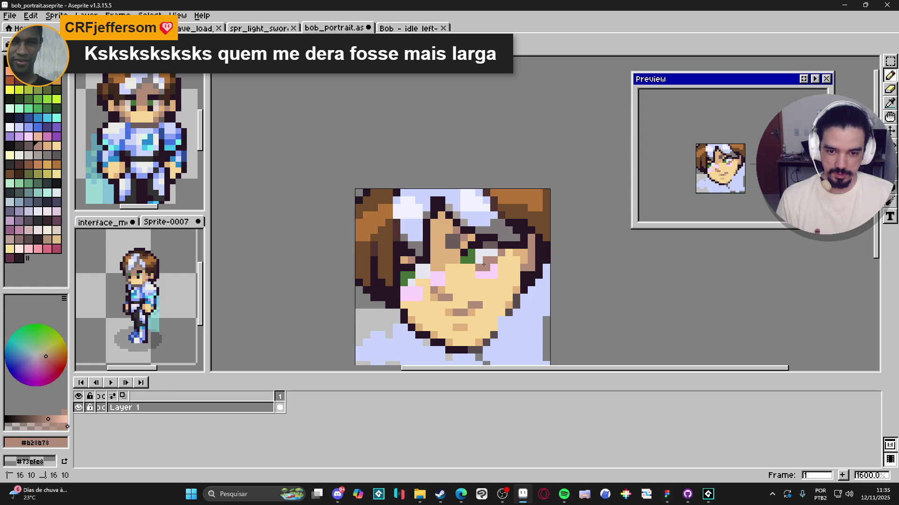
pyautogui.scroll(1, 493, 290)
pyautogui.keyDown('alt'); pyautogui.click(533, 286); pyautogui.keyUp('alt')
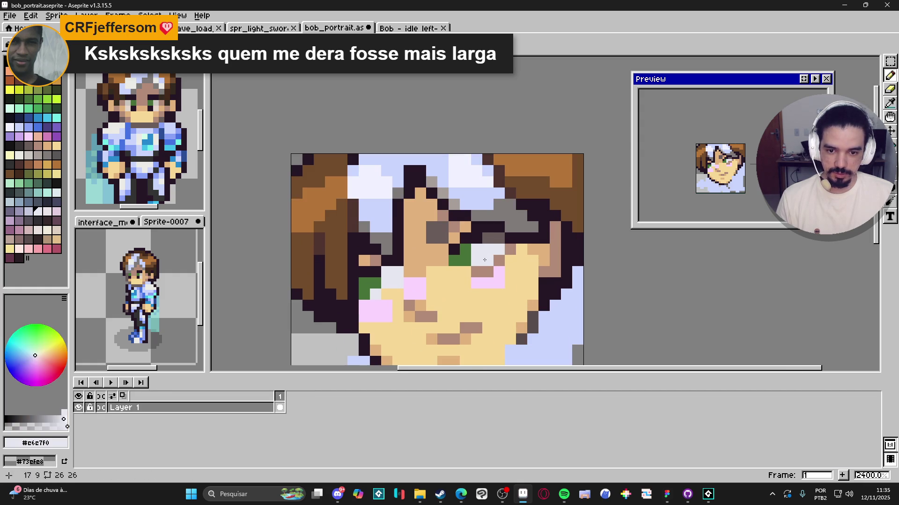
pyautogui.scroll(-4, 536, 281)
pyautogui.hotkey('ctrl', 'z')
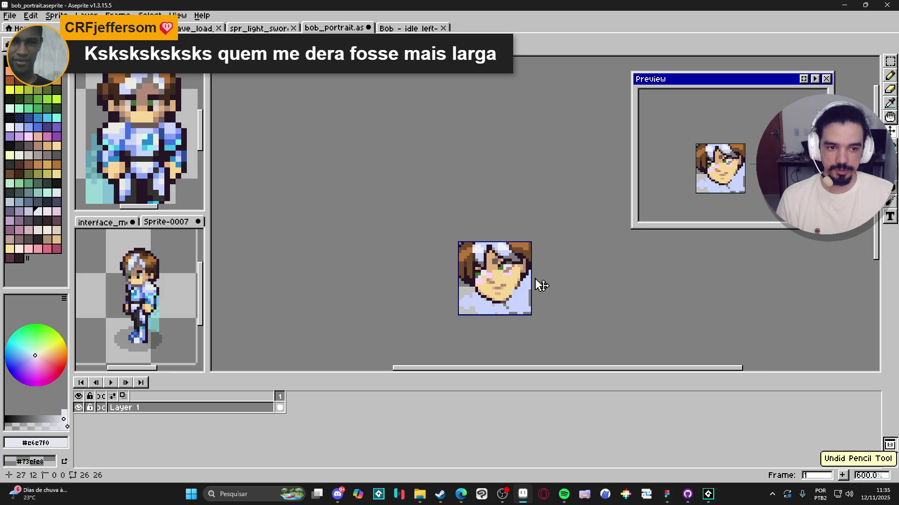
pyautogui.press('b')
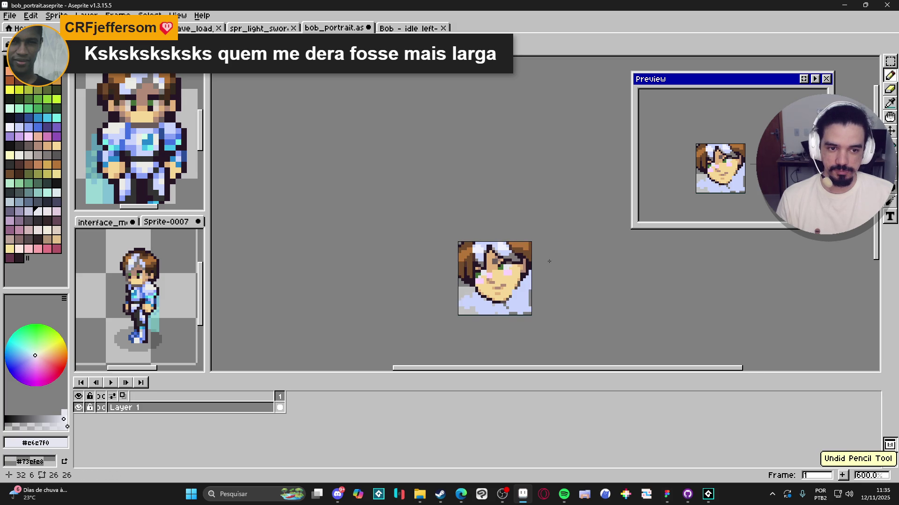
# Add a green pixel to the left of the pink cheek
pyautogui.scroll(4, 484, 273)
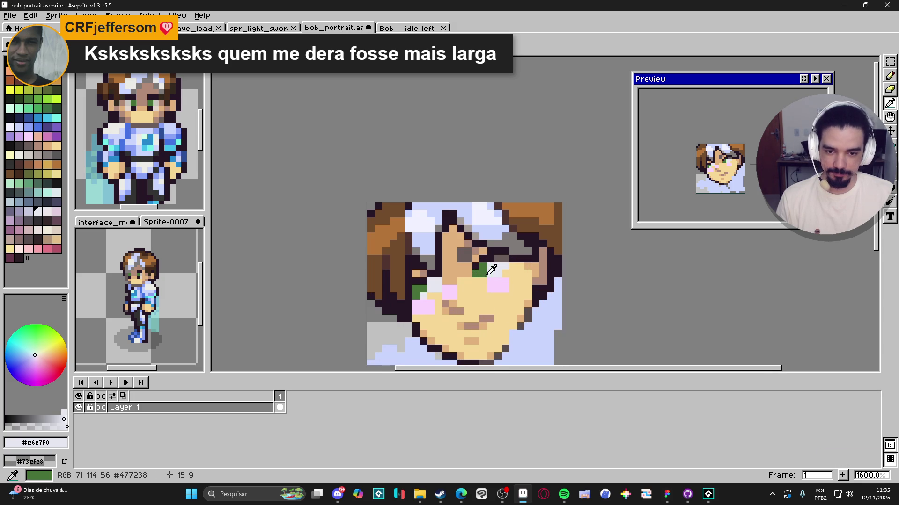
pyautogui.keyDown('alt'); pyautogui.click(485, 273); pyautogui.keyUp('alt')
pyautogui.click(493, 261)
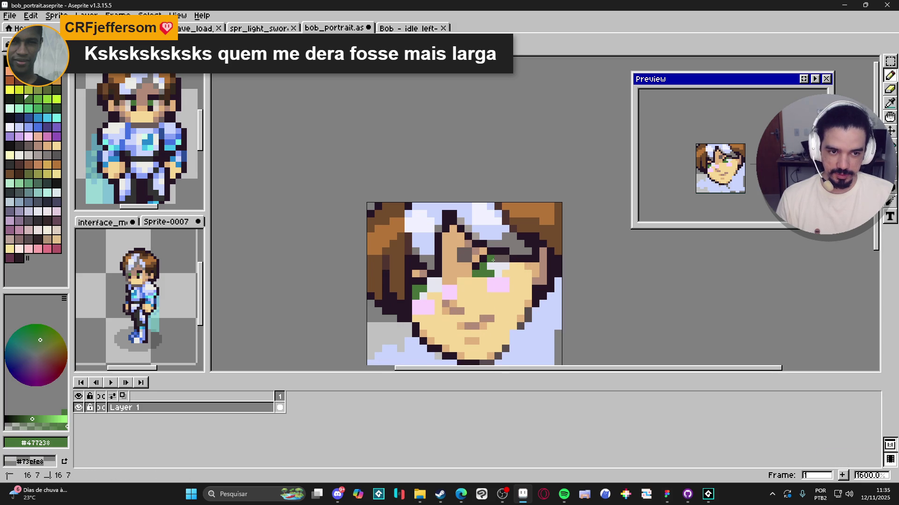
pyautogui.hotkey('ctrl', 'z')
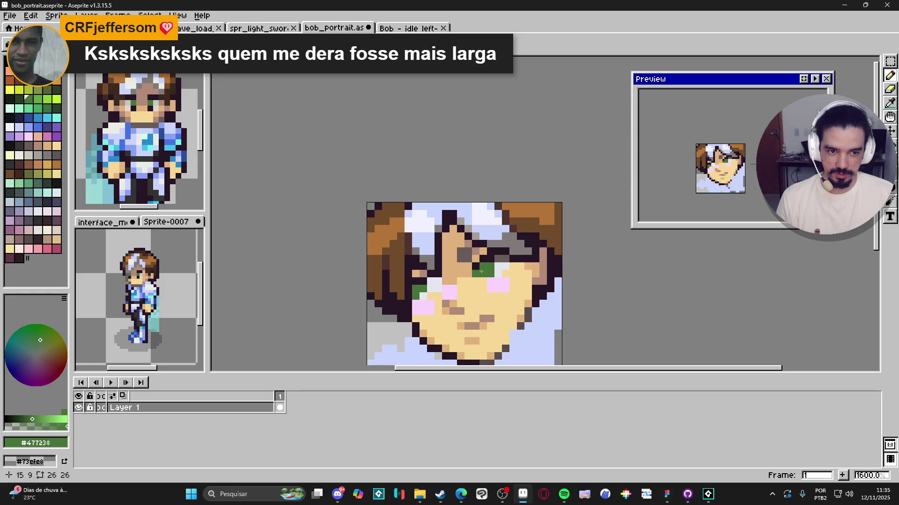
pyautogui.click(423, 296)
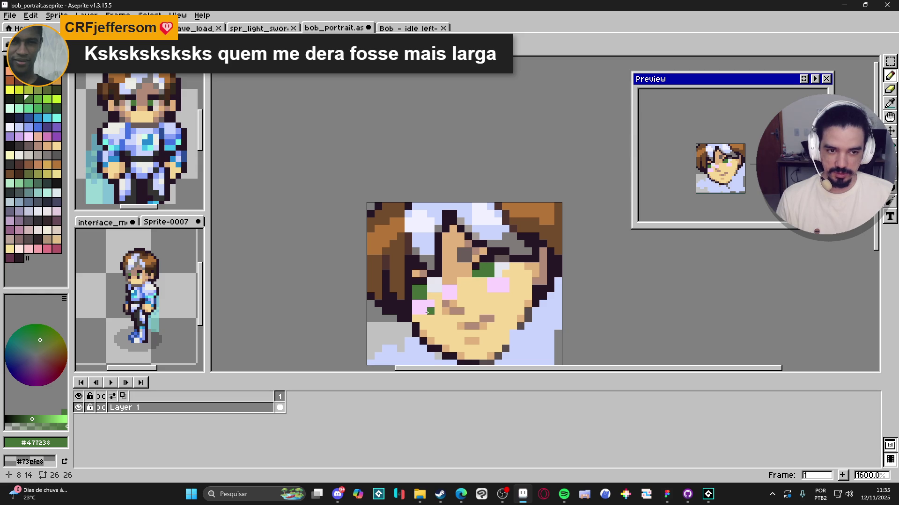
# Repaint eye pixels in a lighter green, then a darker green
pyautogui.click(38, 100)
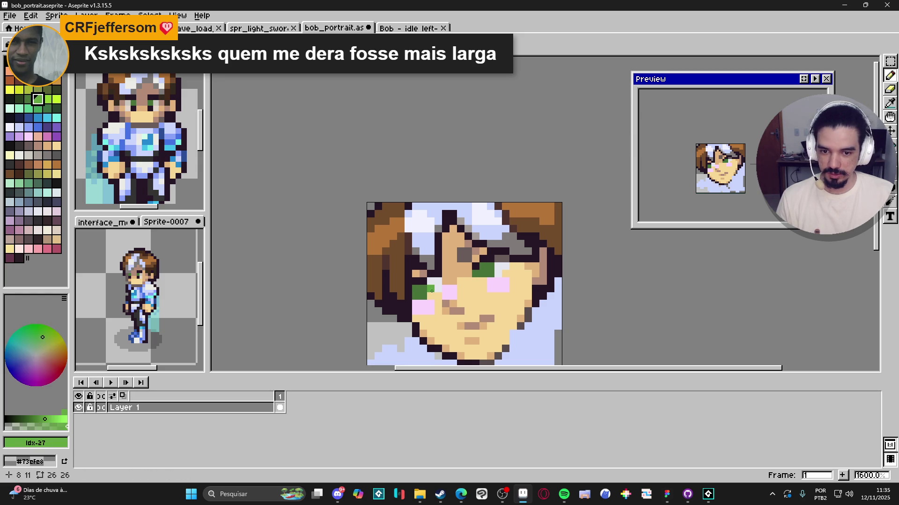
pyautogui.click(432, 291)
pyautogui.click(490, 274)
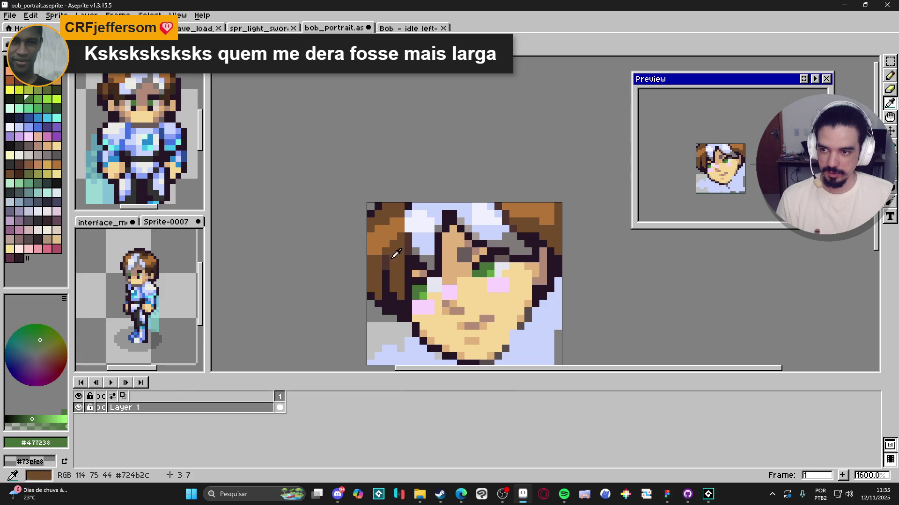
pyautogui.click(19, 99)
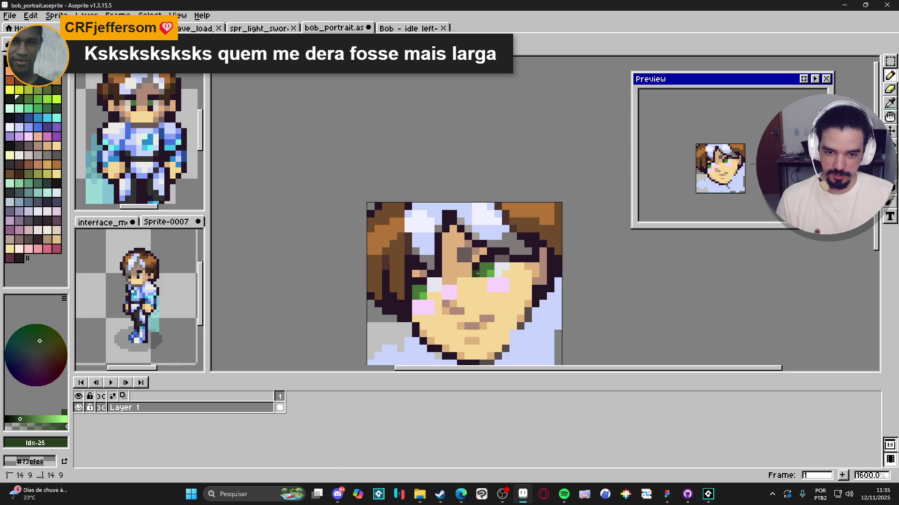
pyautogui.click(481, 270)
pyautogui.click(378, 303)
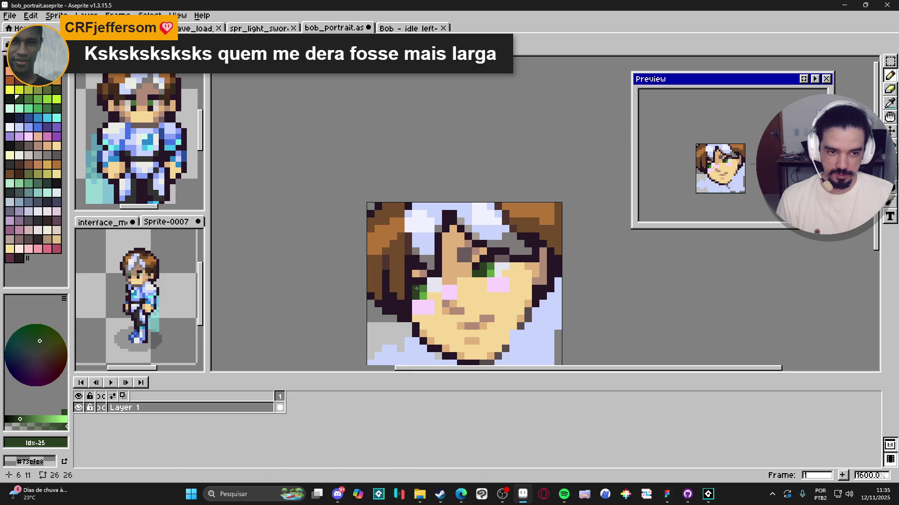
# Paint a skin-shade pixel beside the eye and a #695b59 pixel left of it
pyautogui.scroll(-2, 468, 211)
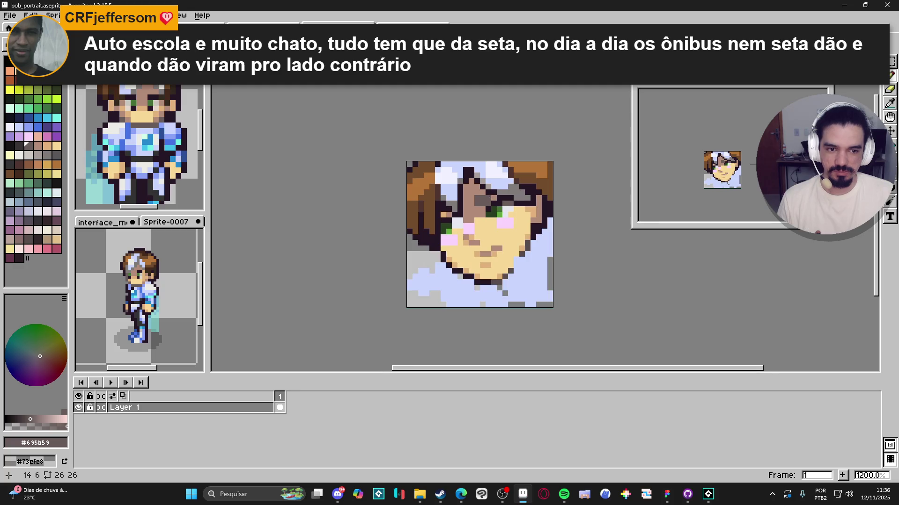
pyautogui.scroll(2, 487, 199)
pyautogui.keyDown('alt'); pyautogui.click(482, 198); pyautogui.keyUp('alt')
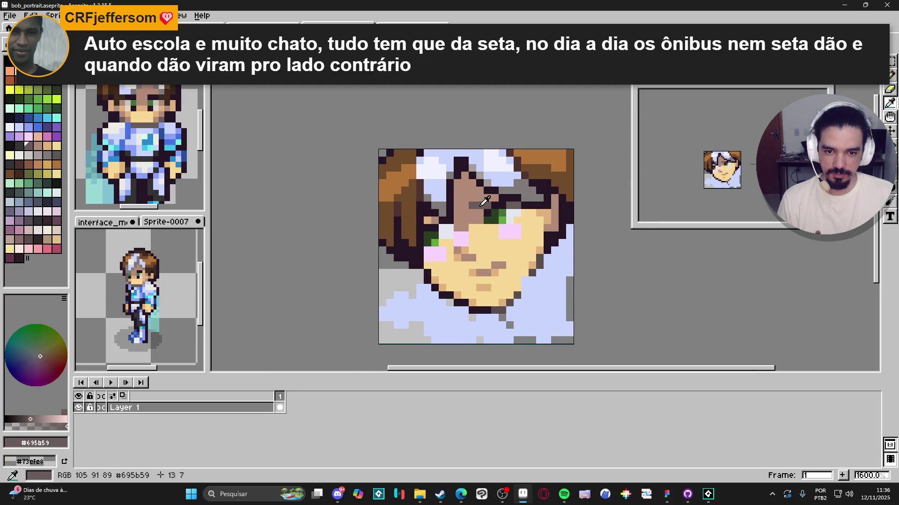
pyautogui.click(472, 205)
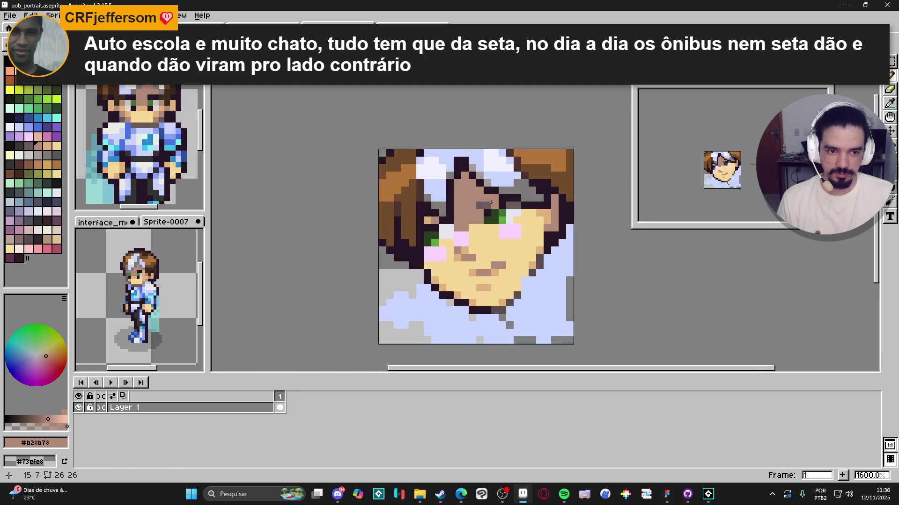
pyautogui.keyDown('alt'); pyautogui.click(491, 202); pyautogui.keyUp('alt')
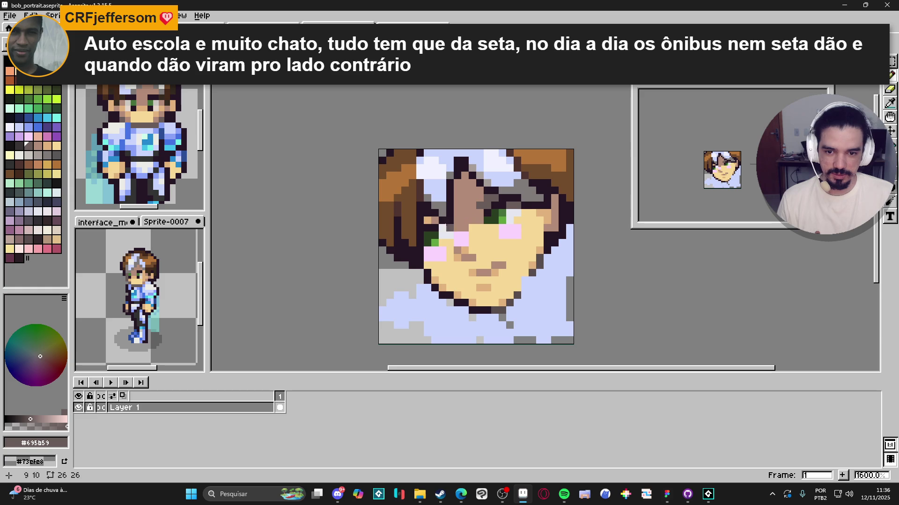
pyautogui.click(427, 220)
# Try a dark brown pixel in the white hair, undo it, and sample the shirt's light blue
pyautogui.scroll(-2, 452, 216)
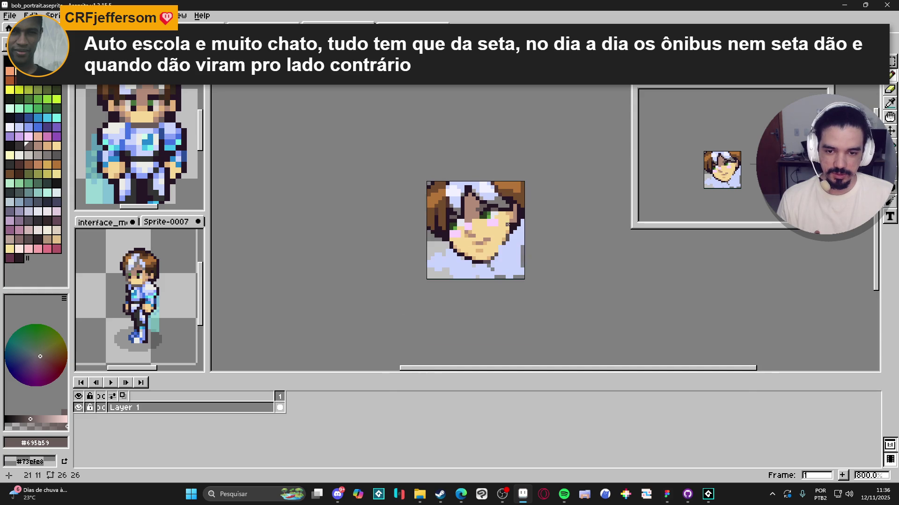
pyautogui.scroll(2, 440, 204)
pyautogui.keyDown('alt'); pyautogui.click(441, 204); pyautogui.keyUp('alt')
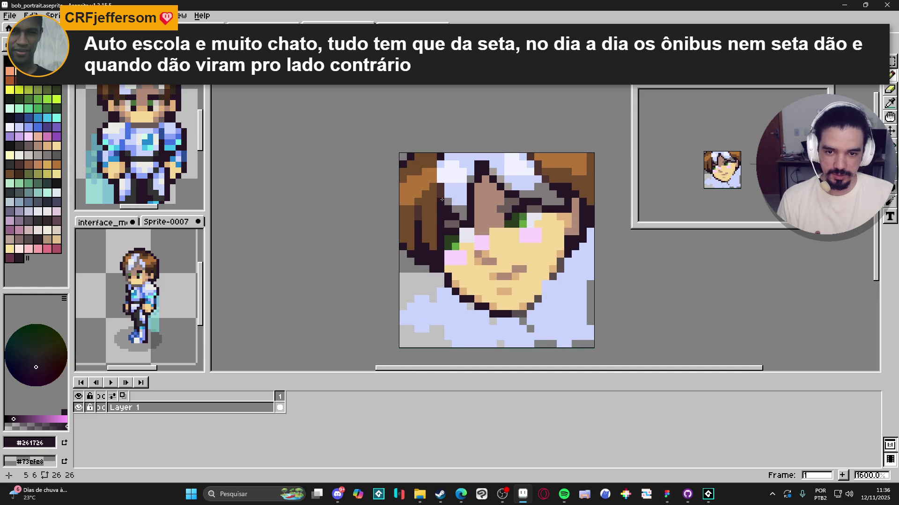
pyautogui.keyDown('alt'); pyautogui.click(440, 187); pyautogui.keyUp('alt')
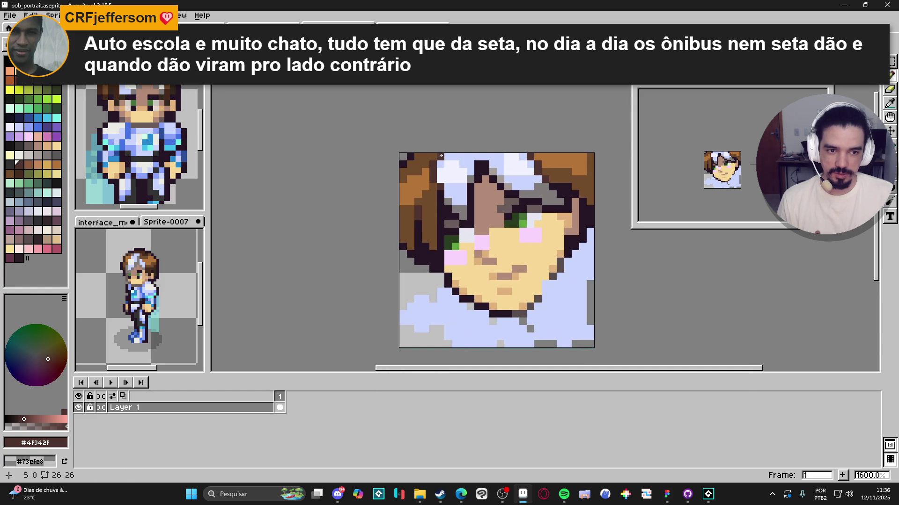
pyautogui.click(441, 171)
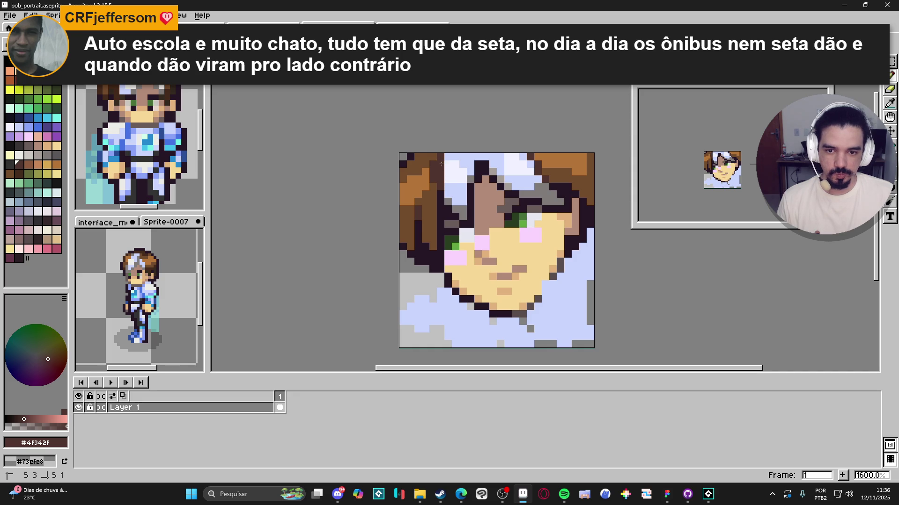
pyautogui.hotkey('ctrl', 'z')
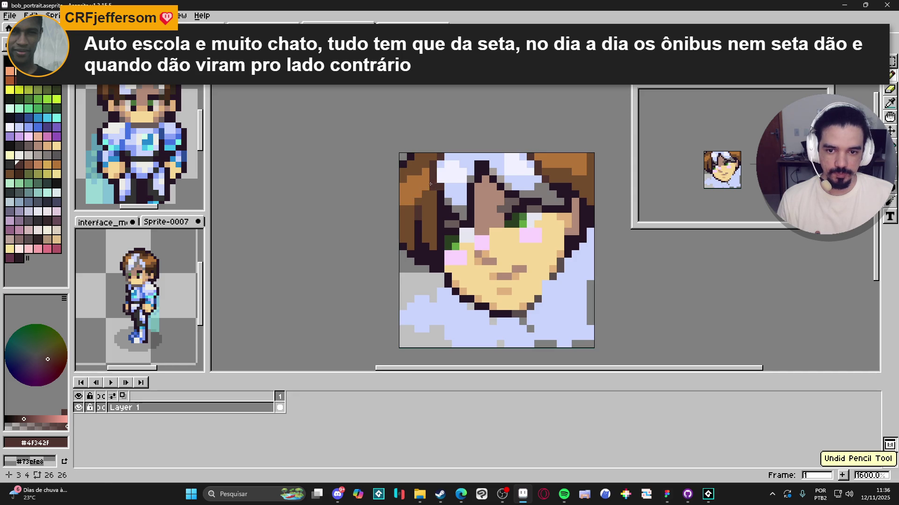
pyautogui.press('alt')
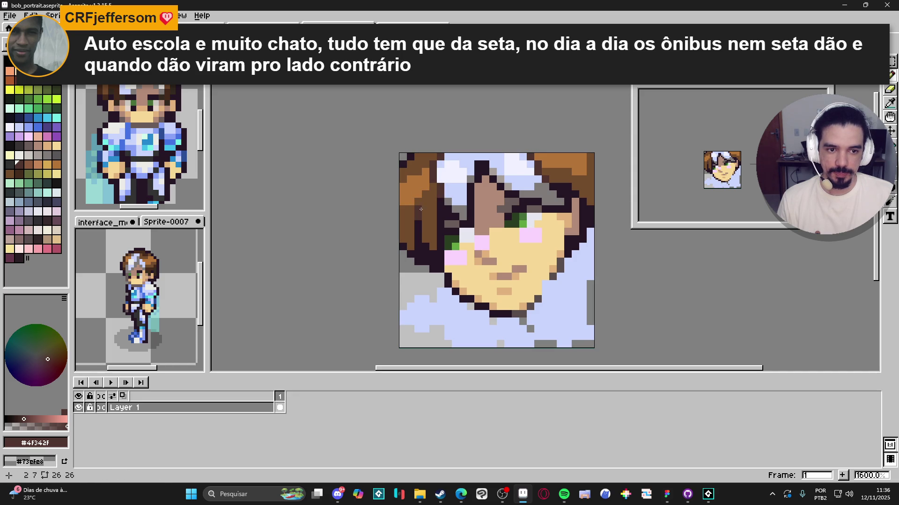
pyautogui.keyDown('alt'); pyautogui.click(442, 157); pyautogui.keyUp('alt')
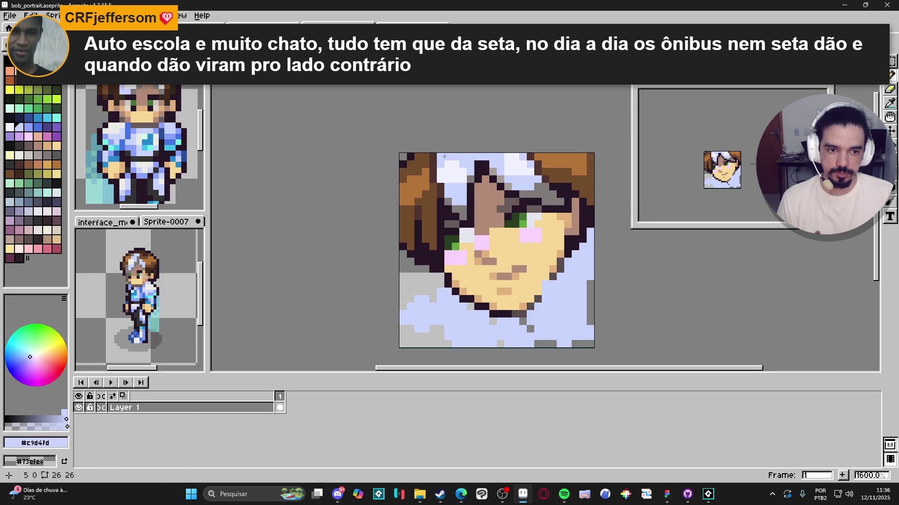
pyautogui.scroll(-1, 454, 152)
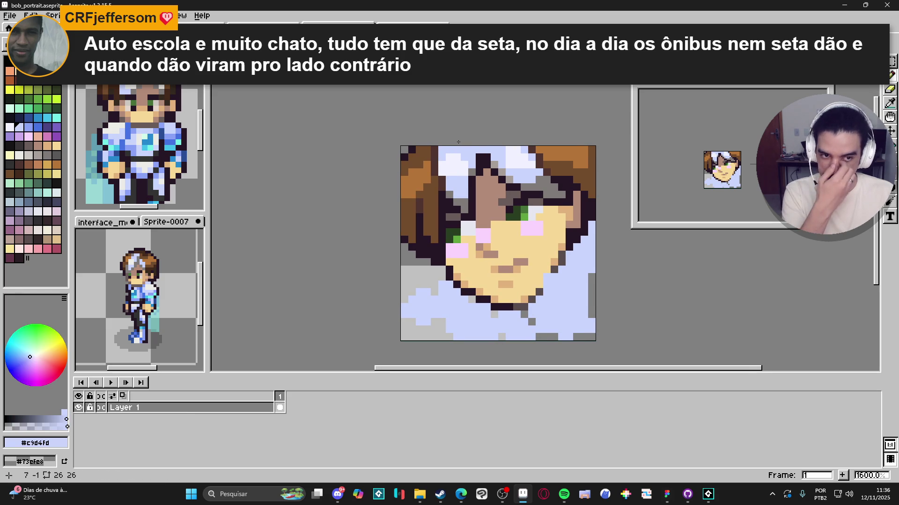
pyautogui.hscroll(1, 482, 168)
pyautogui.scroll(-3, 482, 168)
# Save bob_portrait.aseprite with Ctrl+S
pyautogui.hotkey('ctrl', 's')
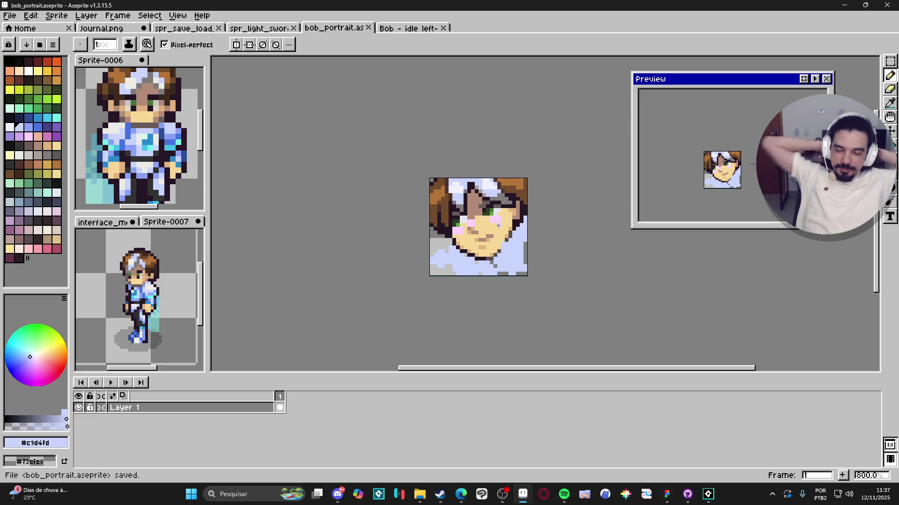
# Replace a trial dark grey stroke with two dark grey-brown #695b59 face pixels, then save
pyautogui.hscroll(2, 450, 275)
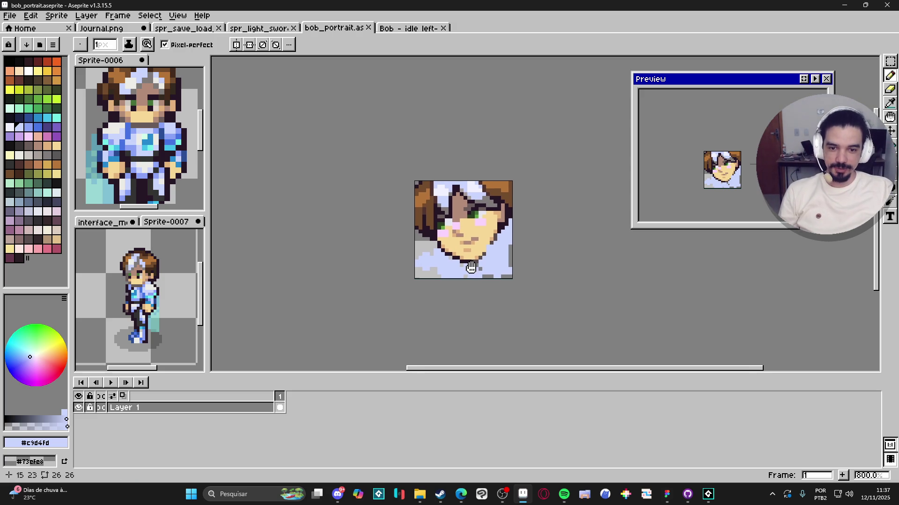
pyautogui.scroll(5, 467, 226)
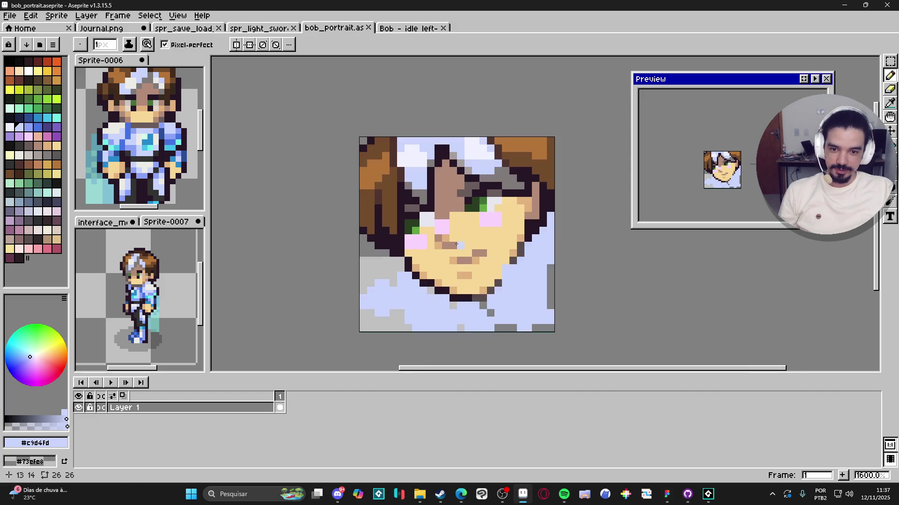
pyautogui.keyDown('alt'); pyautogui.click(450, 240); pyautogui.keyUp('alt')
pyautogui.keyDown('alt'); pyautogui.click(551, 257); pyautogui.keyUp('alt')
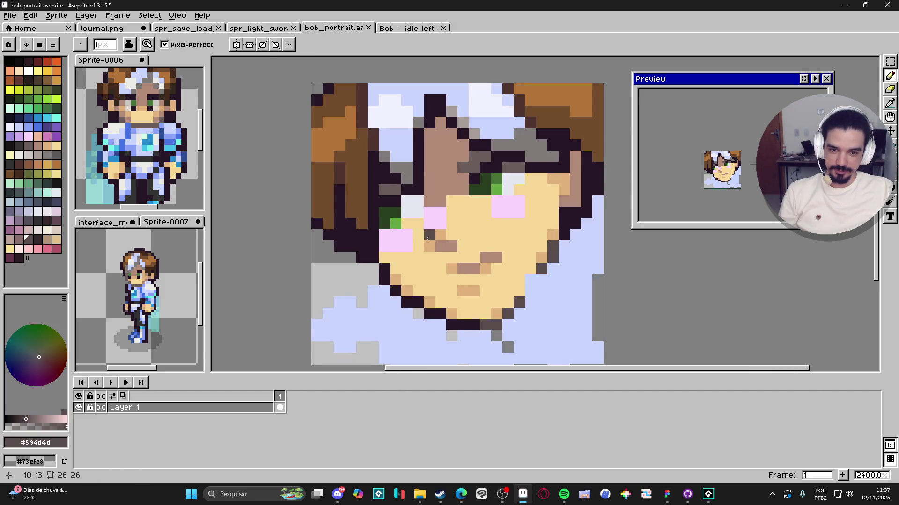
pyautogui.moveTo(451, 246); pyautogui.dragTo(439, 246)
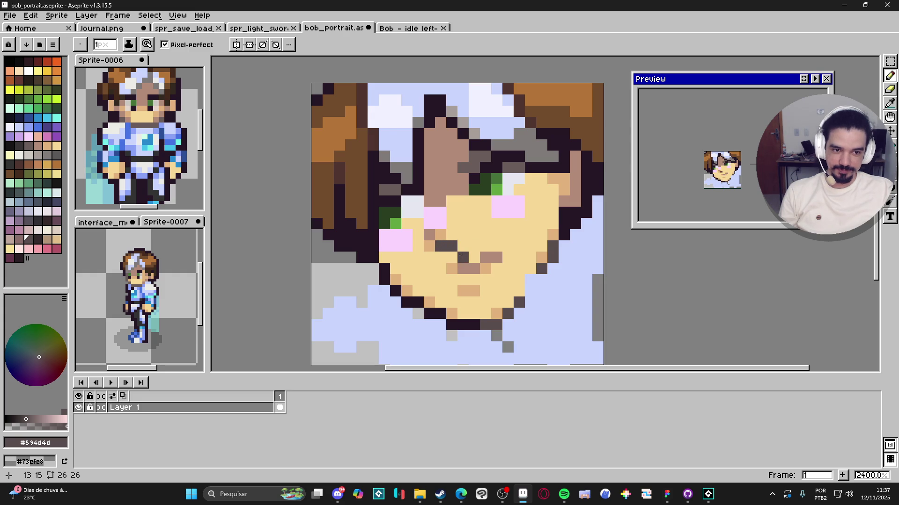
pyautogui.hotkey('ctrl', 'z')
pyautogui.keyDown('alt'); pyautogui.click(471, 205); pyautogui.keyUp('alt')
pyautogui.moveTo(451, 246); pyautogui.dragTo(439, 246)
pyautogui.scroll(-3, 478, 271)
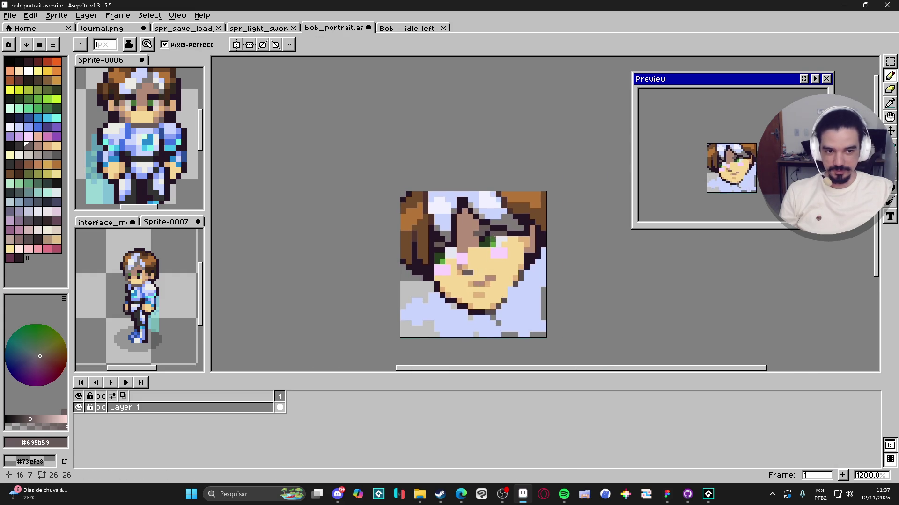
pyautogui.hotkey('ctrl', 's')
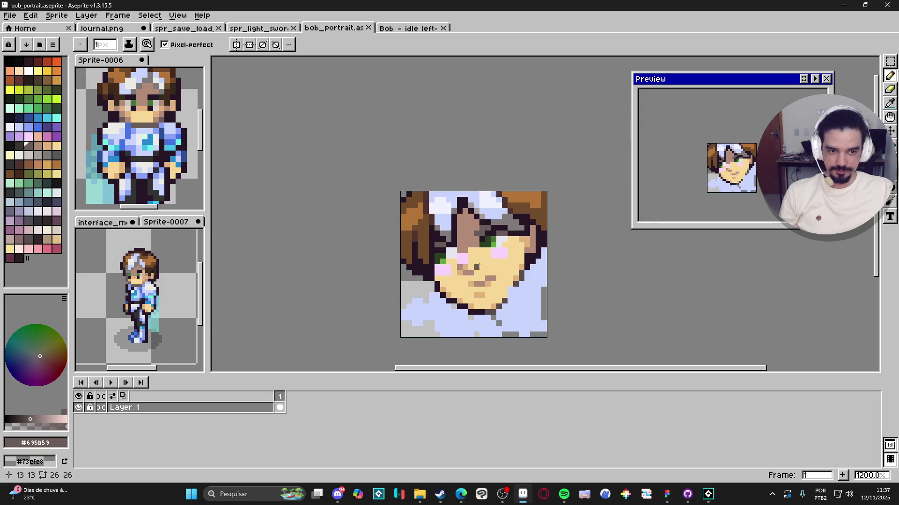
# Paint a light skin #e2b27e pixel on the face
pyautogui.scroll(1, 494, 250)
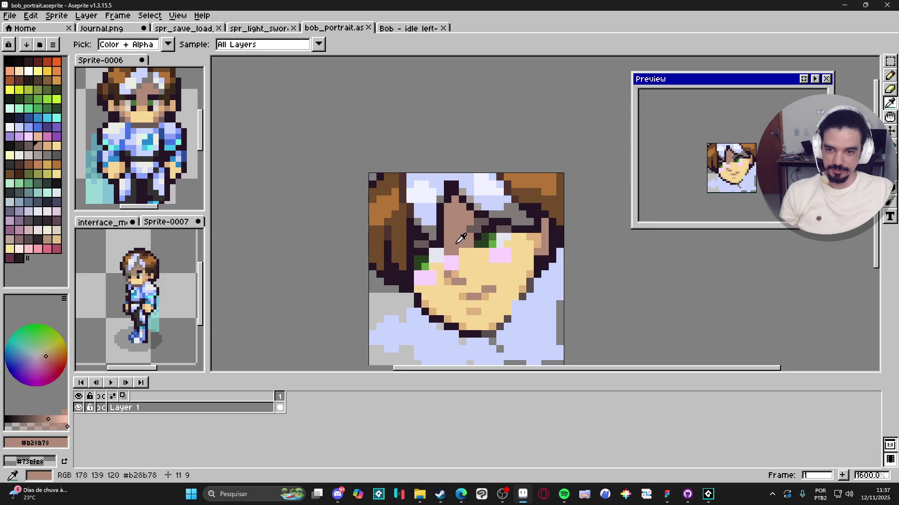
pyautogui.click(47, 146)
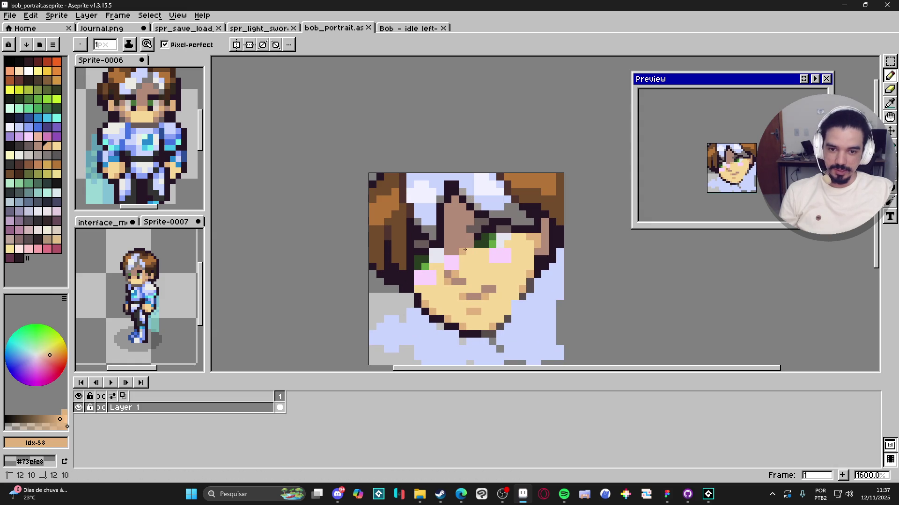
pyautogui.click(469, 253)
pyautogui.scroll(-1, 470, 254)
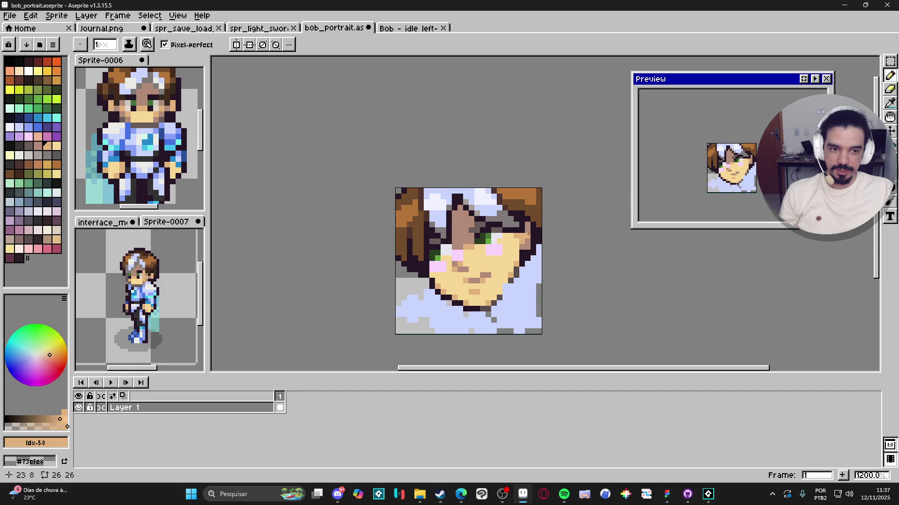
# Darken the two mauve pixels left of the eye with #261726; undo a stray cheek pixel
pyautogui.scroll(1, 473, 228)
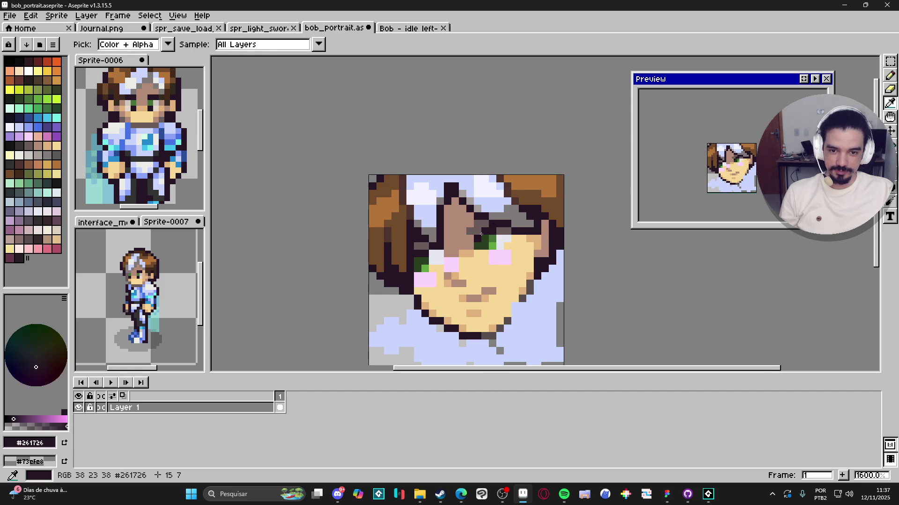
pyautogui.keyDown('alt'); pyautogui.click(474, 227); pyautogui.keyUp('alt')
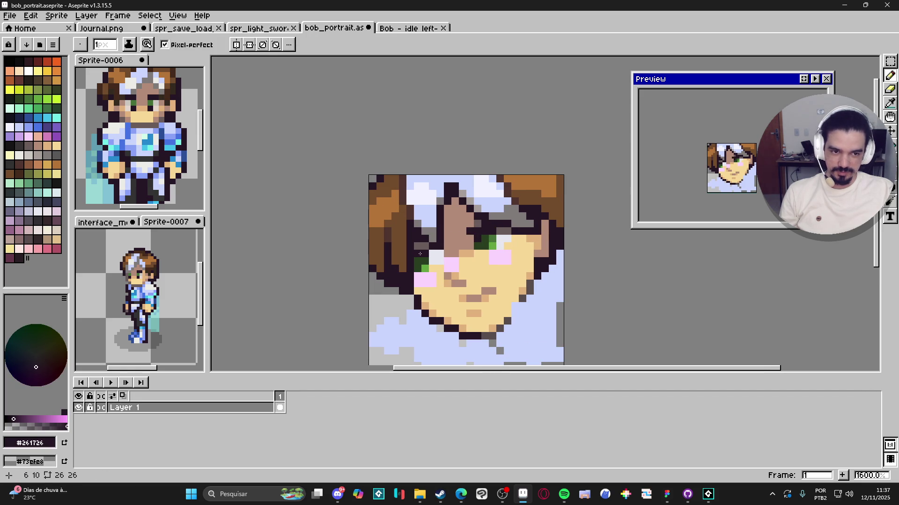
pyautogui.moveTo(470, 228); pyautogui.dragTo(463, 232)
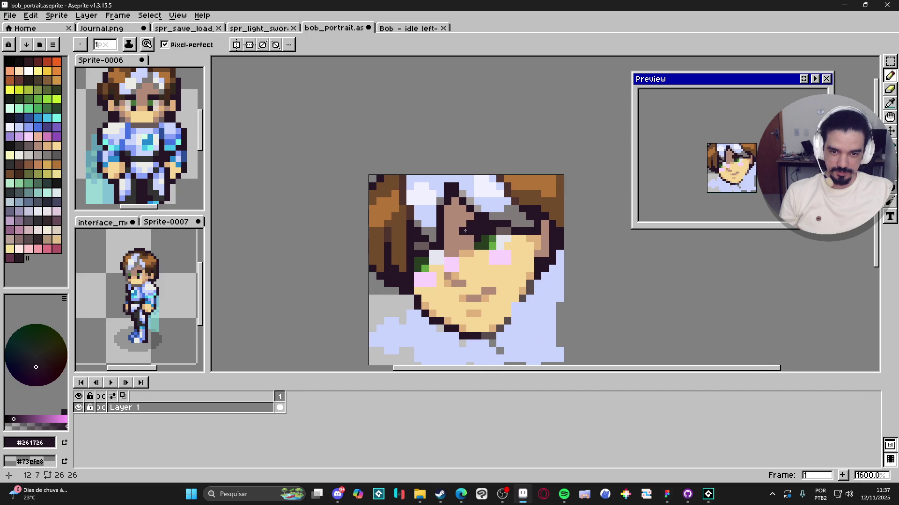
pyautogui.click(452, 271)
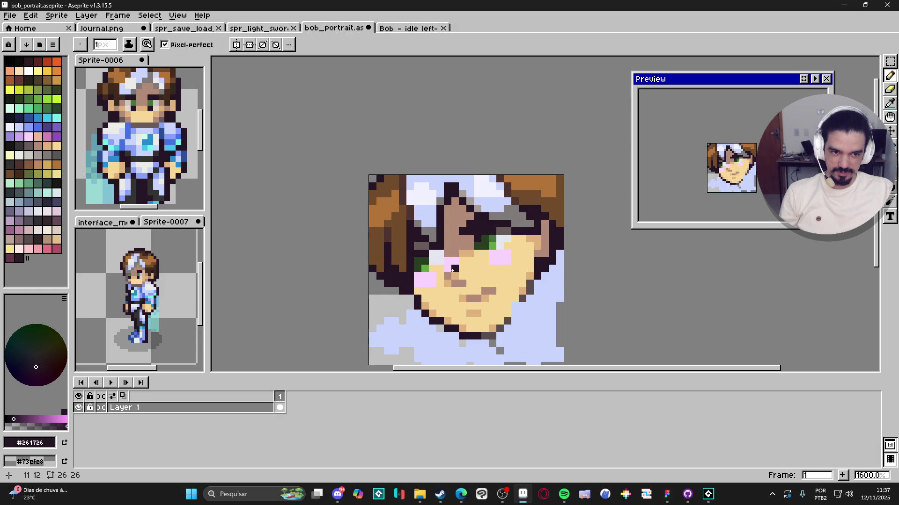
pyautogui.hotkey('ctrl', 'z')
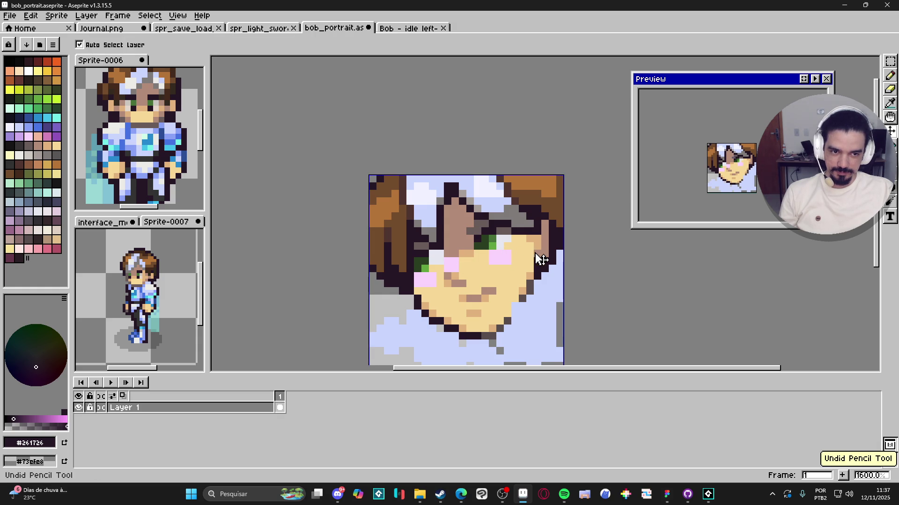
# Add dark grey pixels beside and just below the eye, then save the portrait
pyautogui.scroll(1, 534, 262)
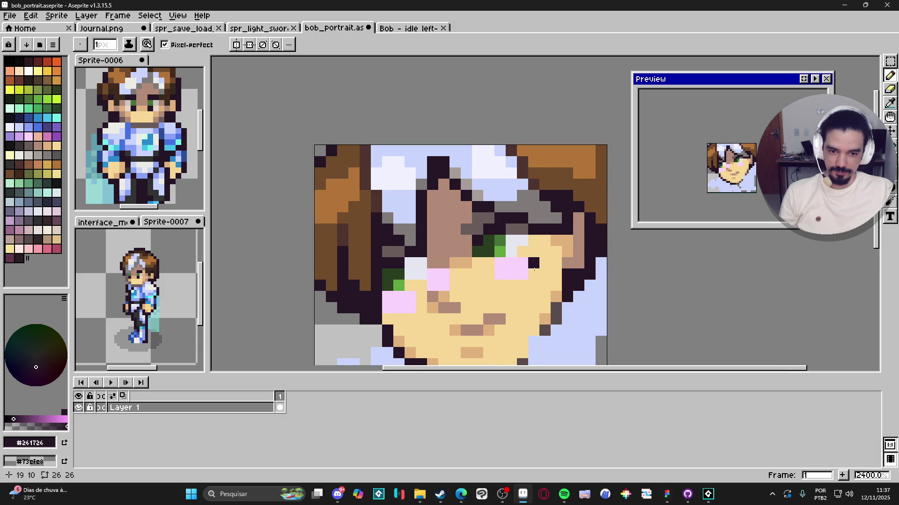
pyautogui.scroll(-1, 557, 296)
pyautogui.keyDown('alt'); pyautogui.click(554, 299); pyautogui.keyUp('alt')
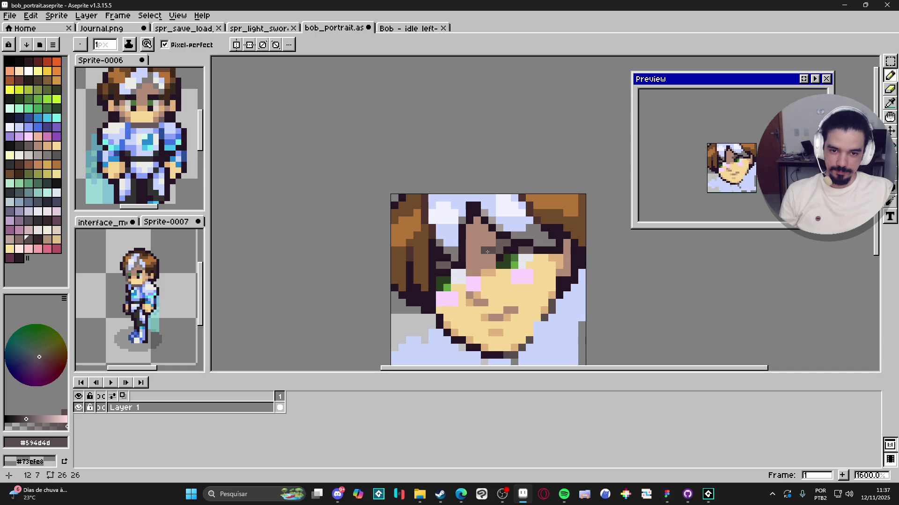
pyautogui.click(491, 242)
pyautogui.click(500, 272)
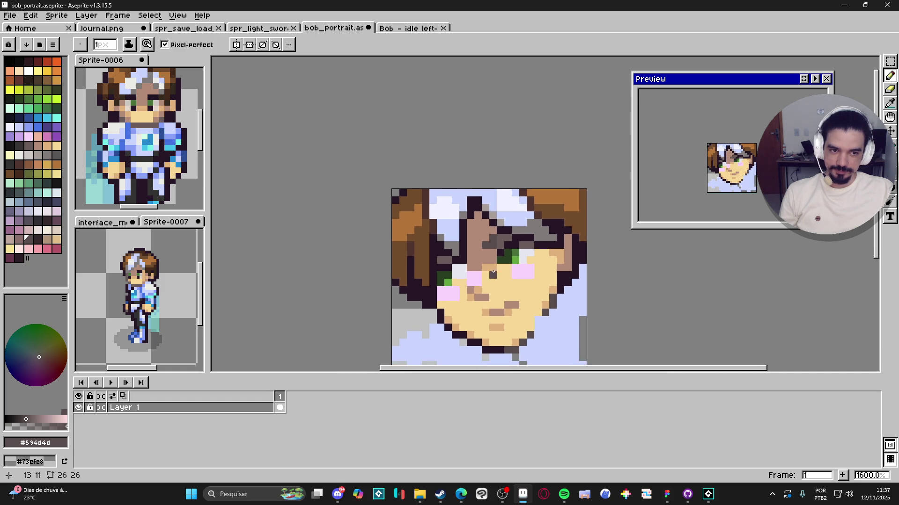
pyautogui.scroll(-1, 507, 281)
pyautogui.scroll(-2, 506, 280)
pyautogui.scroll(1, 494, 249)
pyautogui.keyDown('alt'); pyautogui.click(489, 225); pyautogui.keyUp('alt')
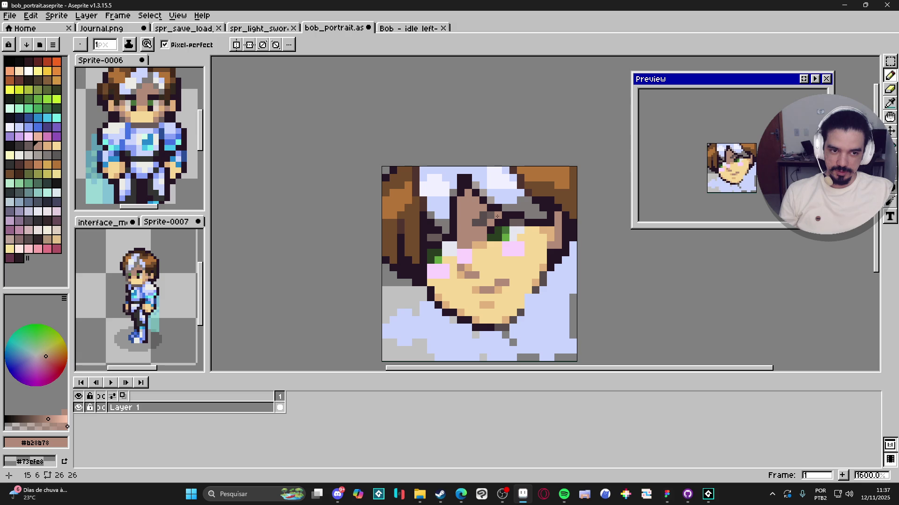
pyautogui.scroll(-4, 470, 258)
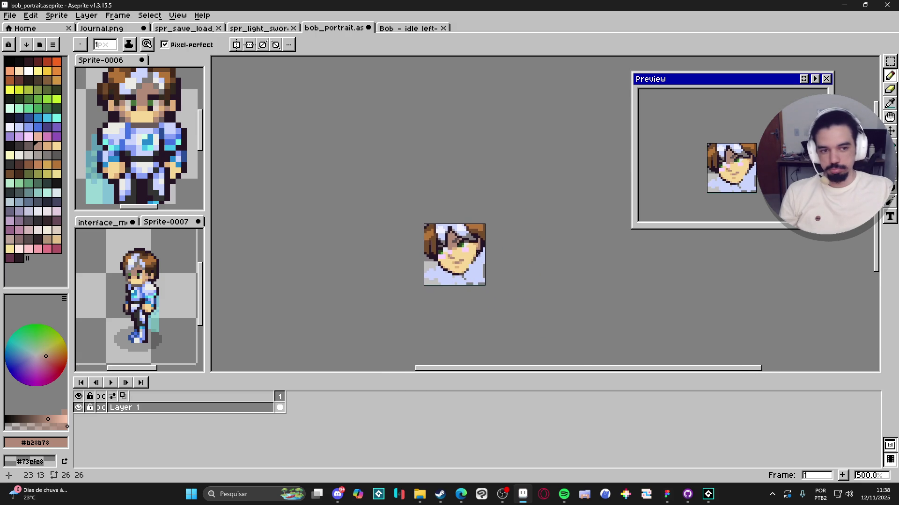
pyautogui.scroll(1, 466, 223)
pyautogui.hotkey('ctrl', 's')
# Try a dark grey stroke across the face, then undo it
pyautogui.scroll(3, 466, 223)
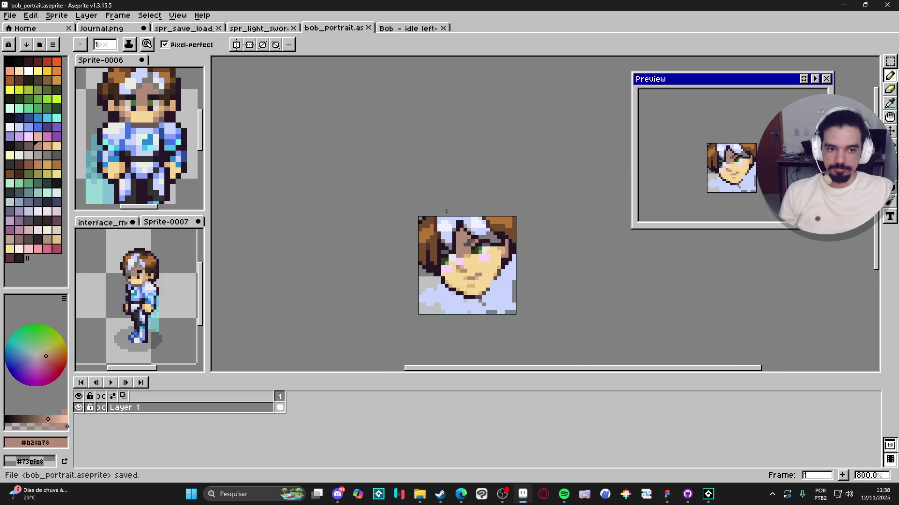
pyautogui.keyDown('alt'); pyautogui.click(423, 247); pyautogui.keyUp('alt')
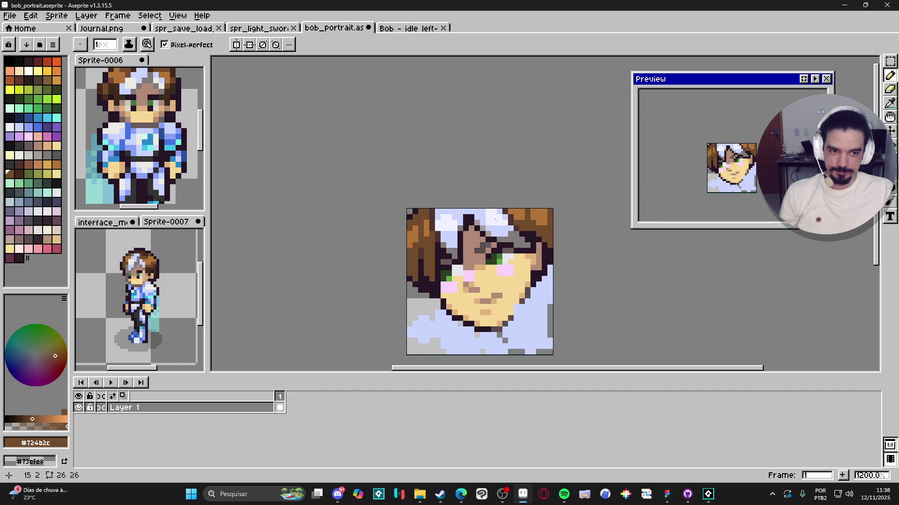
pyautogui.scroll(1, 450, 200)
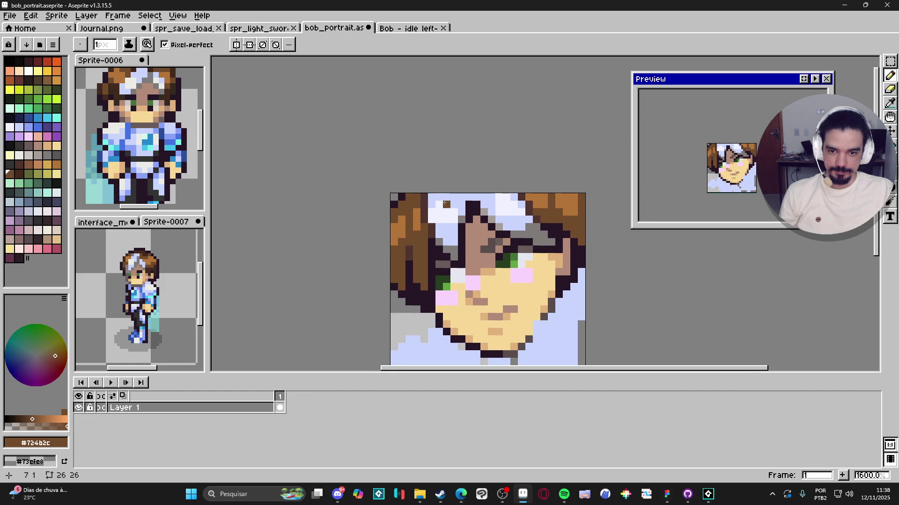
pyautogui.keyDown('alt'); pyautogui.click(404, 197); pyautogui.keyUp('alt')
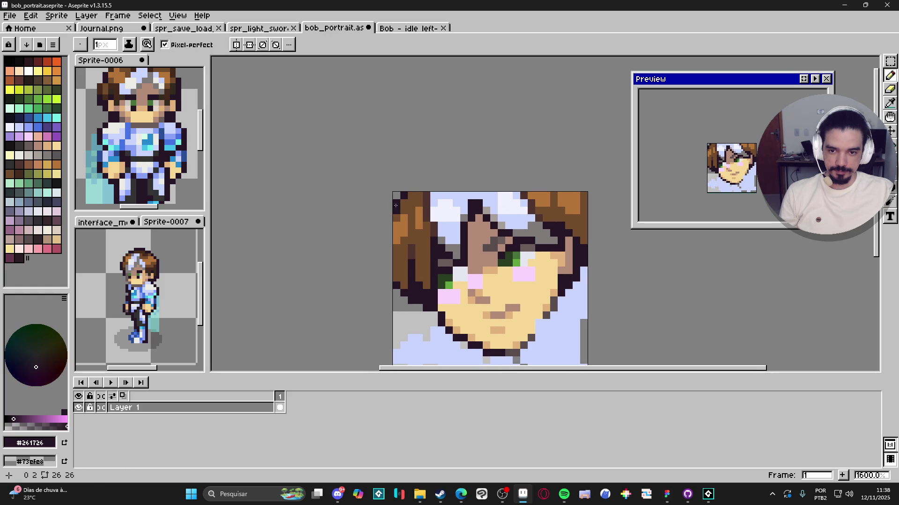
pyautogui.scroll(-1, 452, 252)
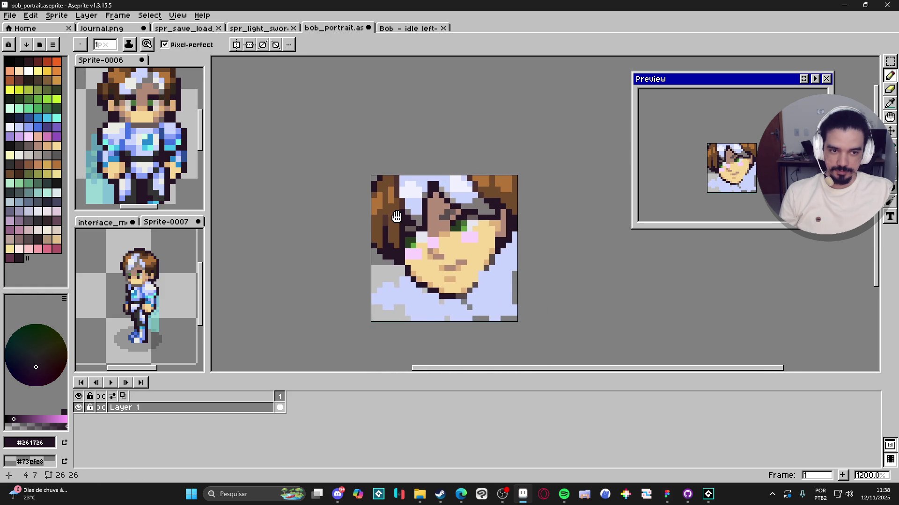
pyautogui.scroll(1, 453, 252)
pyautogui.scroll(-1, 465, 271)
pyautogui.scroll(1, 477, 278)
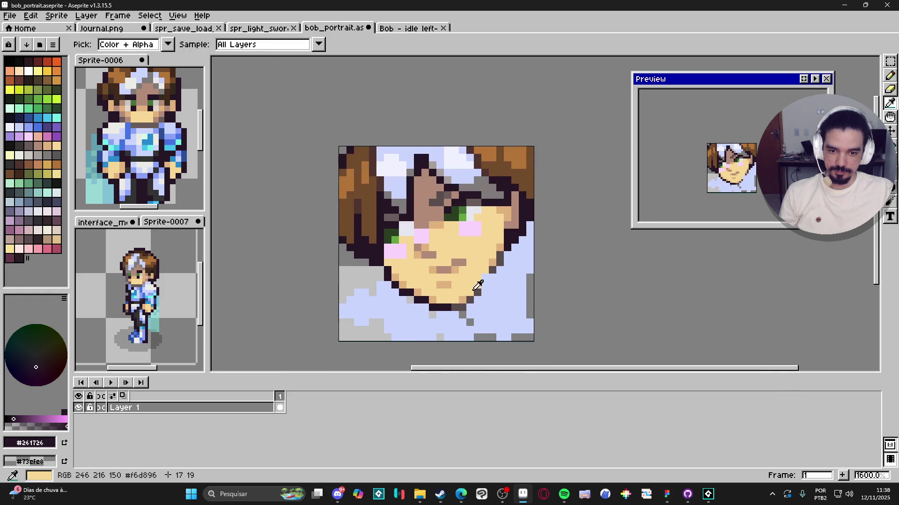
pyautogui.keyDown('alt'); pyautogui.click(476, 289); pyautogui.keyUp('alt')
pyautogui.moveTo(455, 263); pyautogui.dragTo(462, 263)
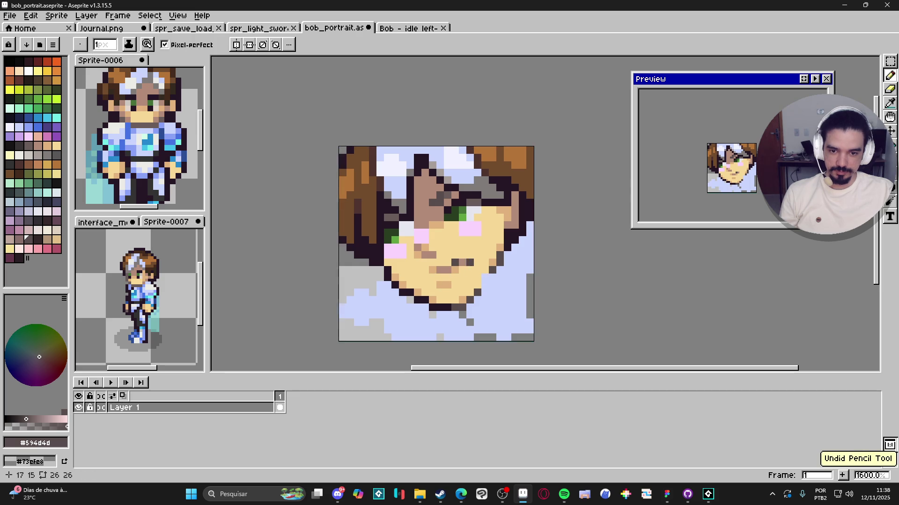
pyautogui.hotkey('ctrl', 'z')
pyautogui.hotkey('ctrl', 'z')
# Test purple shading pixels near the mouth, then undo them
pyautogui.scroll(1, 461, 257)
pyautogui.keyDown('alt'); pyautogui.click(459, 260); pyautogui.keyUp('alt')
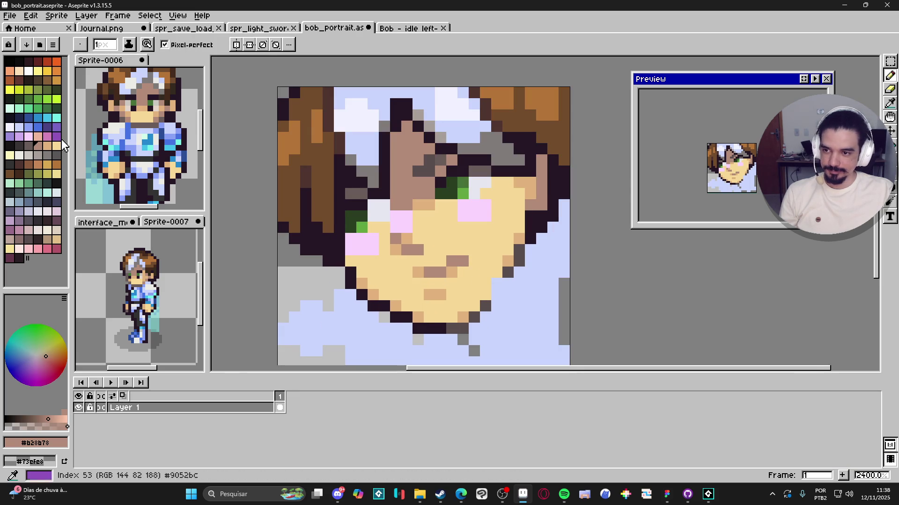
pyautogui.click(10, 230)
pyautogui.moveTo(451, 262)
pyautogui.mouseDown()
pyautogui.moveTo(460, 263)
pyautogui.moveTo(429, 273)
pyautogui.mouseUp()
pyautogui.hotkey('ctrl', 'z')
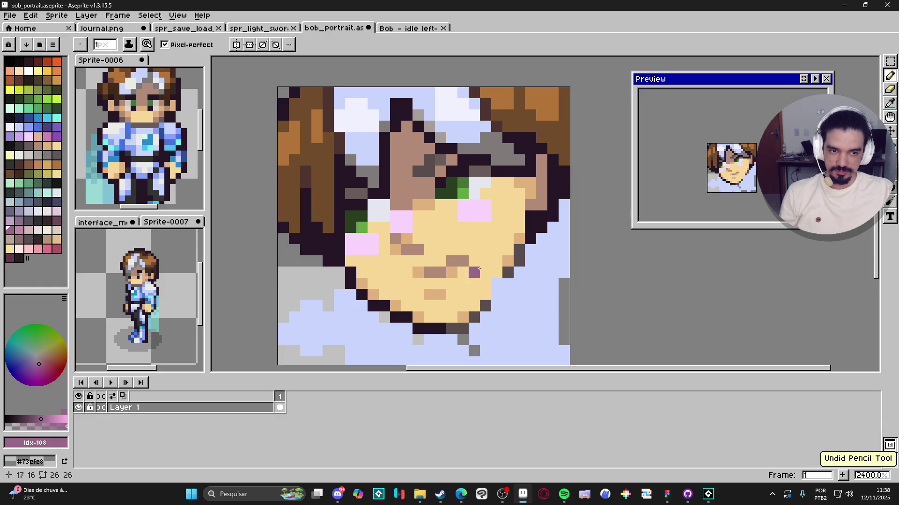
# Sample the shirt's lavender and undo the latest eye pixel edits
pyautogui.scroll(-3, 501, 267)
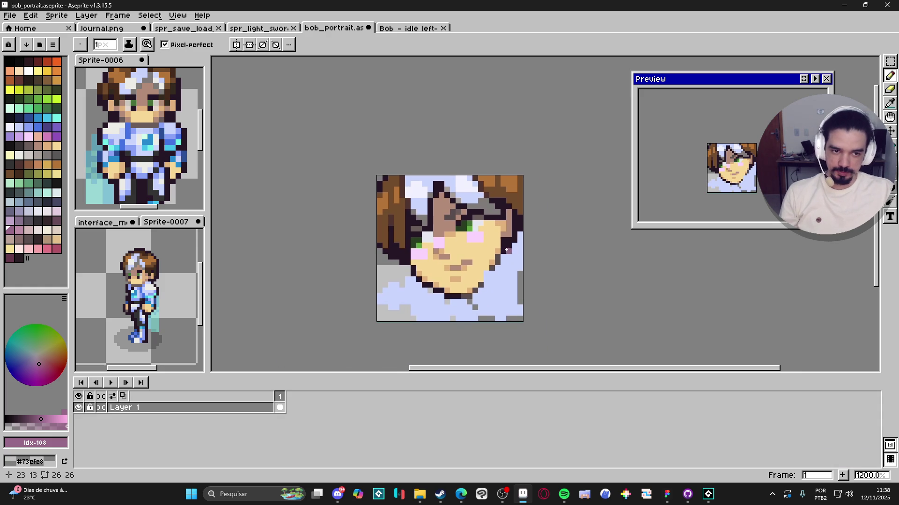
pyautogui.scroll(-2, 507, 250)
pyautogui.scroll(-1, 497, 259)
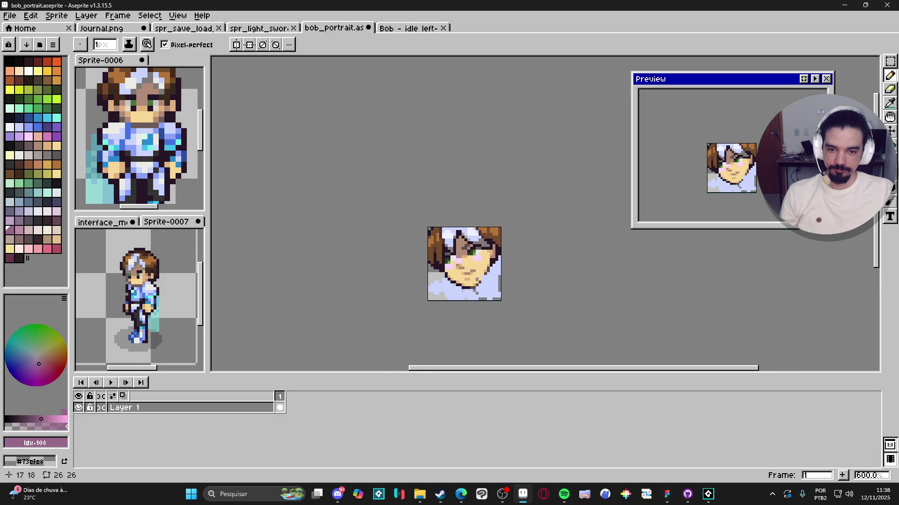
pyautogui.scroll(3, 482, 256)
pyautogui.scroll(-2, 468, 253)
pyautogui.scroll(2, 468, 254)
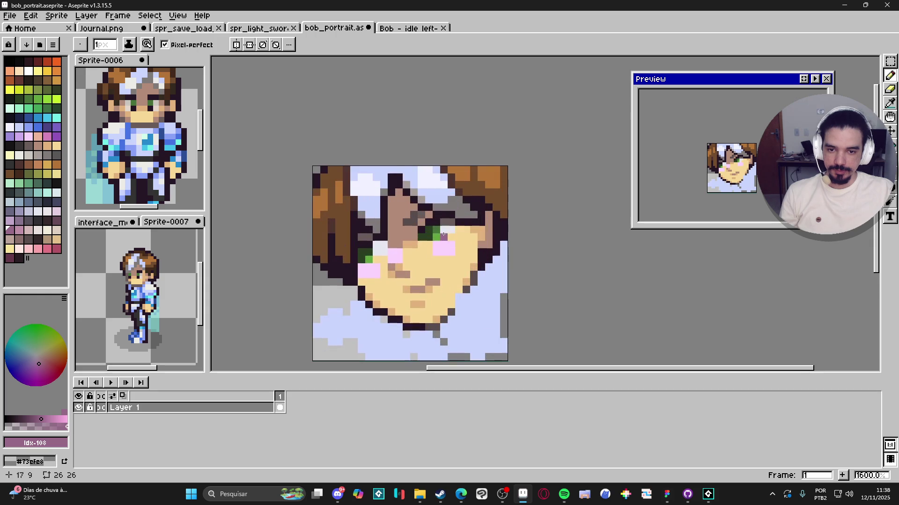
pyautogui.keyDown('alt'); pyautogui.click(438, 229); pyautogui.keyUp('alt')
pyautogui.scroll(-1, 451, 239)
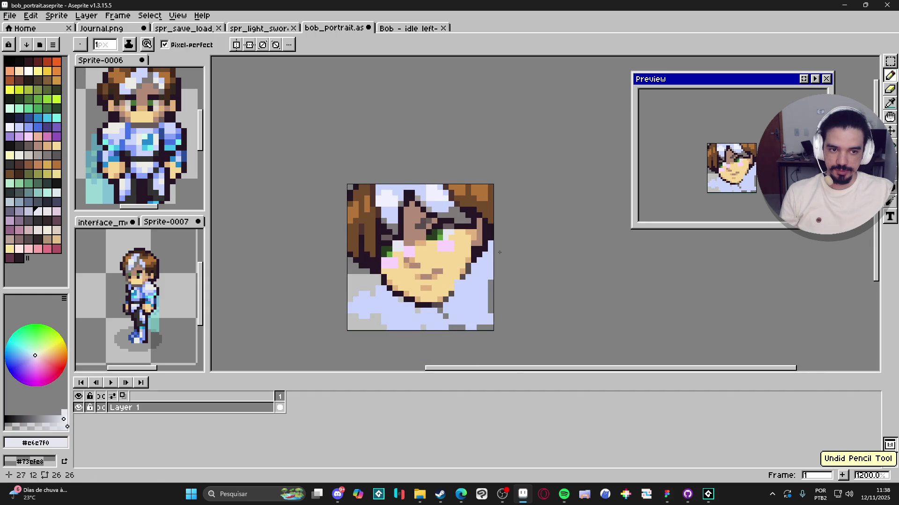
pyautogui.scroll(1, 392, 249)
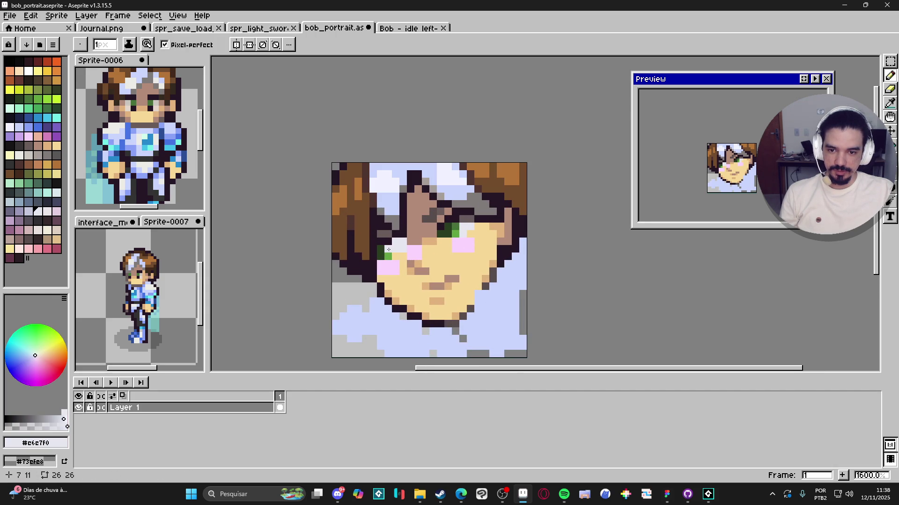
pyautogui.scroll(-1, 389, 249)
pyautogui.scroll(2, 422, 247)
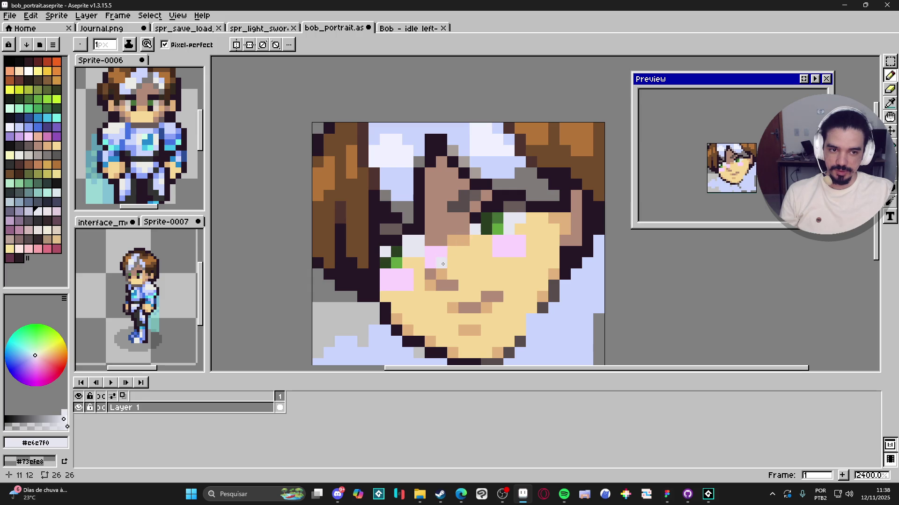
pyautogui.hotkey('ctrl', 'z')
# Save bob_portrait.aseprite with the face unchanged
pyautogui.scroll(-3, 475, 265)
pyautogui.scroll(-1, 475, 264)
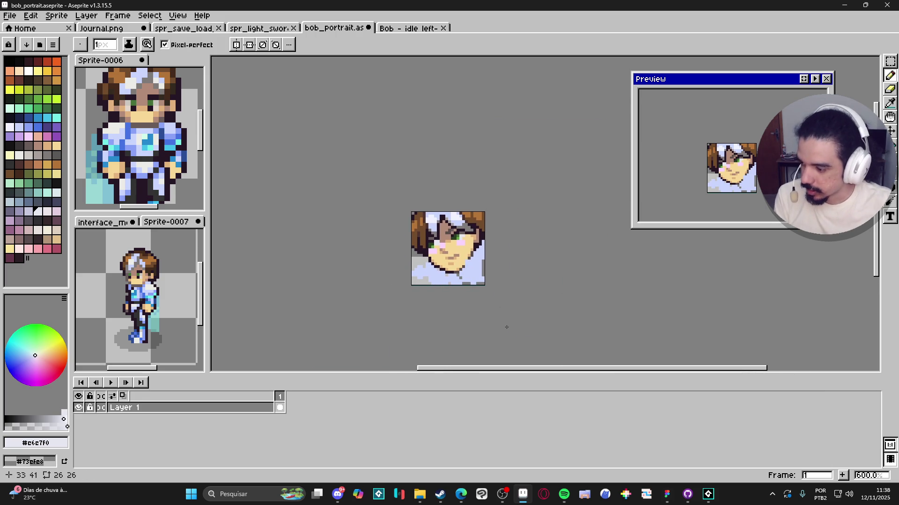
pyautogui.scroll(1, 414, 261)
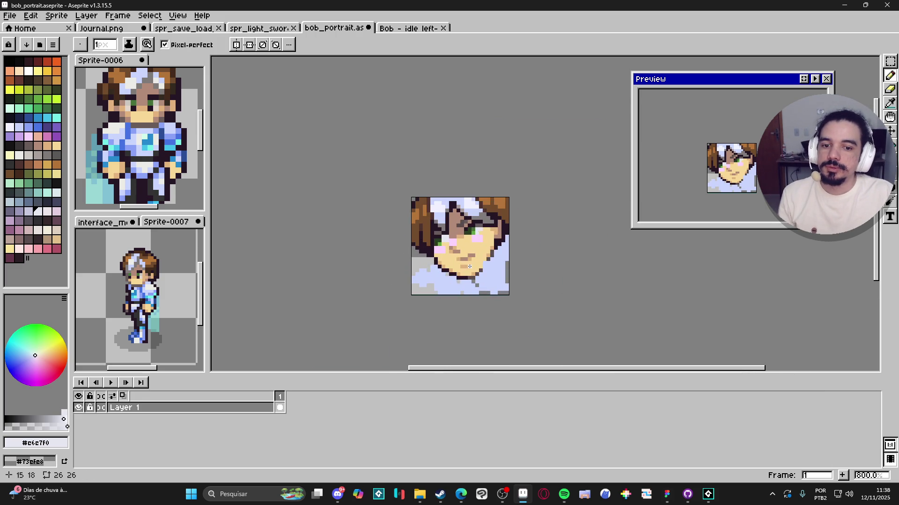
pyautogui.hotkey('ctrl', 's')
pyautogui.scroll(2, 447, 283)
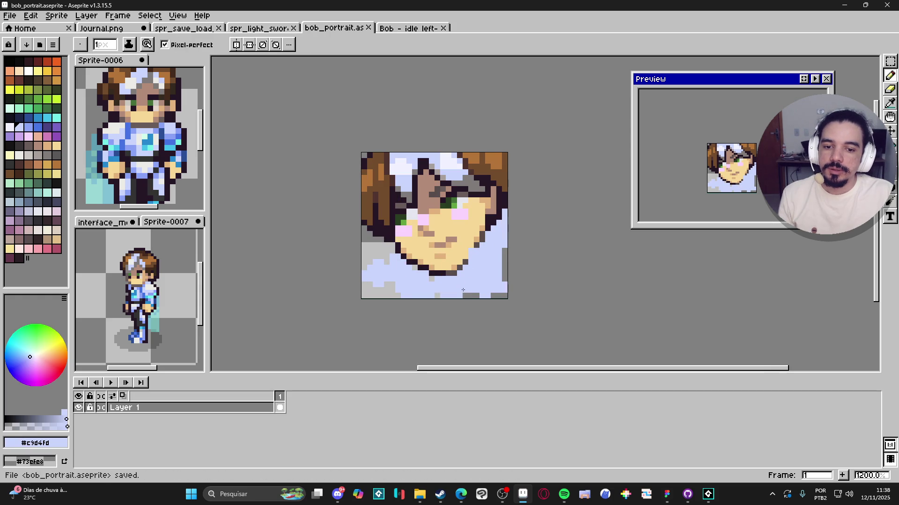
# With a 2 px brush, paint the grey bottom, right and lower-left edge pixels lavender
pyautogui.press('+')
pyautogui.moveTo(462, 291)
pyautogui.mouseDown()
pyautogui.moveTo(504, 293)
pyautogui.moveTo(504, 269)
pyautogui.moveTo(484, 290)
pyautogui.mouseUp()
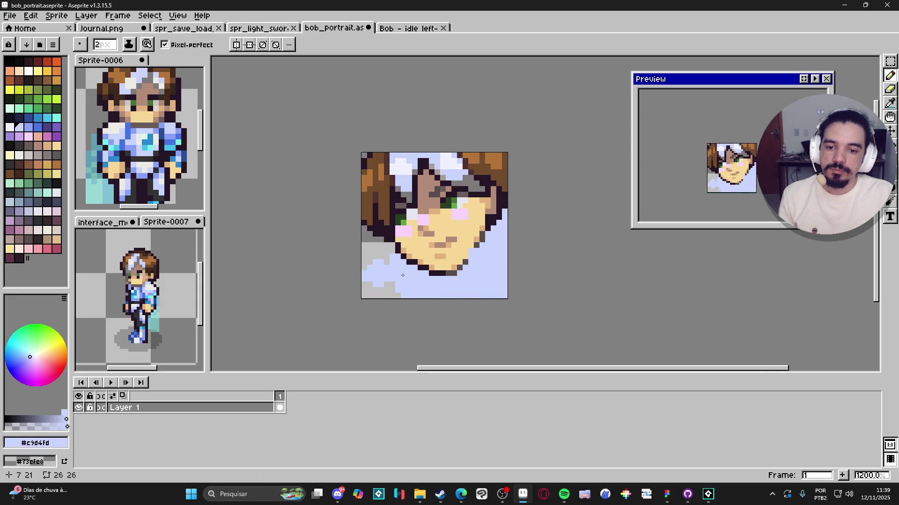
pyautogui.moveTo(403, 275)
pyautogui.mouseDown()
pyautogui.moveTo(380, 294)
pyautogui.moveTo(371, 290)
pyautogui.mouseUp()
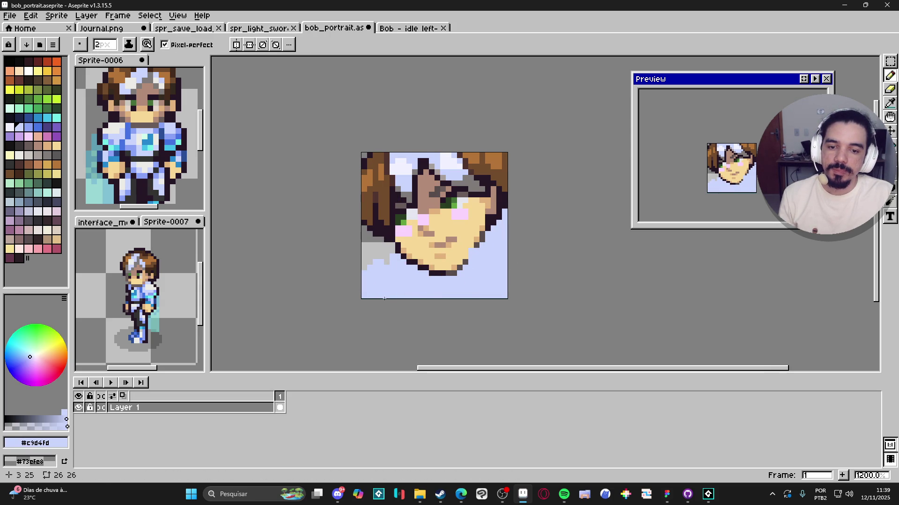
pyautogui.scroll(-1, 388, 299)
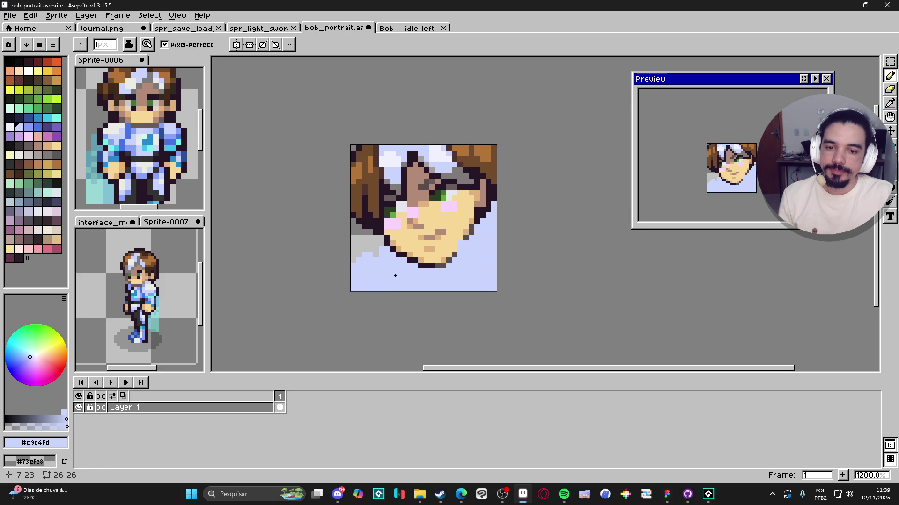
pyautogui.hscroll(1, 392, 265)
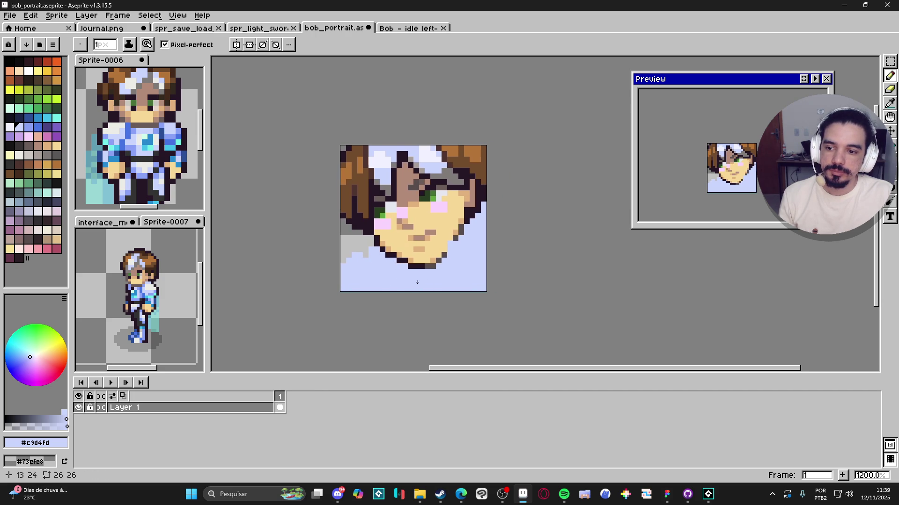
# Add a face skin-tone pixel at the jaw edge
pyautogui.keyDown('alt'); pyautogui.click(451, 243); pyautogui.keyUp('alt')
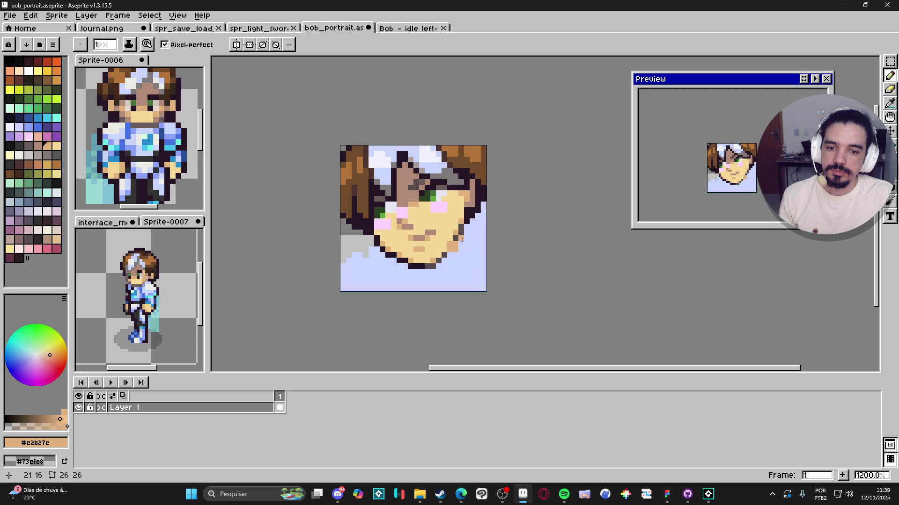
pyautogui.click(461, 242)
pyautogui.scroll(3, 144, 318)
# Darken the chin and right jaw outline upward with #323232
pyautogui.keyDown('alt'); pyautogui.click(144, 318); pyautogui.keyUp('alt')
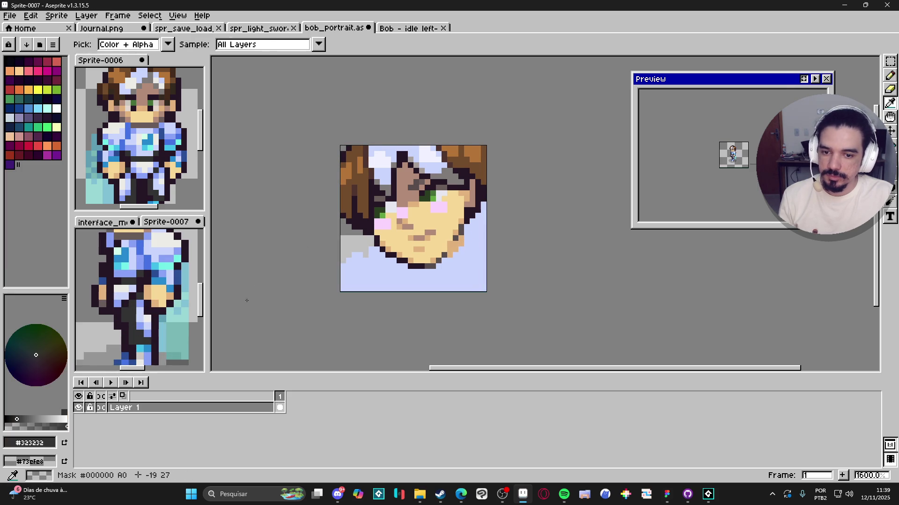
pyautogui.click(449, 255)
pyautogui.moveTo(449, 253); pyautogui.dragTo(461, 243)
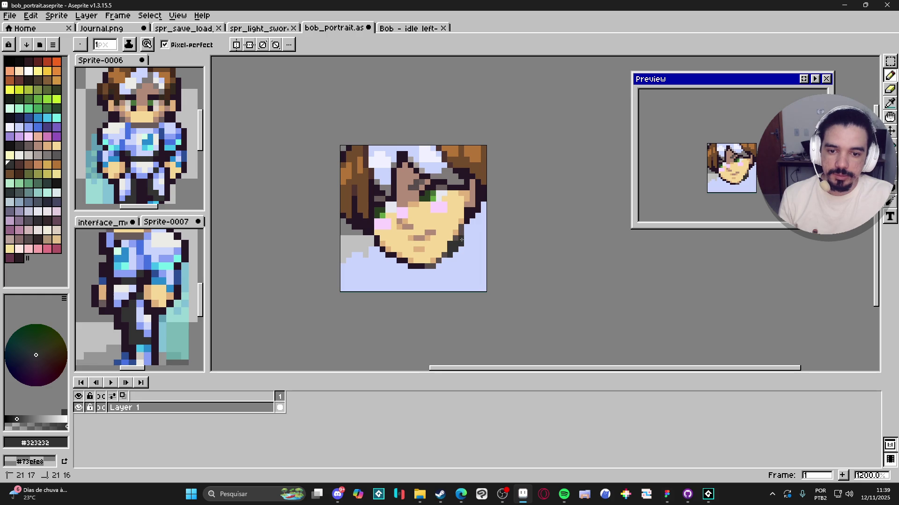
pyautogui.scroll(-4, 467, 259)
pyautogui.scroll(5, 465, 251)
# Eyedrop tan #c2b27c, outline #323232, then hair brown #724b2c, and reposition the view
pyautogui.keyDown('alt'); pyautogui.click(447, 239); pyautogui.keyUp('alt')
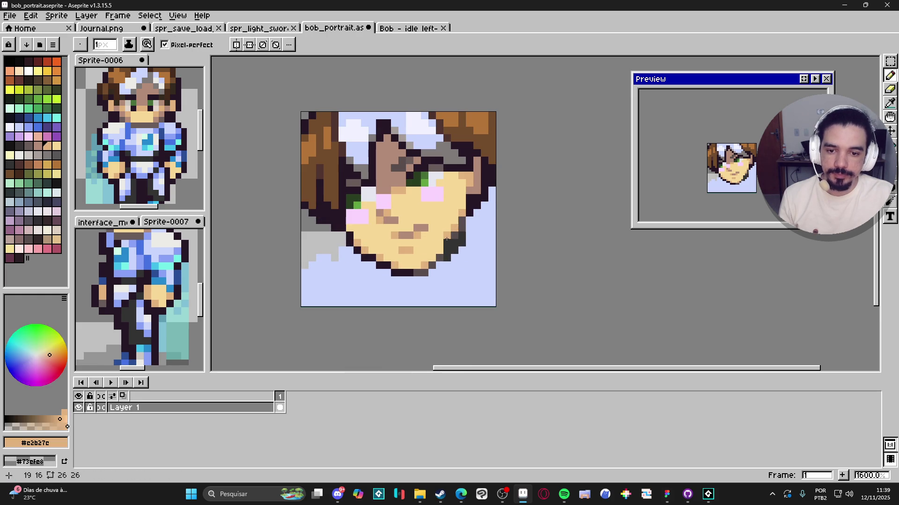
pyautogui.scroll(-4, 456, 272)
pyautogui.scroll(3, 458, 248)
pyautogui.keyDown('alt'); pyautogui.click(454, 241); pyautogui.keyUp('alt')
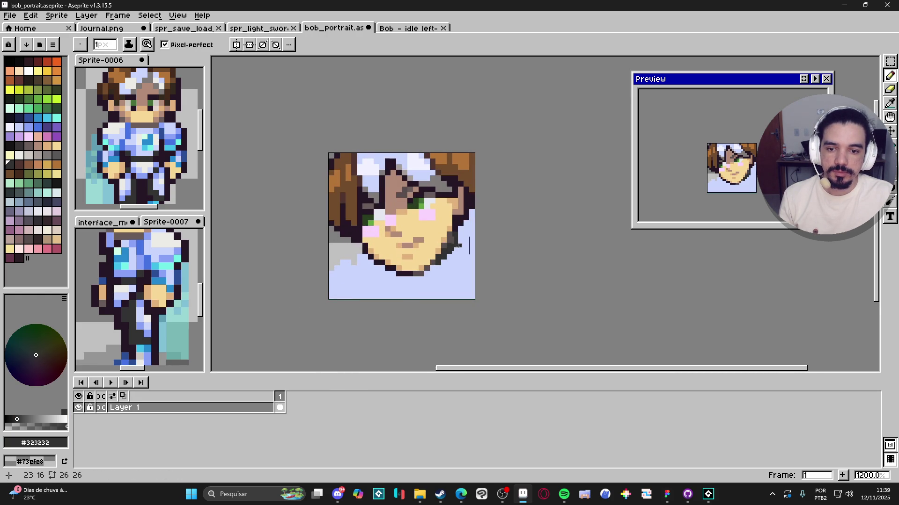
pyautogui.scroll(-4, 456, 249)
pyautogui.scroll(2, 446, 259)
pyautogui.scroll(-1, 447, 260)
pyautogui.scroll(1, 450, 263)
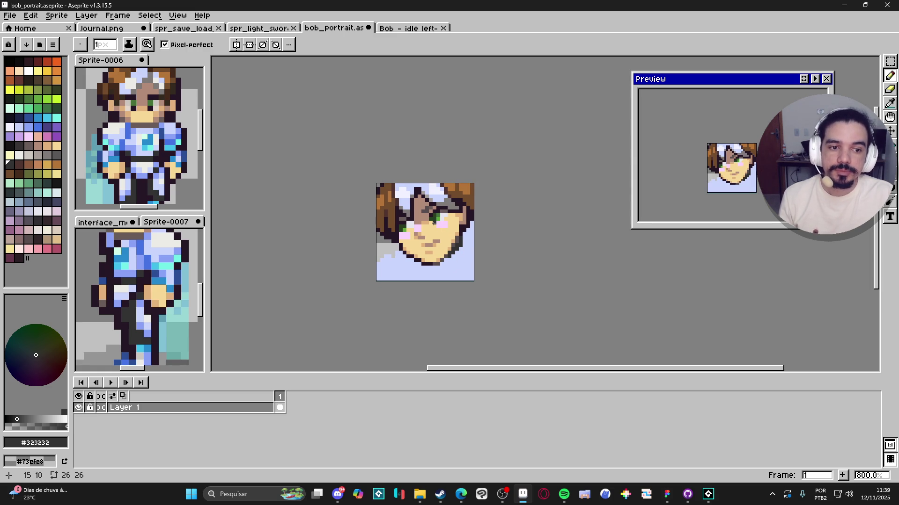
pyautogui.scroll(5, 433, 224)
pyautogui.keyDown('alt'); pyautogui.click(444, 169); pyautogui.keyUp('alt')
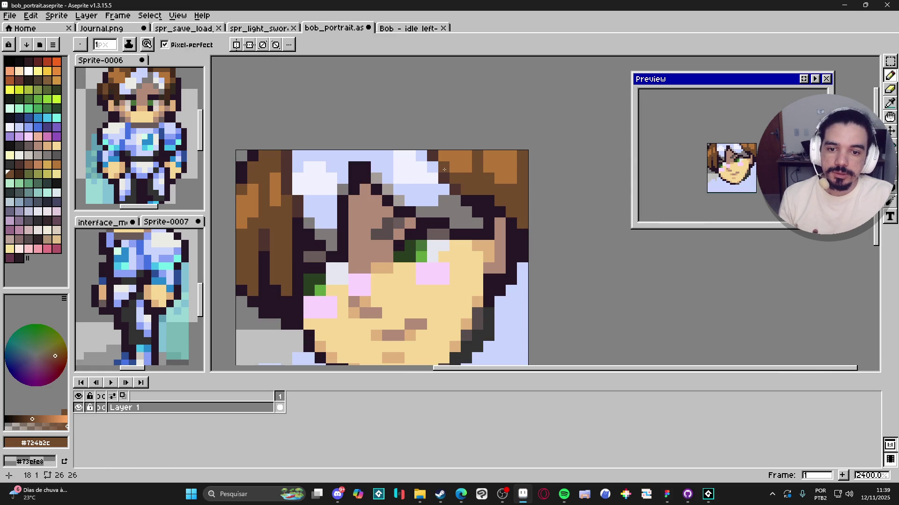
pyautogui.scroll(-6, 444, 189)
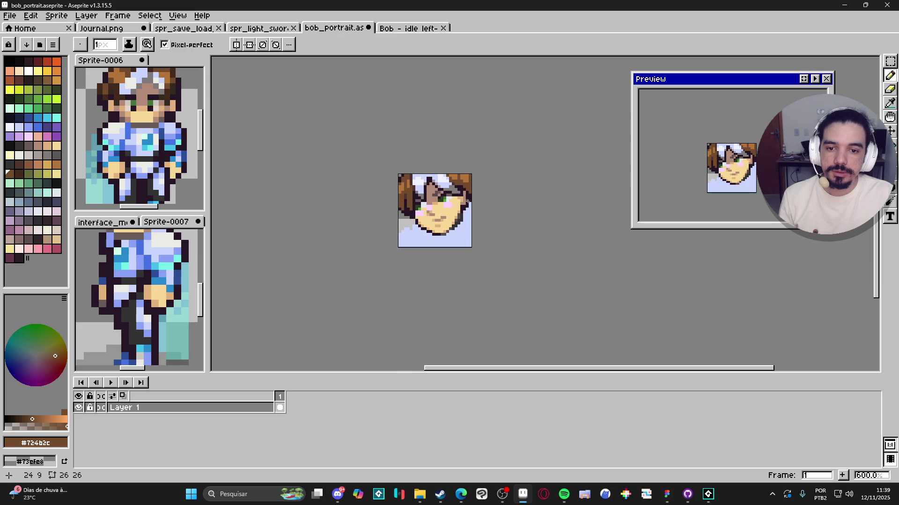
pyautogui.moveTo(482, 204); pyautogui.dragTo(484, 204)
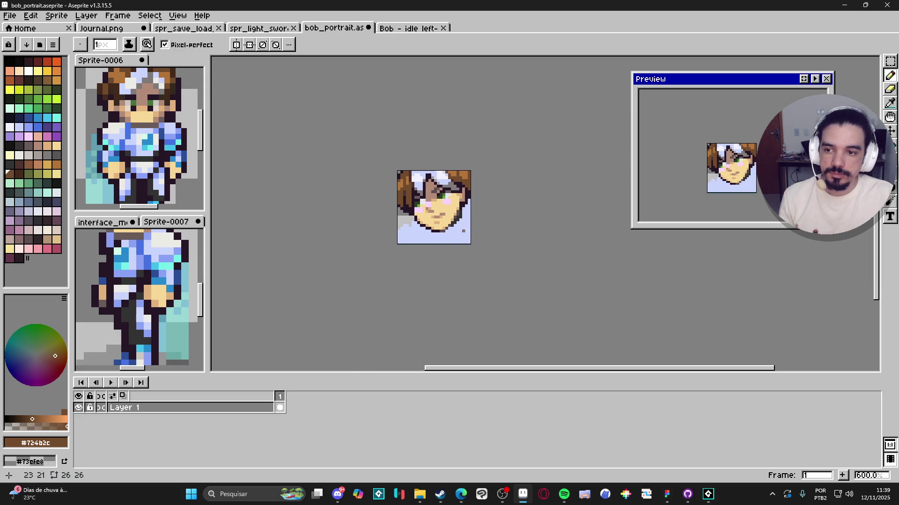
# Draw dark #261726 diagonals on the lower-left shoulder edge and below the chin
pyautogui.scroll(1, 411, 224)
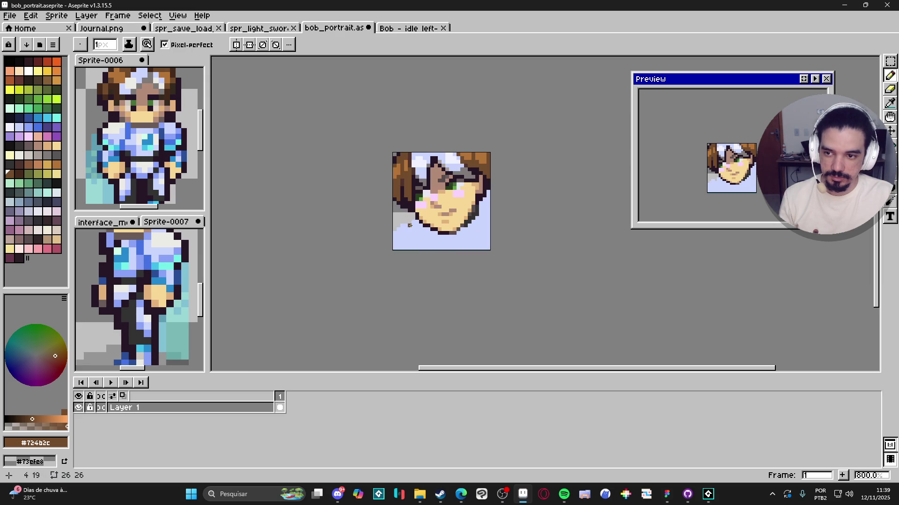
pyautogui.keyDown('alt'); pyautogui.click(411, 223); pyautogui.keyUp('alt')
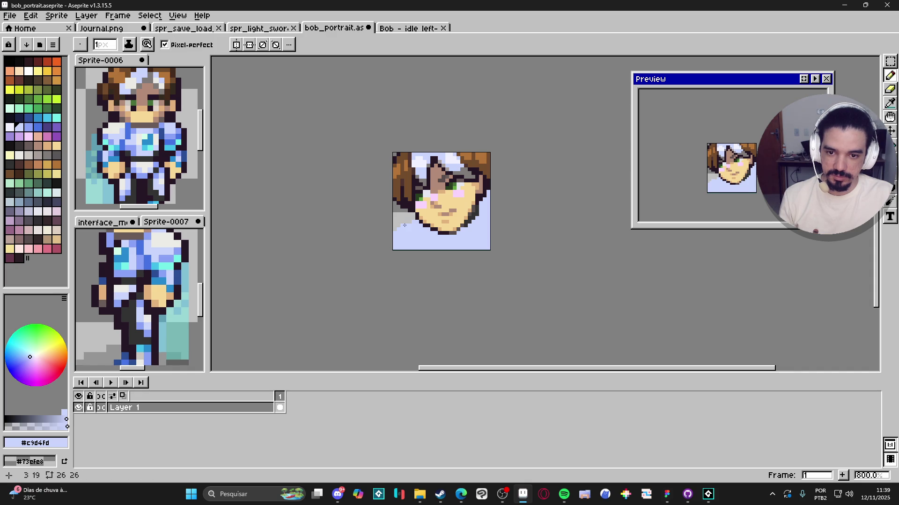
pyautogui.press('e')
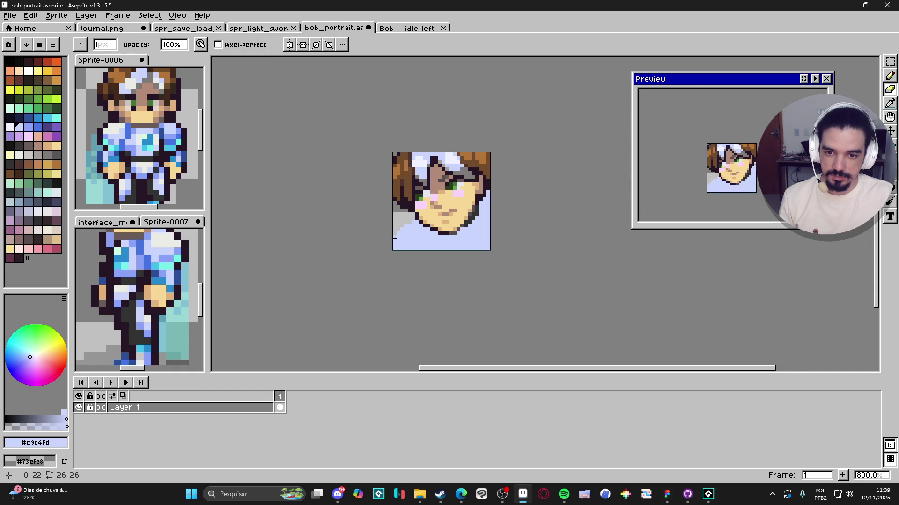
pyautogui.press('b')
pyautogui.scroll(2, 420, 221)
pyautogui.keyDown('alt'); pyautogui.click(405, 218); pyautogui.keyUp('alt')
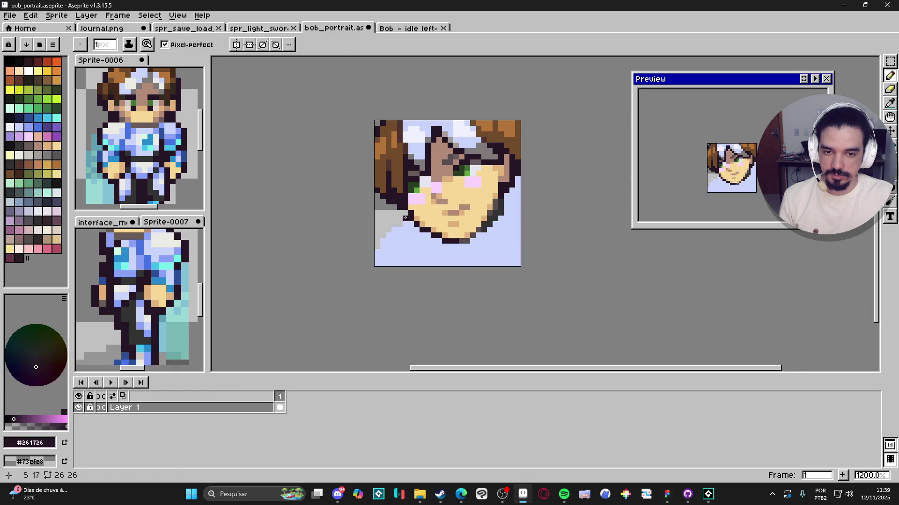
pyautogui.moveTo(405, 218); pyautogui.dragTo(386, 232)
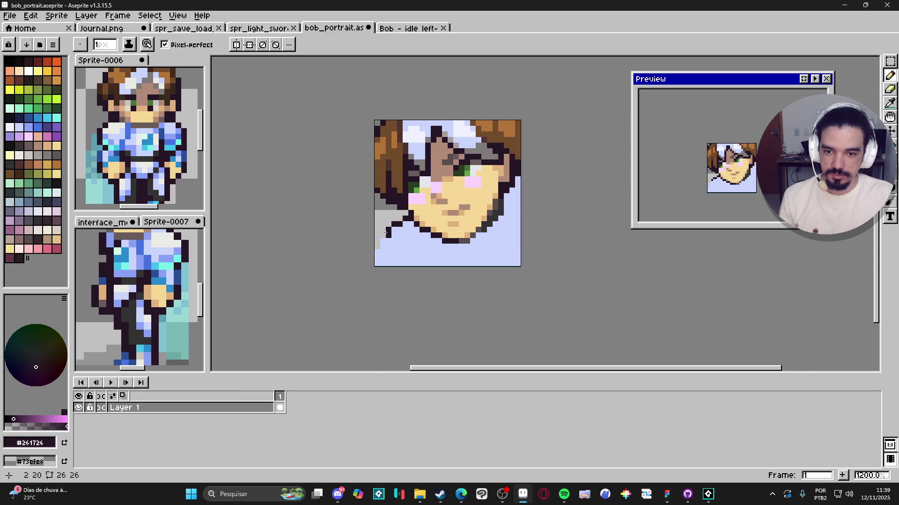
pyautogui.click(378, 246)
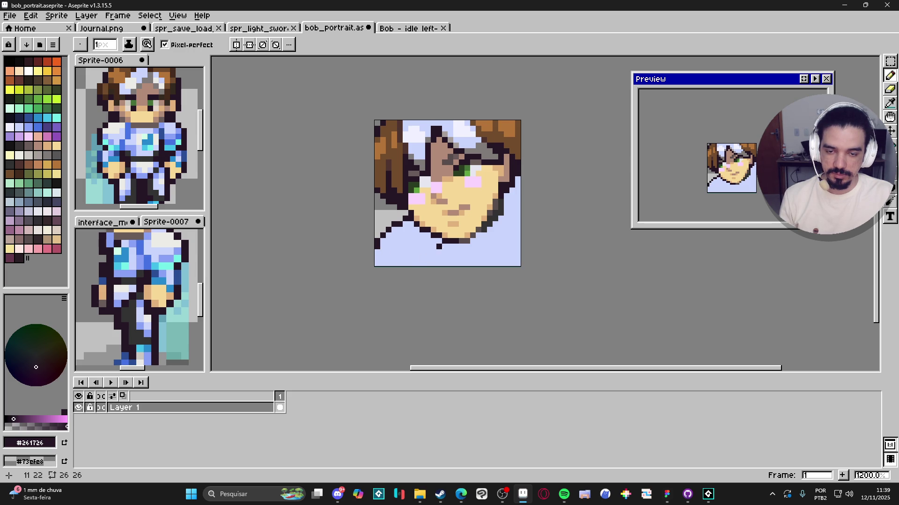
pyautogui.hotkey('ctrl', 'z')
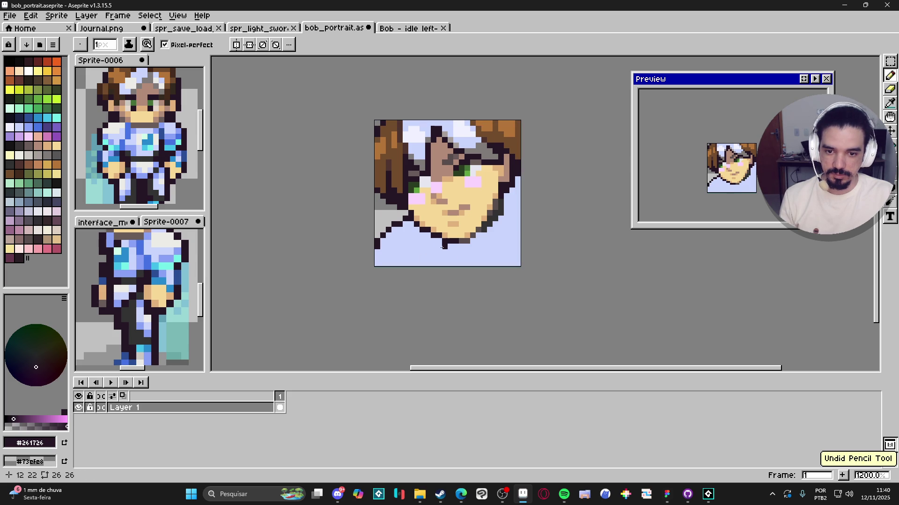
pyautogui.moveTo(441, 246); pyautogui.dragTo(427, 264)
# Paint blue #4572e3 collar pixels below the chin, taken from the reference sprite
pyautogui.scroll(2, 135, 131)
pyautogui.press('alt')
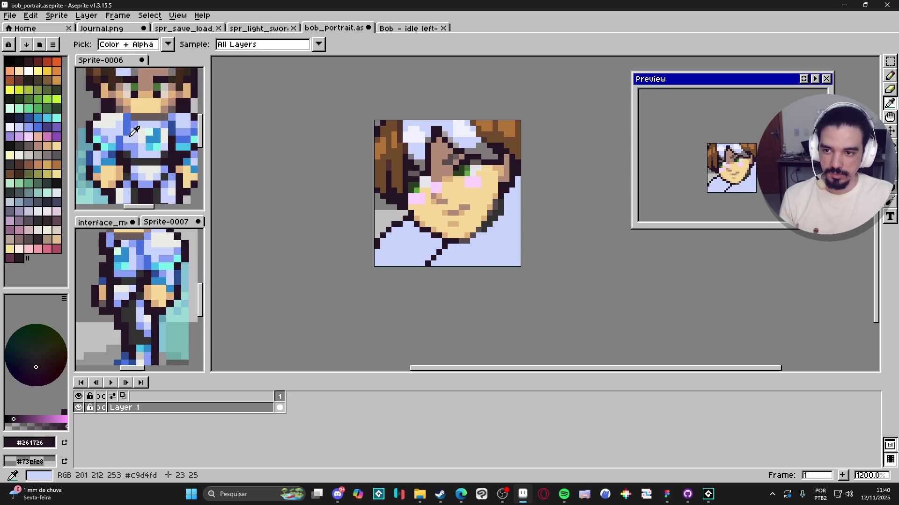
pyautogui.keyDown('alt'); pyautogui.click(135, 131); pyautogui.keyUp('alt')
pyautogui.click(444, 252)
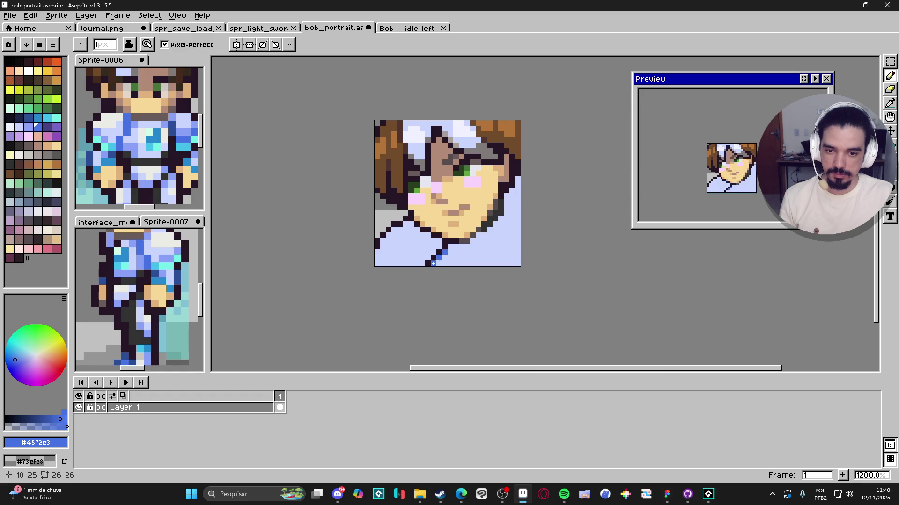
pyautogui.click(428, 264)
pyautogui.click(422, 263)
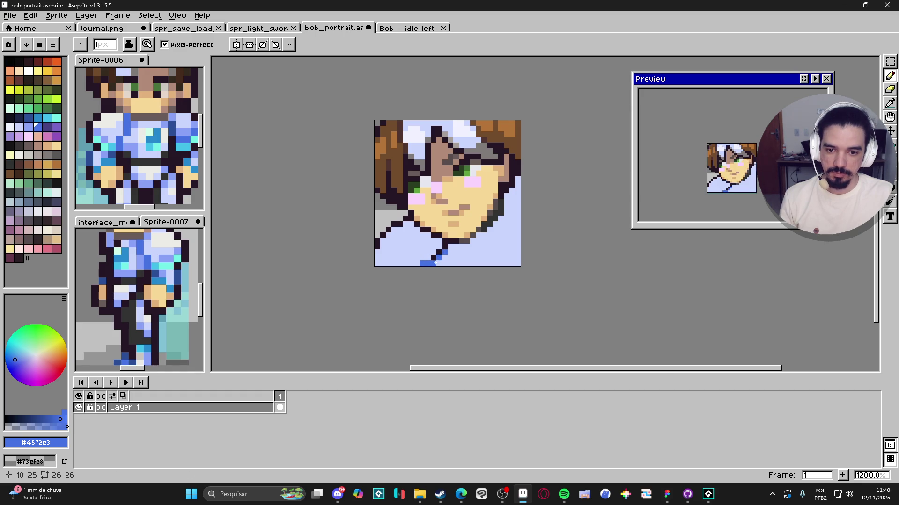
pyautogui.keyDown('alt'); pyautogui.click(434, 264); pyautogui.keyUp('alt')
pyautogui.keyDown('alt'); pyautogui.click(440, 256); pyautogui.keyUp('alt')
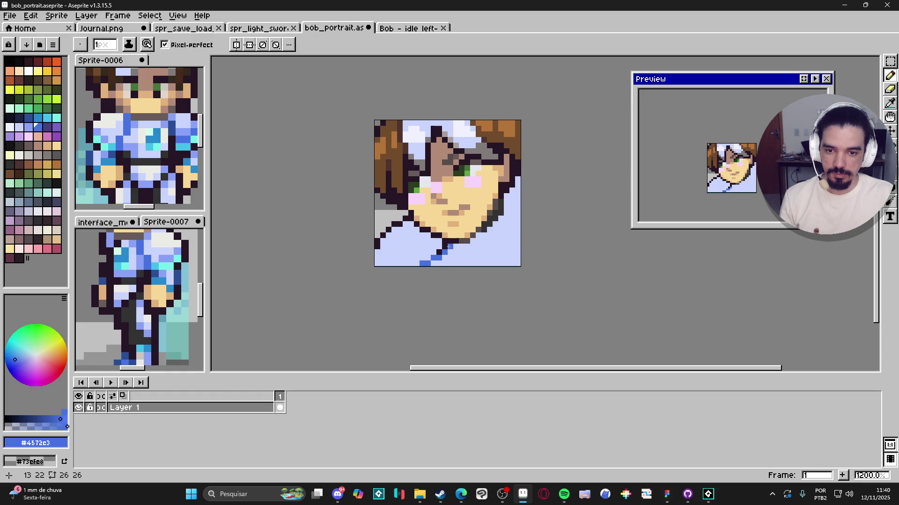
pyautogui.click(448, 247)
# Extend the blue diagonal collar line and cover stray blue pixels with lavender #c9d4fd
pyautogui.keyDown('alt'); pyautogui.click(435, 259); pyautogui.keyUp('alt')
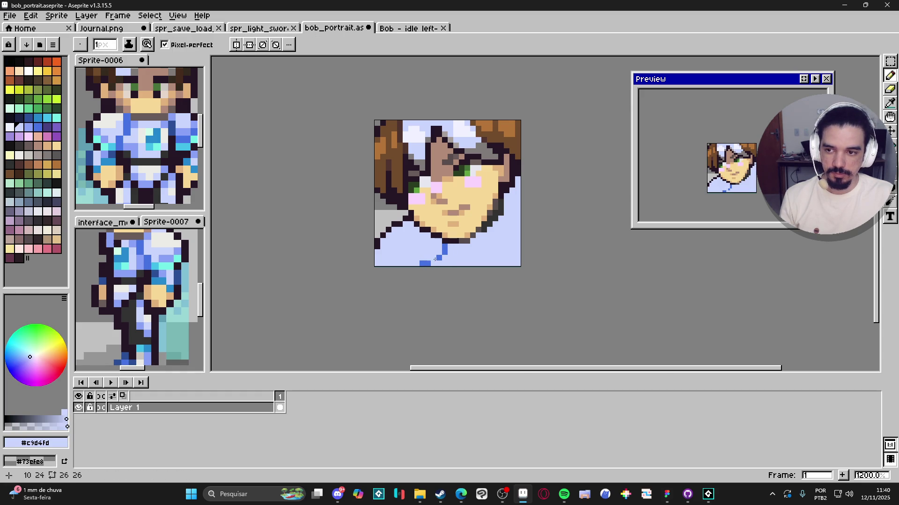
pyautogui.click(427, 264)
pyautogui.keyDown('alt'); pyautogui.click(444, 253); pyautogui.keyUp('alt')
pyautogui.moveTo(439, 258); pyautogui.dragTo(433, 264)
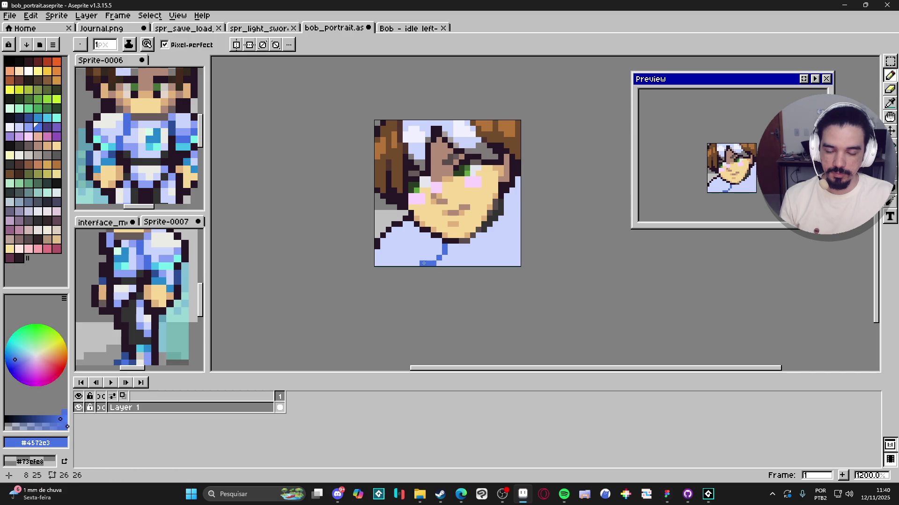
pyautogui.keyDown('alt'); pyautogui.click(426, 257); pyautogui.keyUp('alt')
pyautogui.click(424, 263)
pyautogui.scroll(-4, 435, 268)
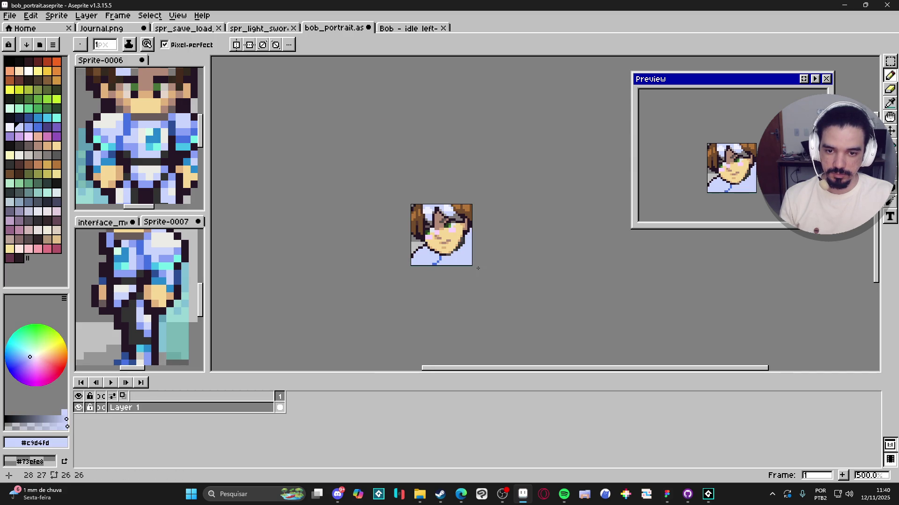
pyautogui.hscroll(-2, 470, 267)
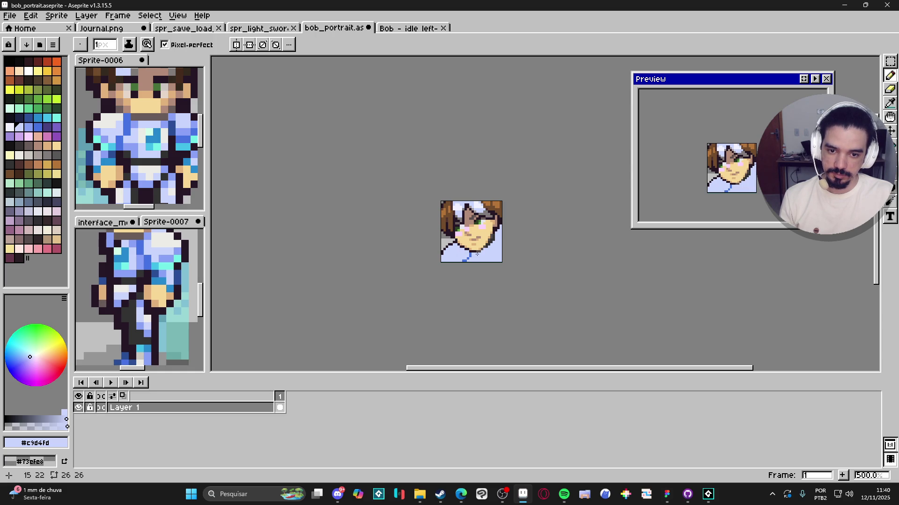
pyautogui.scroll(2, 477, 254)
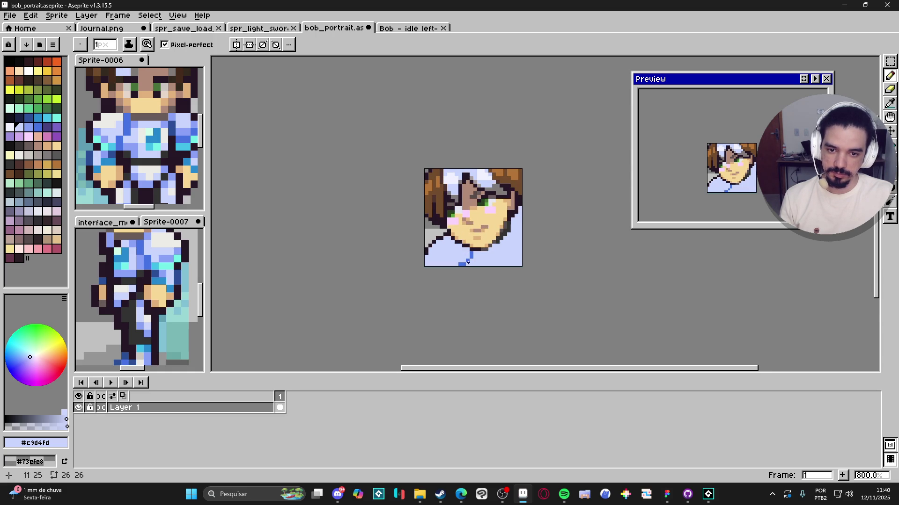
pyautogui.scroll(2, 441, 240)
# Shift the lower-left shirt block left and add a dark #261726 outline segment along its edge
pyautogui.press('m')
pyautogui.moveTo(452, 228); pyautogui.dragTo(427, 277)
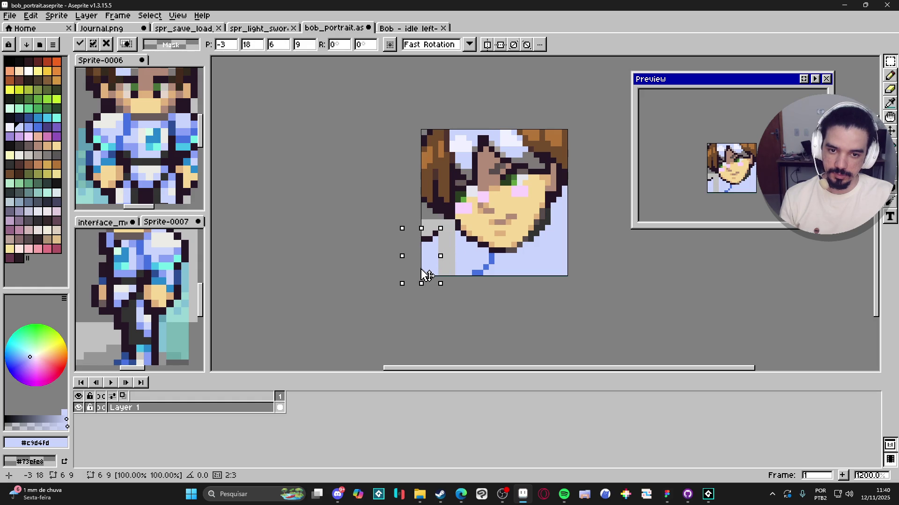
pyautogui.hotkey('ctrl', 'd')
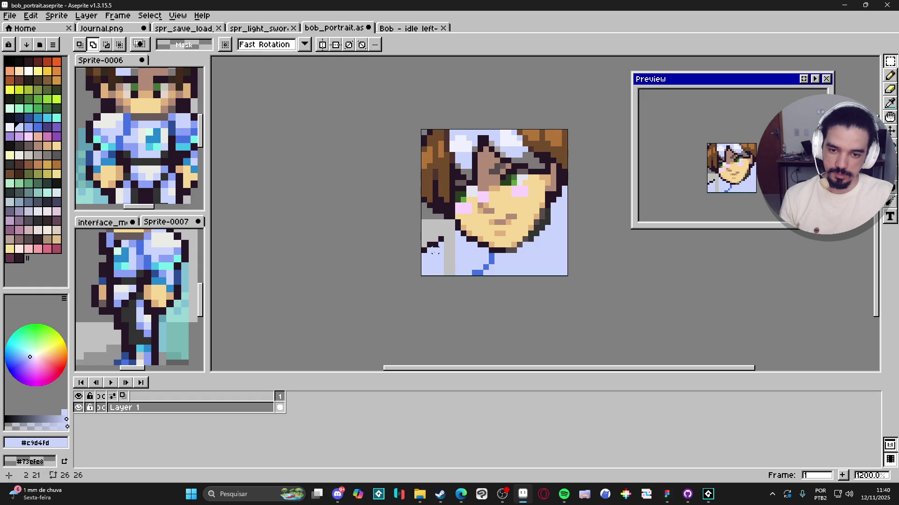
pyautogui.press('b')
pyautogui.keyDown('alt'); pyautogui.click(423, 250); pyautogui.keyUp('alt')
pyautogui.moveTo(441, 234); pyautogui.dragTo(454, 233)
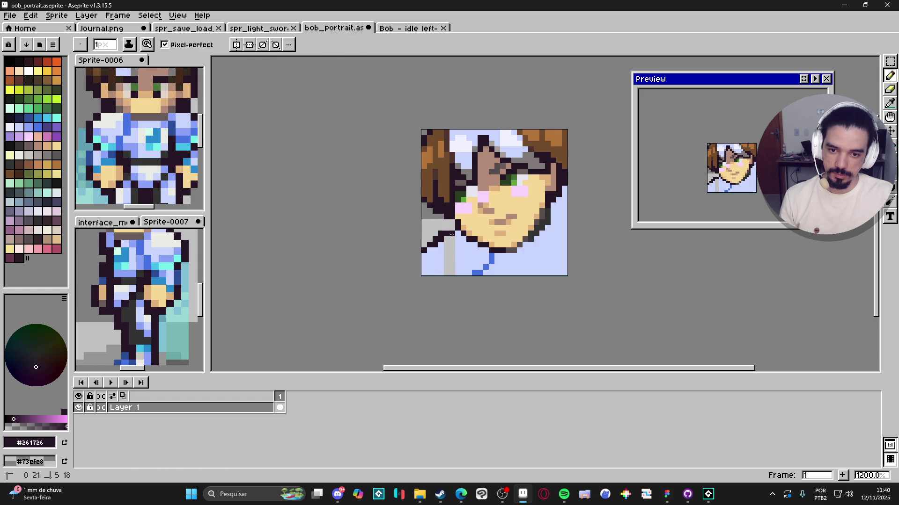
# Paint over the grey lower-left strip with the light shirt blue #c9d4fd using a 2px brush
pyautogui.press('e')
pyautogui.press('b')
pyautogui.keyDown('alt'); pyautogui.click(443, 239); pyautogui.keyUp('alt')
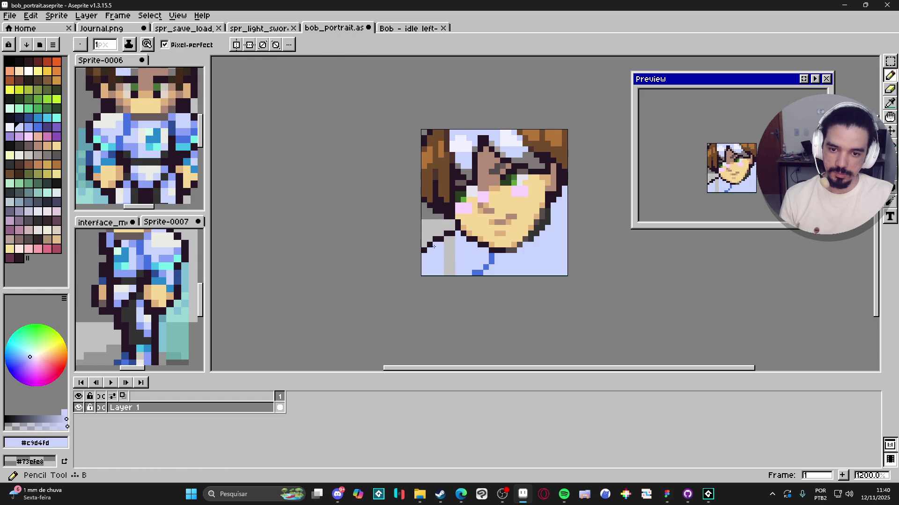
pyautogui.keyDown('alt'); pyautogui.click(436, 239); pyautogui.keyUp('alt')
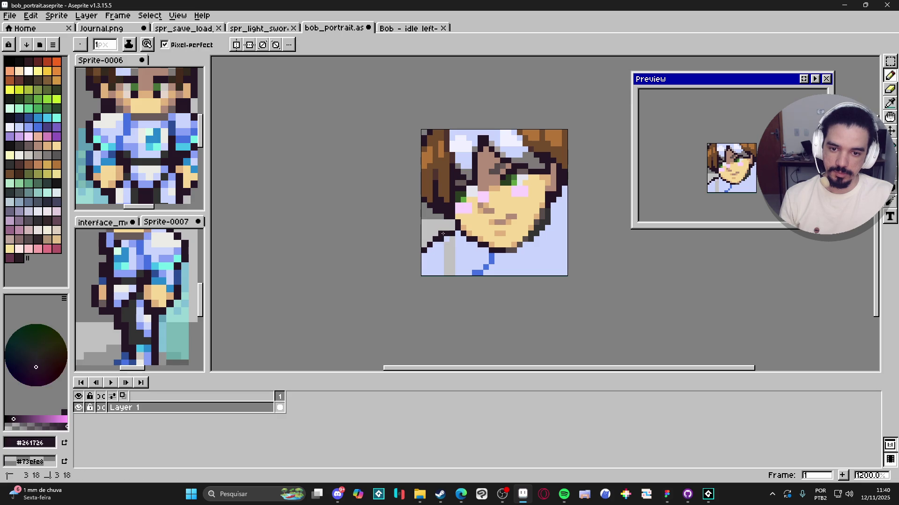
pyautogui.keyDown('alt'); pyautogui.click(443, 241); pyautogui.keyUp('alt')
pyautogui.keyDown('alt'); pyautogui.click(447, 239); pyautogui.keyUp('alt')
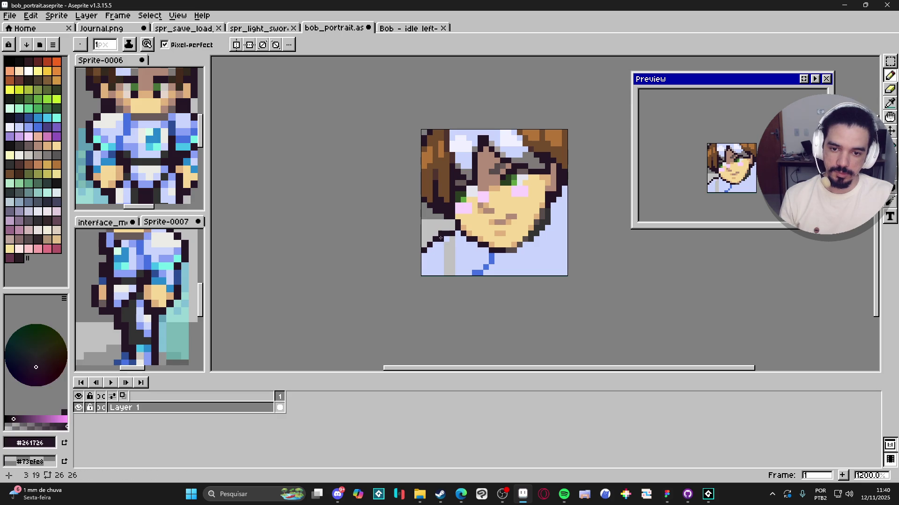
pyautogui.press('e')
pyautogui.press('b')
pyautogui.keyDown('alt'); pyautogui.click(450, 245); pyautogui.keyUp('alt')
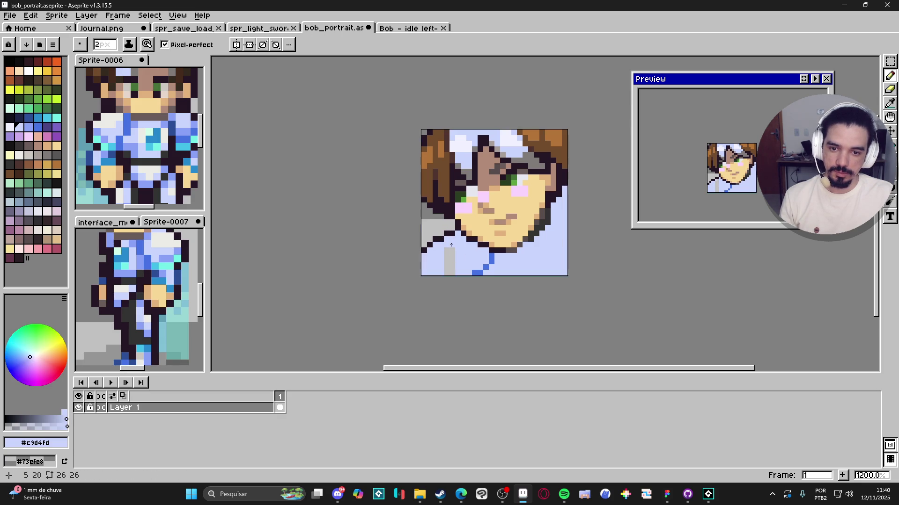
pyautogui.moveTo(449, 245); pyautogui.dragTo(452, 274)
# Redraw the #4572c3 collar line at the bottom into a short centred blue mark
pyautogui.scroll(-4, 461, 272)
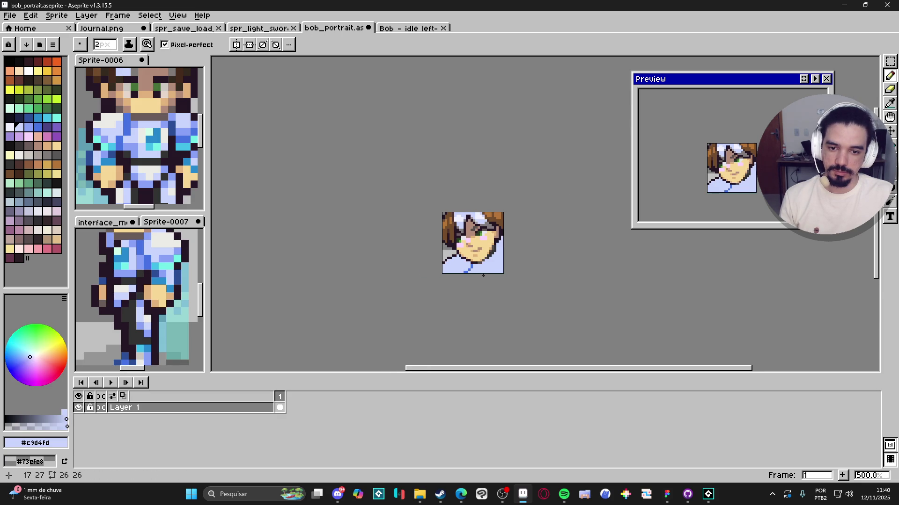
pyautogui.scroll(2, 483, 276)
pyautogui.keyDown('alt'); pyautogui.click(465, 266); pyautogui.keyUp('alt')
pyautogui.press('-')
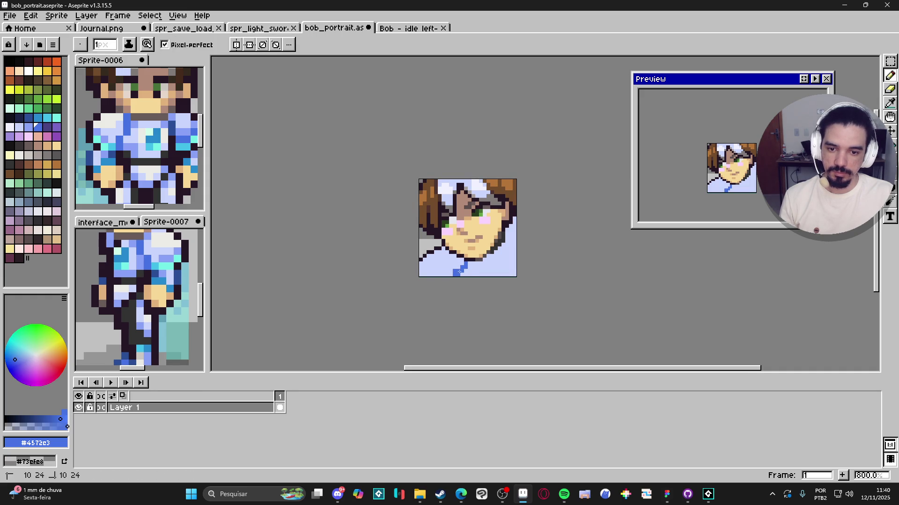
pyautogui.keyDown('alt'); pyautogui.click(463, 275); pyautogui.keyUp('alt')
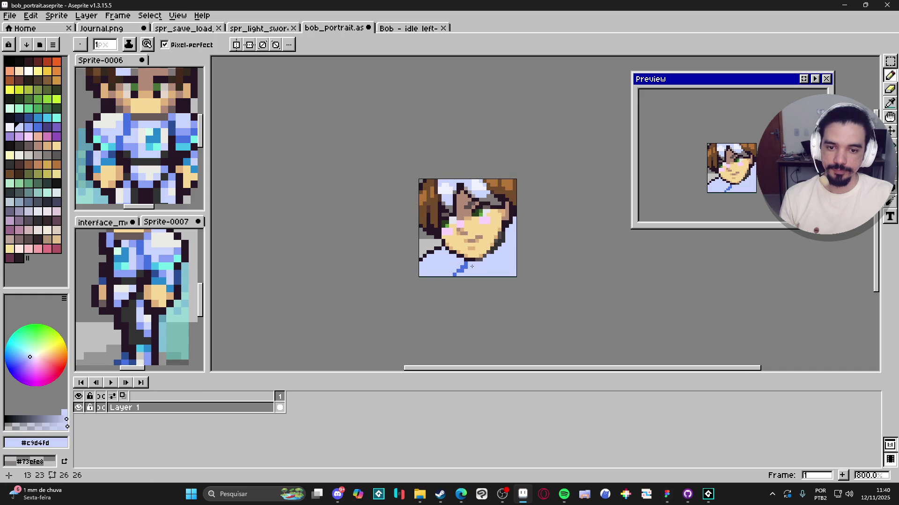
pyautogui.press('+')
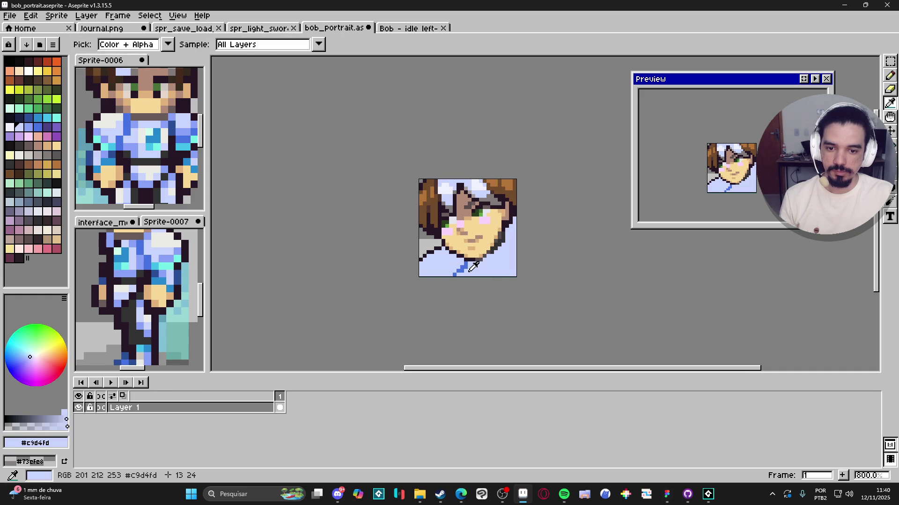
pyautogui.click(464, 273)
pyautogui.keyDown('alt'); pyautogui.click(454, 275); pyautogui.keyUp('alt')
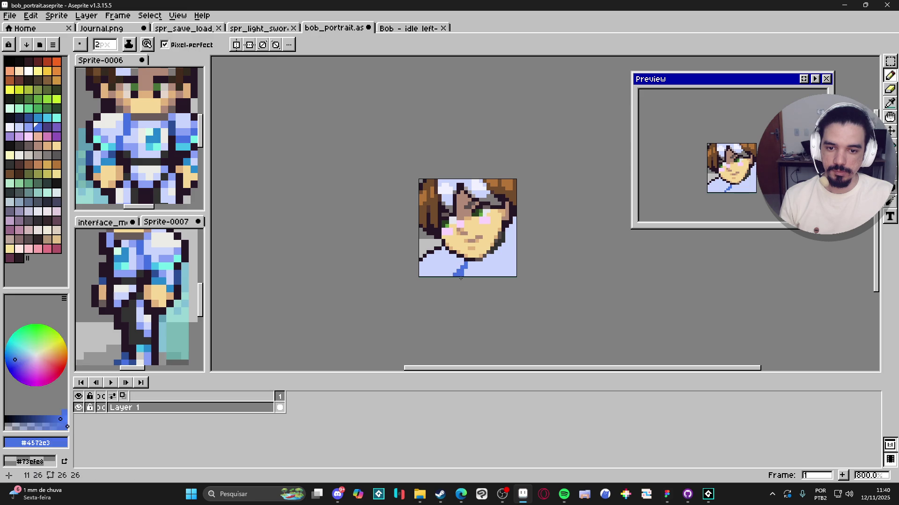
pyautogui.click(465, 274)
pyautogui.press('-')
pyautogui.scroll(-1, 465, 276)
pyautogui.scroll(1, 496, 268)
# Paint a 2px blue #2789cd patch into the shirt's bottom-right corner, sampled from Sprite-0006
pyautogui.scroll(1, 145, 135)
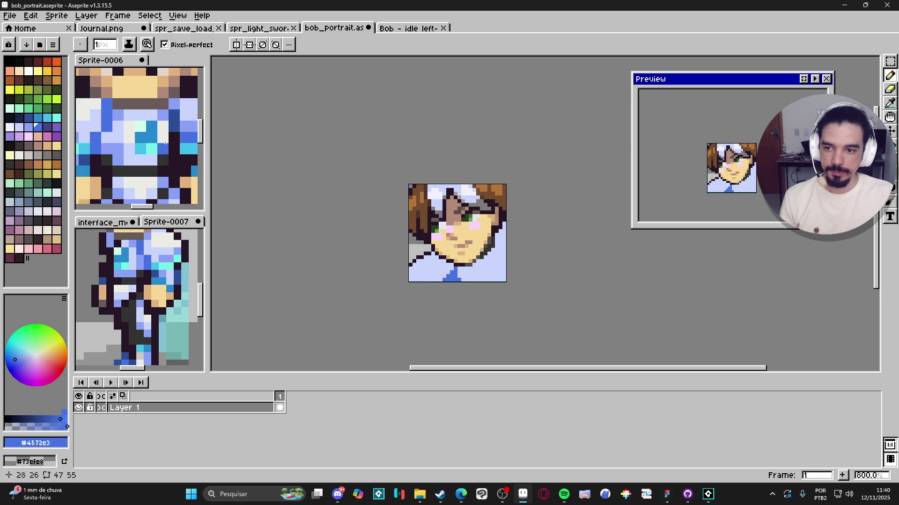
pyautogui.keyDown('alt'); pyautogui.click(140, 136); pyautogui.keyUp('alt')
pyautogui.press('+')
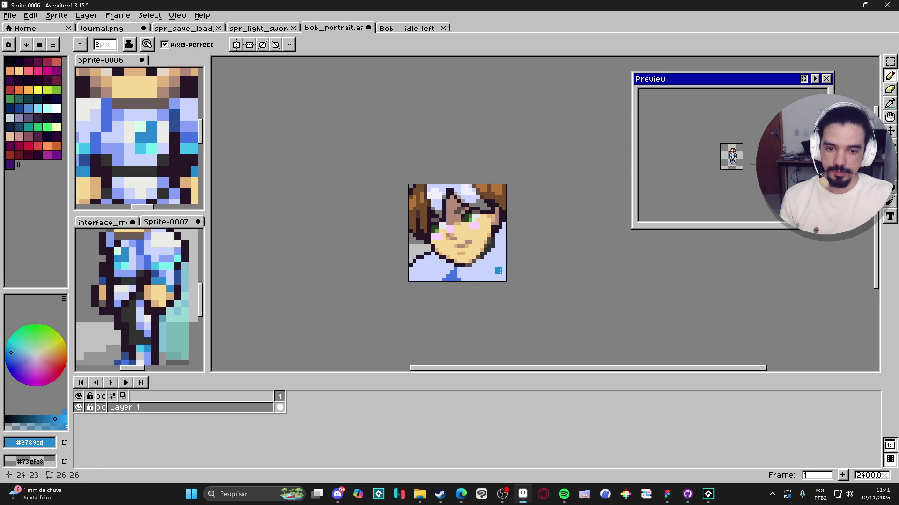
pyautogui.click(502, 277)
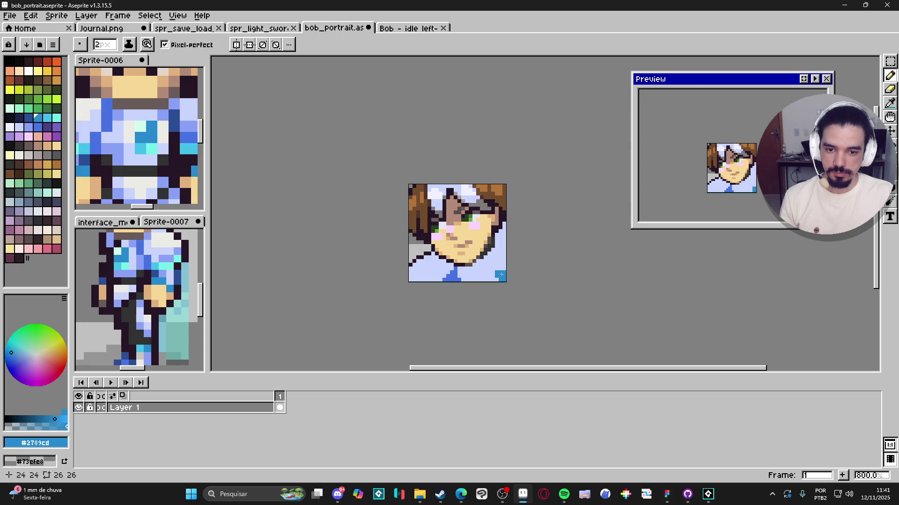
pyautogui.scroll(-1, 503, 271)
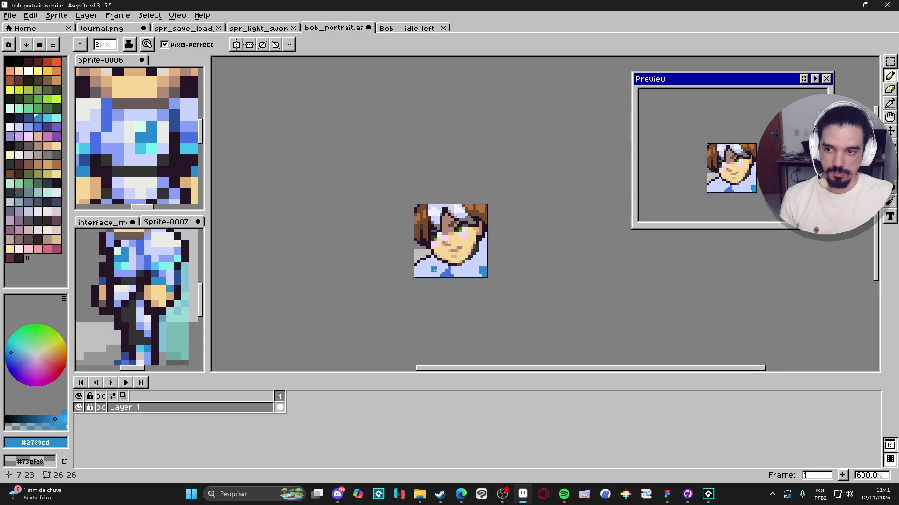
pyautogui.scroll(-2, 484, 294)
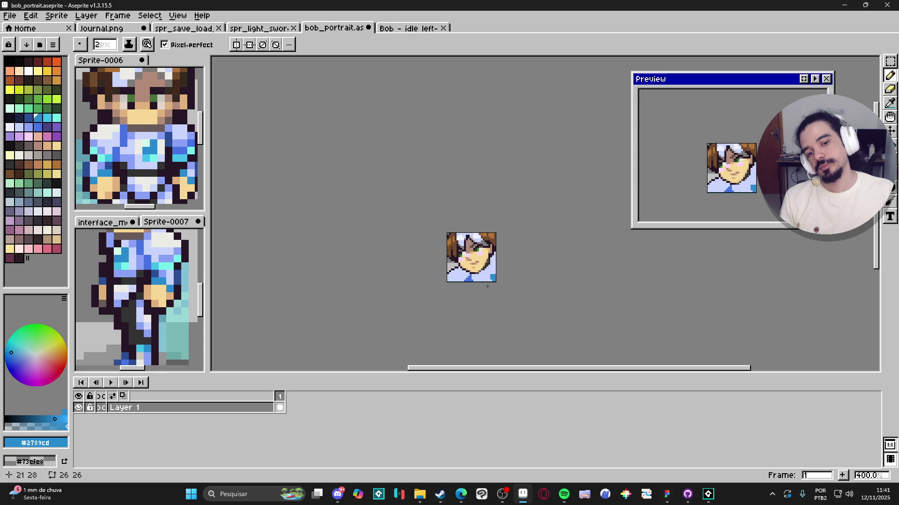
pyautogui.scroll(2, 112, 149)
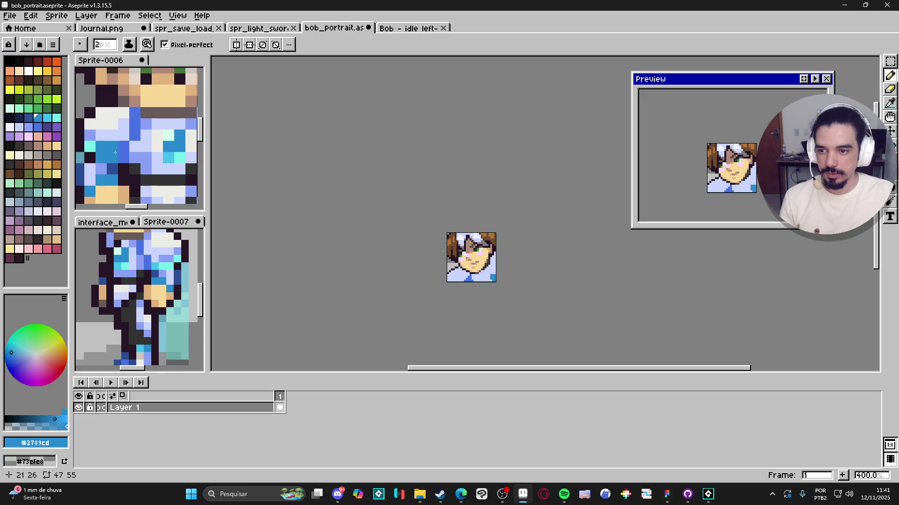
# Undo a stray pencil stroke and take light blue #c9d4fd from the reference sprite
pyautogui.press('alt')
pyautogui.keyDown('alt'); pyautogui.click(117, 149); pyautogui.keyUp('alt')
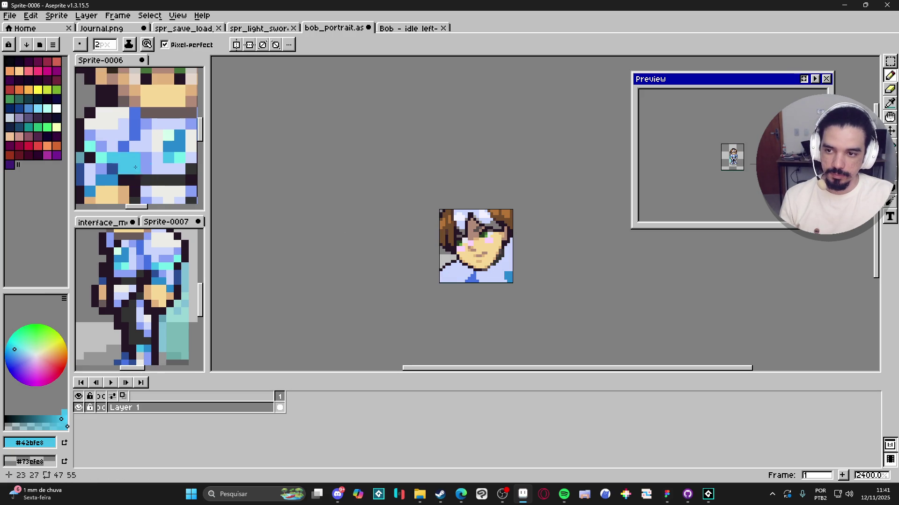
pyautogui.scroll(3, 456, 281)
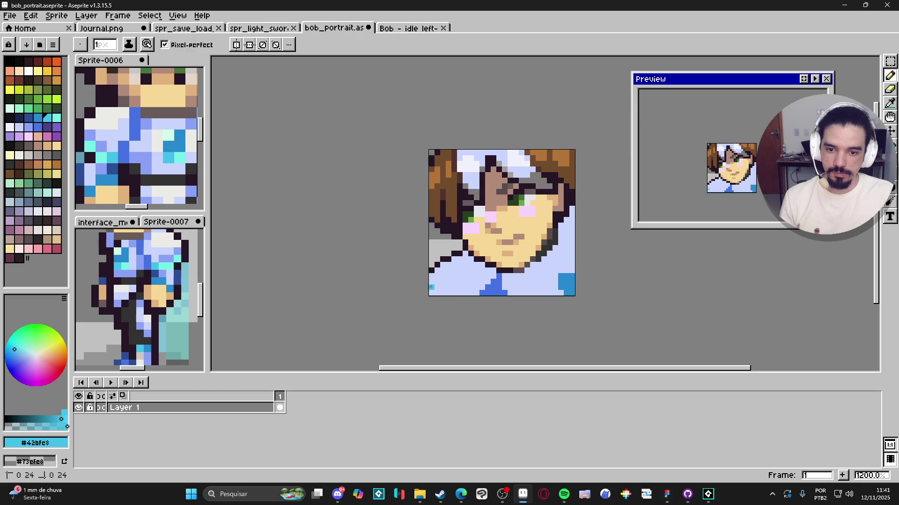
pyautogui.hotkey('ctrl', 'z')
pyautogui.scroll(-4, 487, 294)
pyautogui.scroll(2, 496, 294)
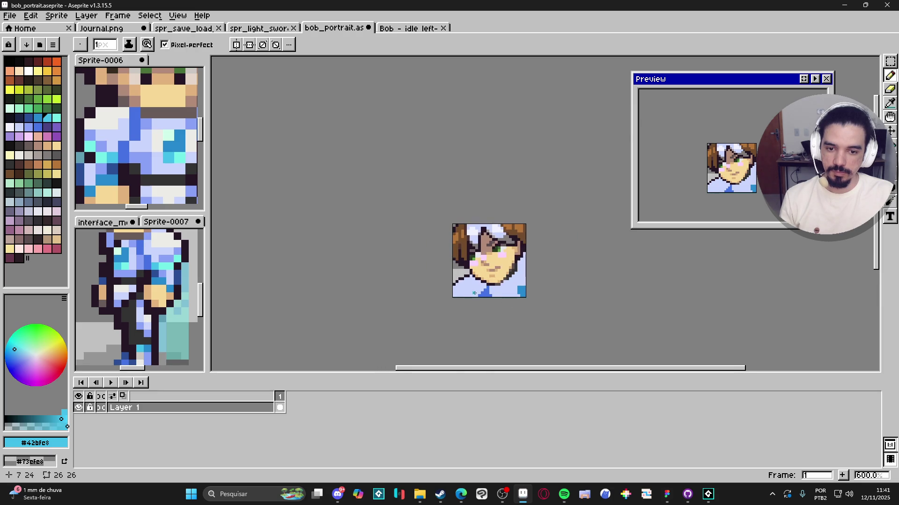
pyautogui.scroll(-3, 492, 296)
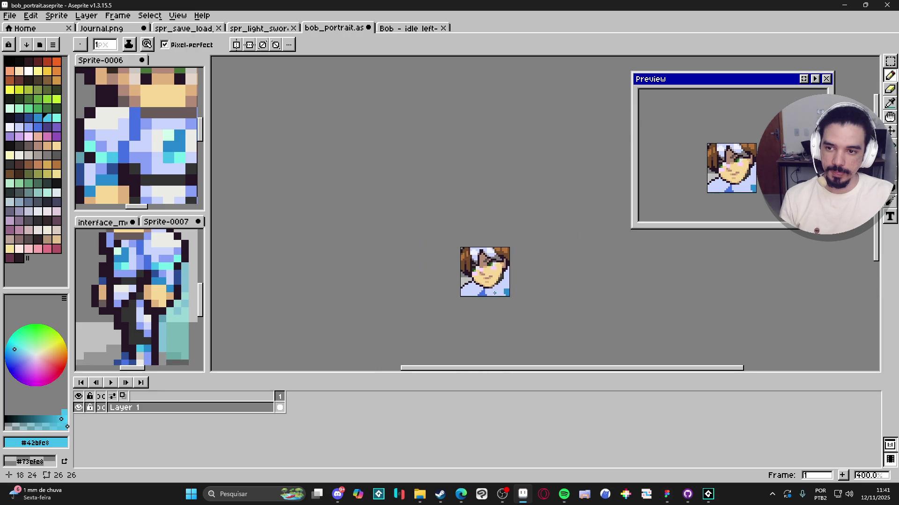
pyautogui.scroll(-1, 495, 293)
pyautogui.scroll(7, 499, 293)
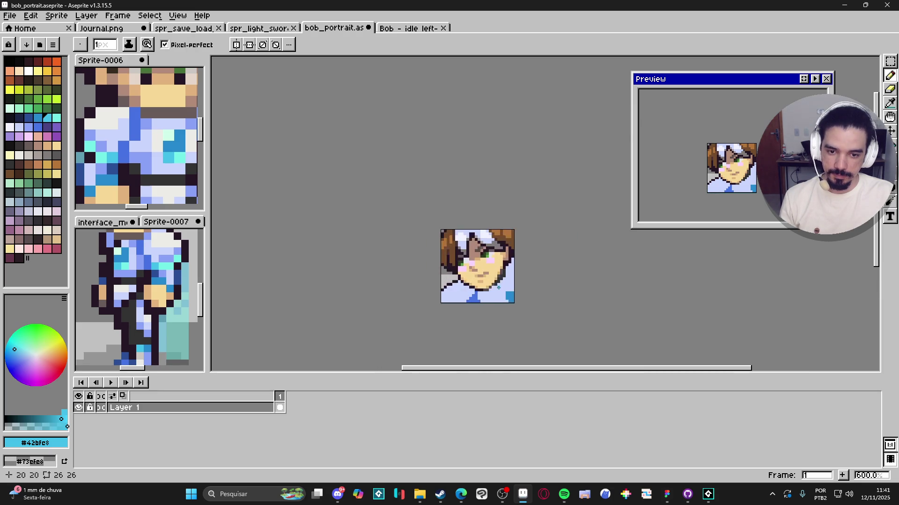
pyautogui.keyDown('alt'); pyautogui.click(186, 121); pyautogui.keyUp('alt')
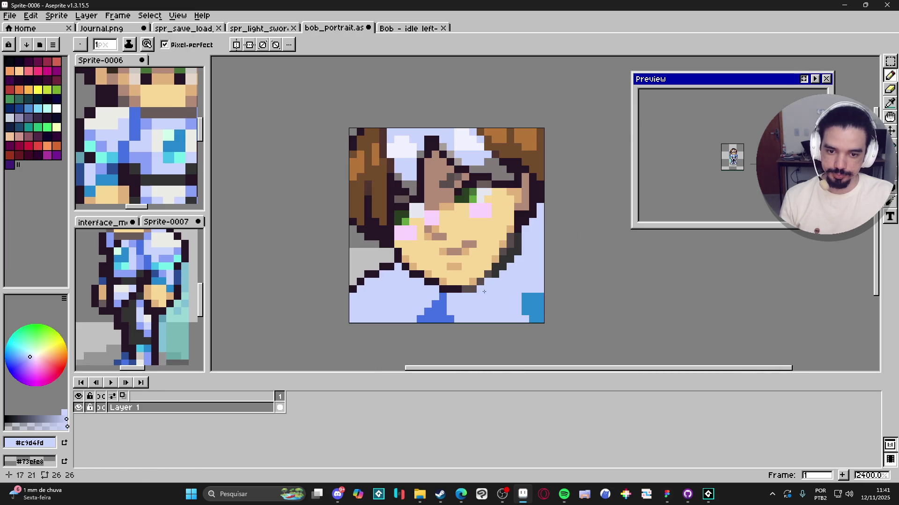
# Add periwinkle shading pixels along the collar below the chin, correcting misplaced pixels
pyautogui.keyDown('alt'); pyautogui.click(191, 123); pyautogui.keyUp('alt')
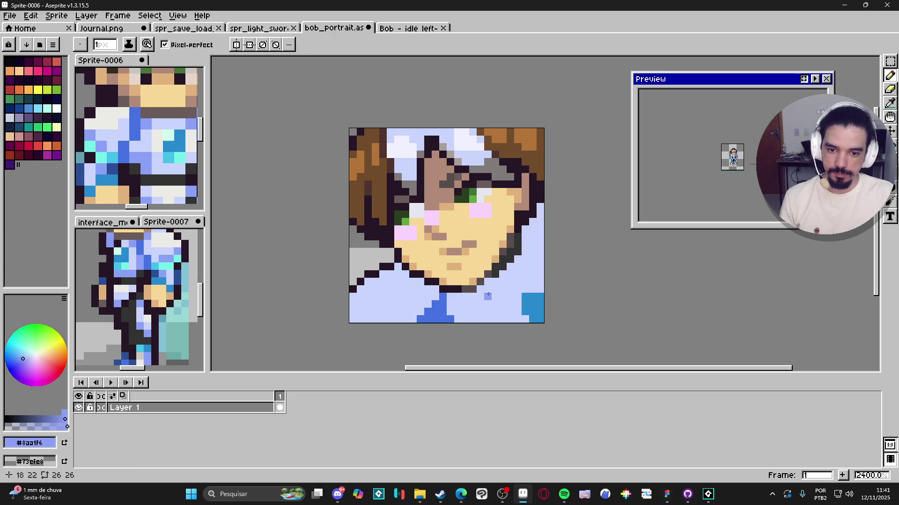
pyautogui.moveTo(486, 289)
pyautogui.mouseDown()
pyautogui.moveTo(524, 280)
pyautogui.moveTo(540, 253)
pyautogui.moveTo(532, 237)
pyautogui.moveTo(540, 249)
pyautogui.moveTo(531, 268)
pyautogui.mouseUp()
pyautogui.keyDown('alt'); pyautogui.click(538, 272); pyautogui.keyUp('alt')
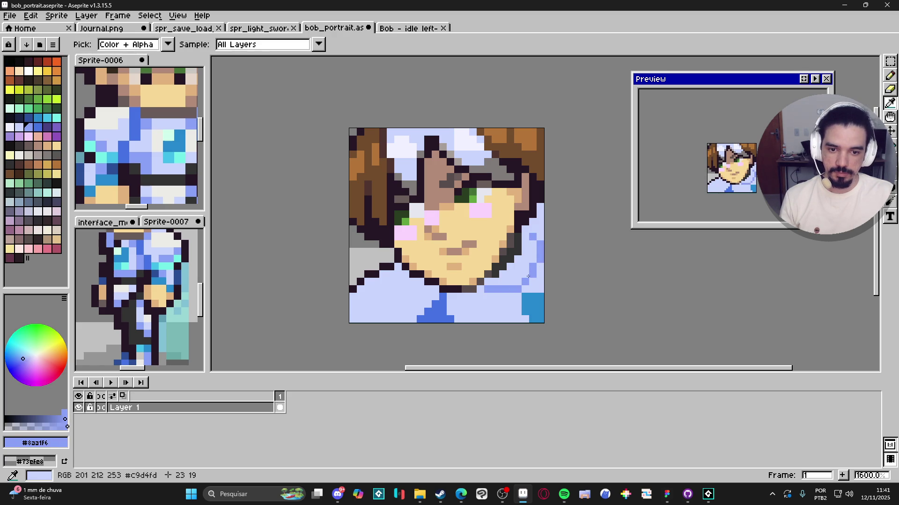
pyautogui.keyDown('alt'); pyautogui.click(510, 290); pyautogui.keyUp('alt')
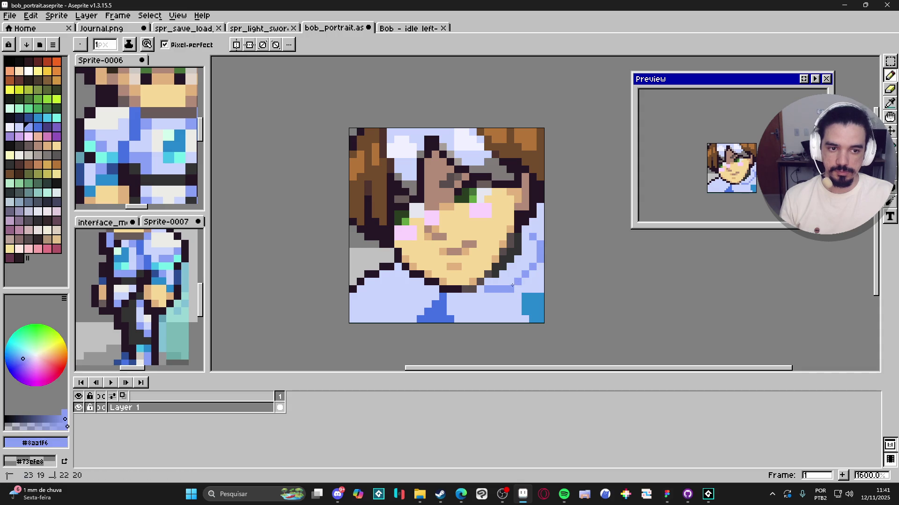
pyautogui.keyDown('alt'); pyautogui.click(498, 290); pyautogui.keyUp('alt')
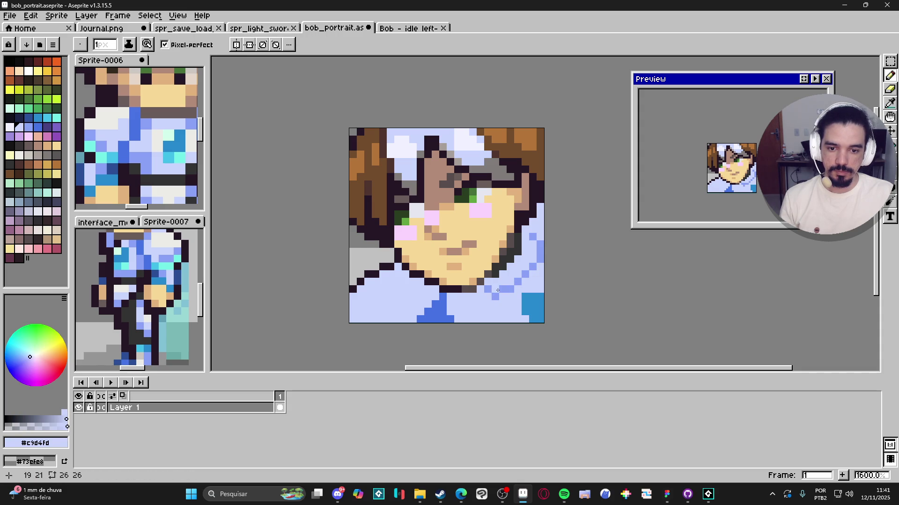
pyautogui.keyDown('alt'); pyautogui.click(505, 291); pyautogui.keyUp('alt')
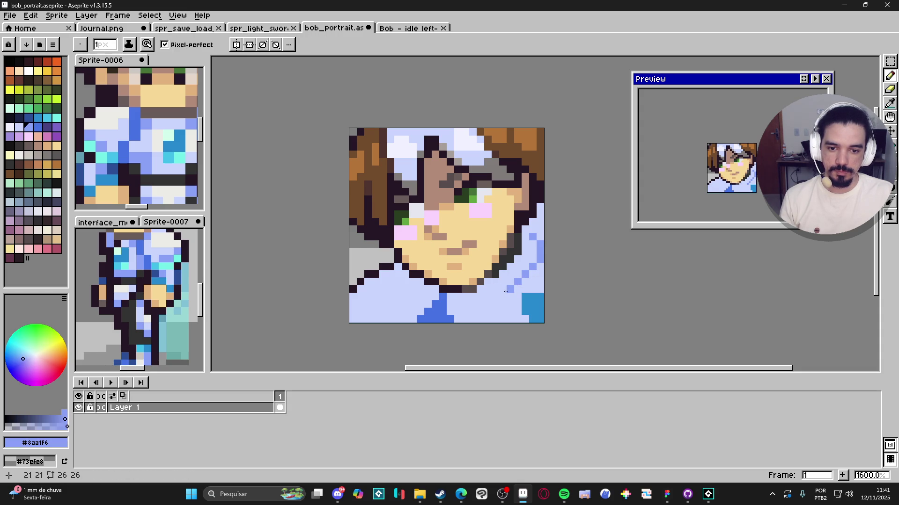
pyautogui.hotkey('ctrl', 'z')
pyautogui.moveTo(495, 297); pyautogui.dragTo(489, 298)
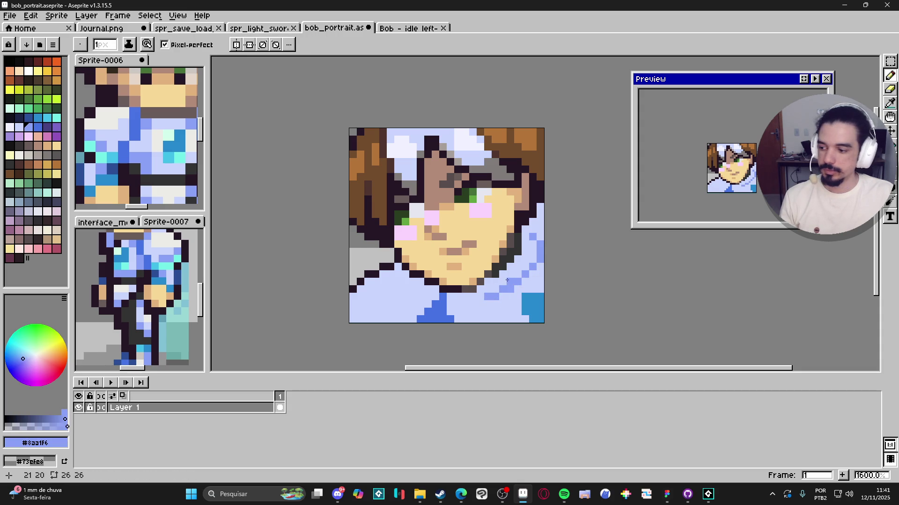
pyautogui.scroll(1, 507, 279)
pyautogui.click(537, 272)
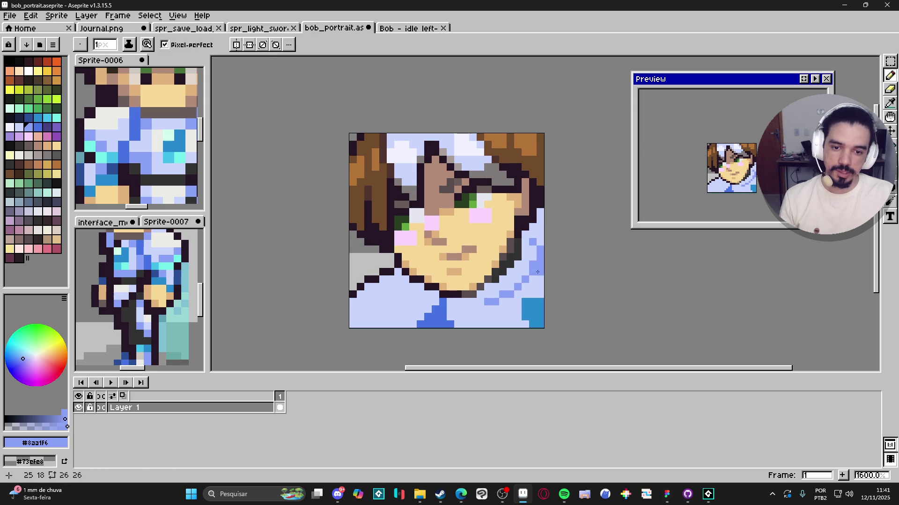
pyautogui.hotkey('ctrl', 'z')
pyautogui.click(532, 255)
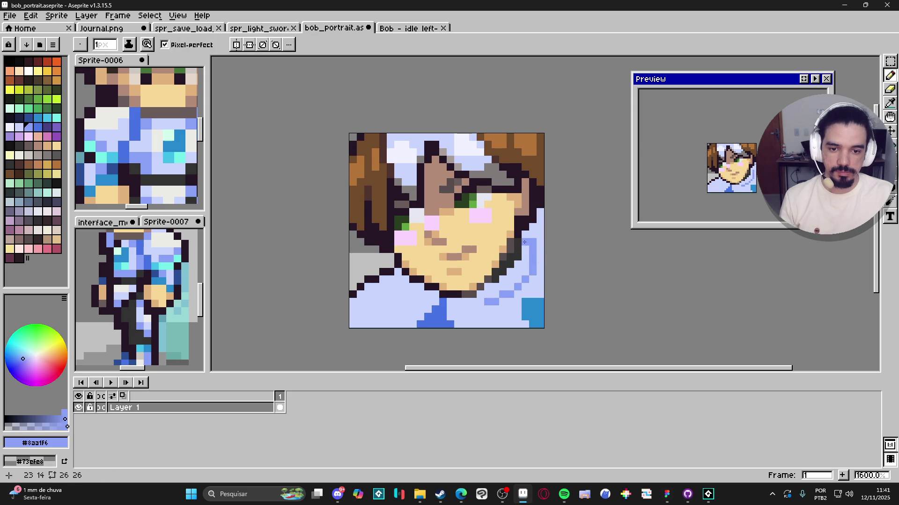
pyautogui.hotkey('ctrl', 'z')
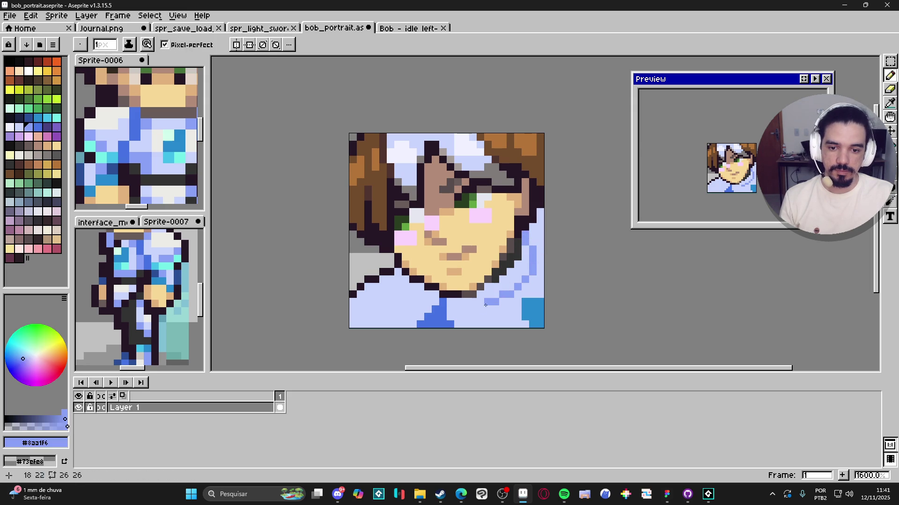
pyautogui.click(478, 303)
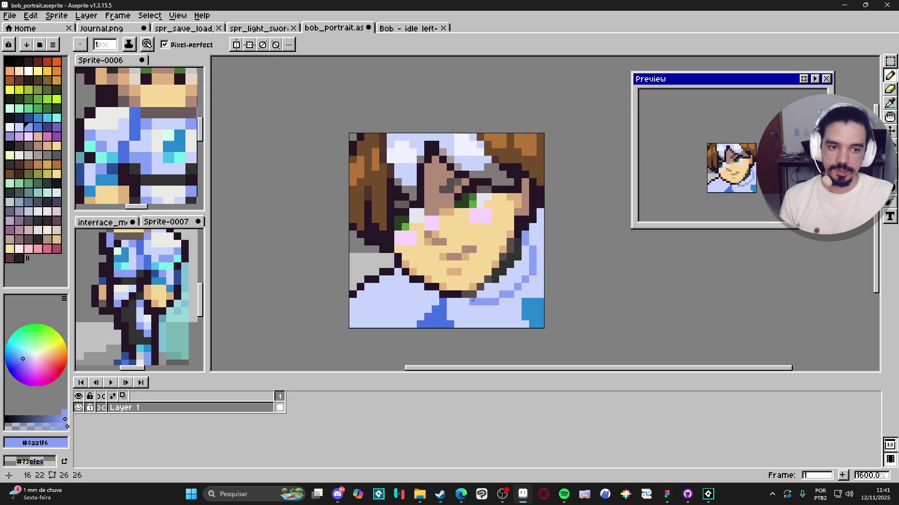
# Paint pale blue #c9d4fd over the collar's corner pixels
pyautogui.keyDown('alt'); pyautogui.click(502, 312); pyautogui.keyUp('alt')
pyautogui.moveTo(538, 302); pyautogui.dragTo(528, 312)
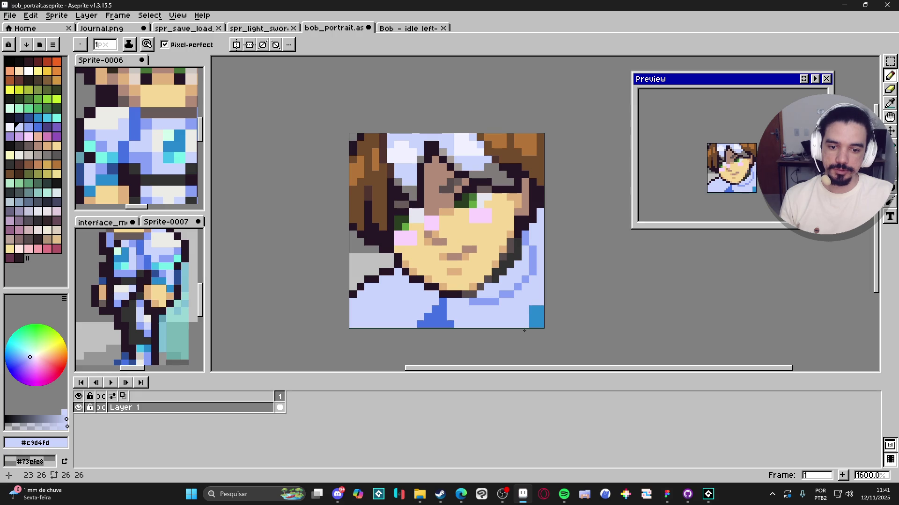
pyautogui.scroll(-2, 532, 307)
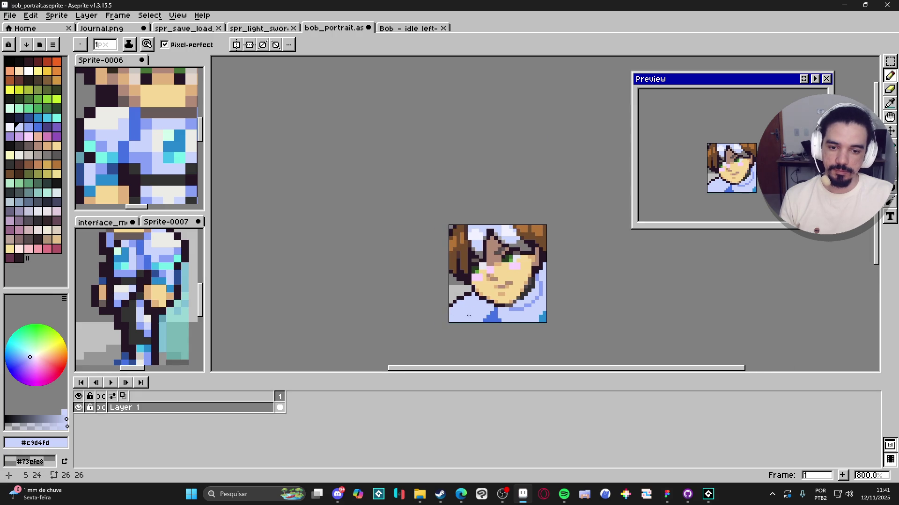
pyautogui.scroll(1, 507, 310)
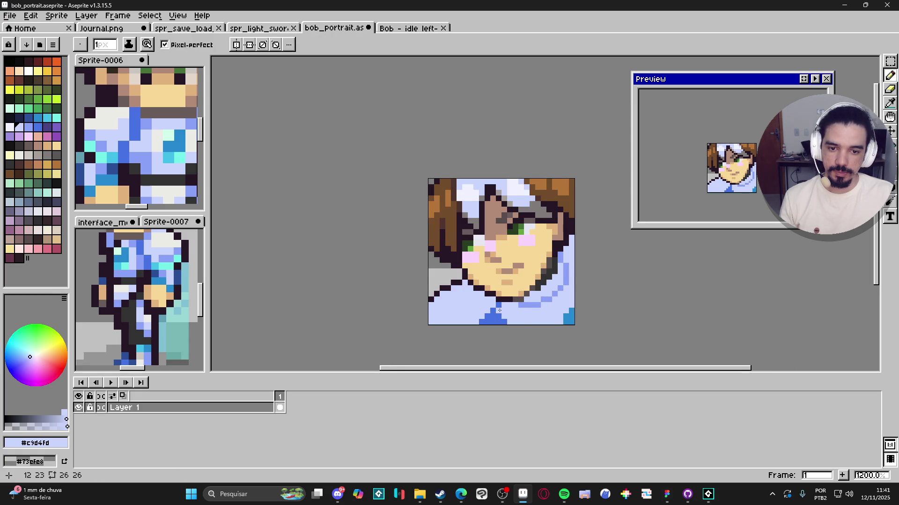
pyautogui.scroll(-4, 498, 311)
pyautogui.scroll(-2, 502, 316)
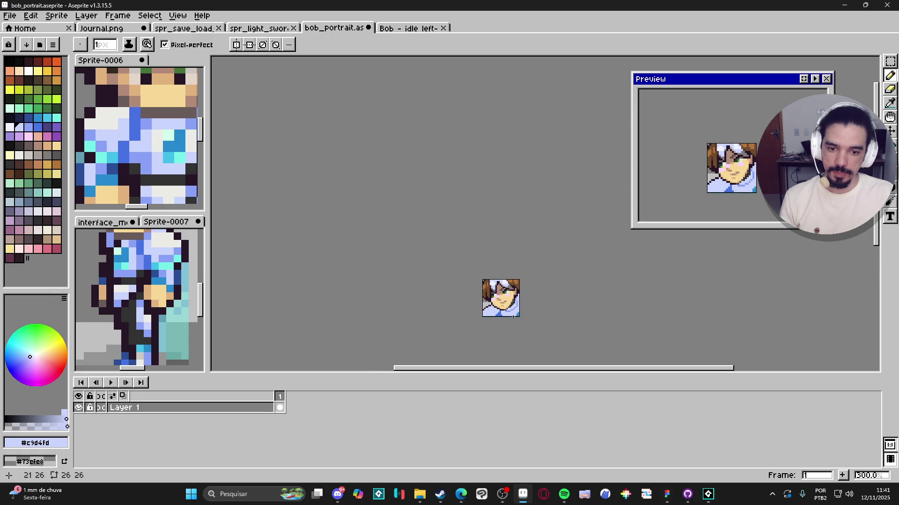
pyautogui.scroll(9, 517, 311)
# Paint pale highlight pixels on the shirt's lower-left with a colour sampled from the reference
pyautogui.press('i')
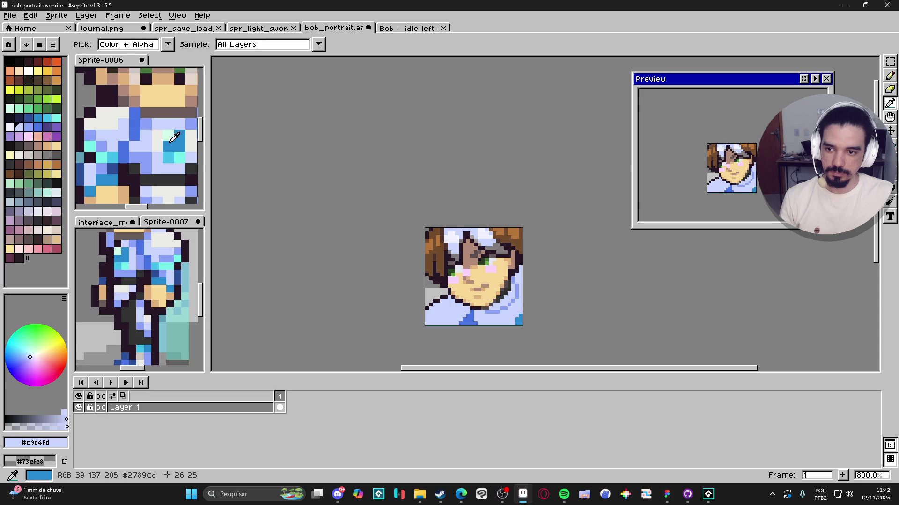
pyautogui.click(196, 174)
pyautogui.press('b')
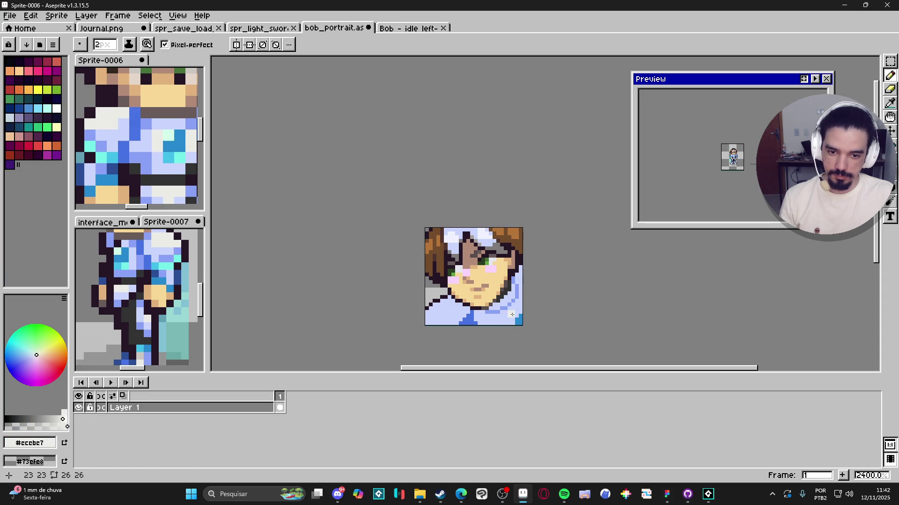
pyautogui.click(513, 314)
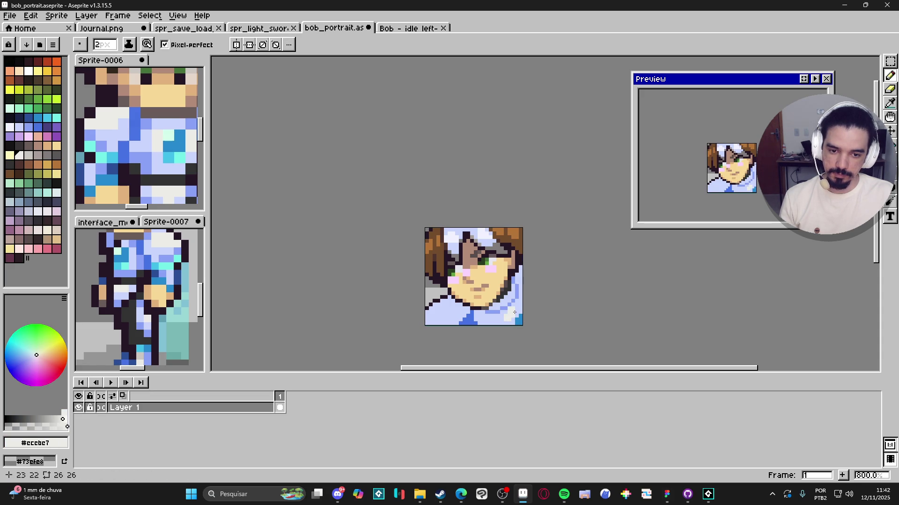
pyautogui.moveTo(444, 311); pyautogui.dragTo(439, 319)
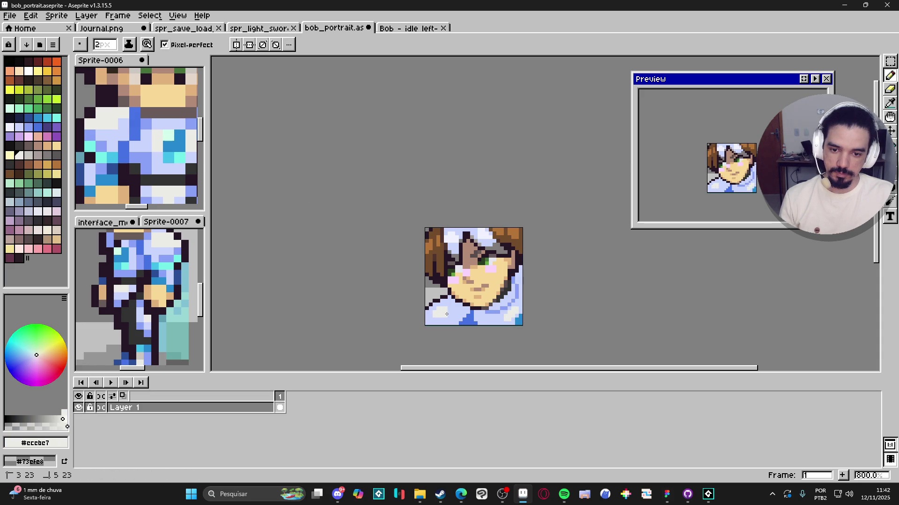
pyautogui.scroll(-2, 456, 333)
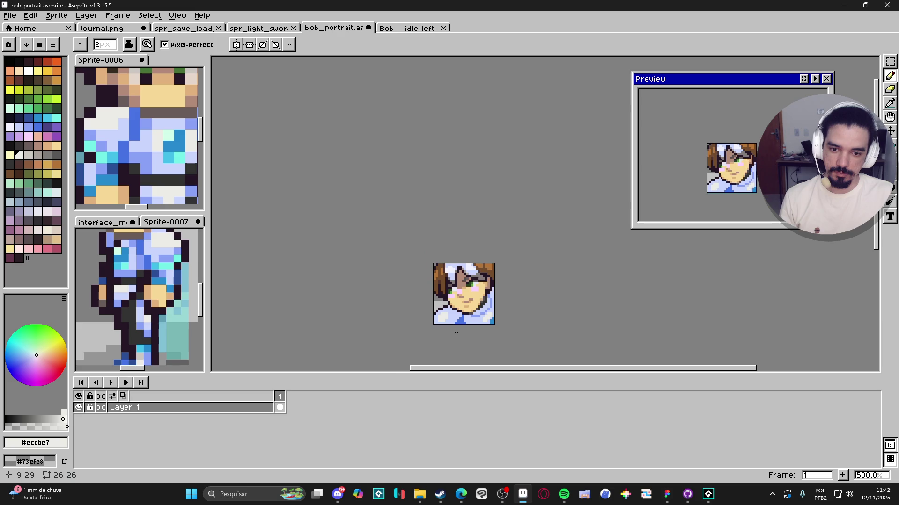
pyautogui.scroll(4, 457, 332)
pyautogui.moveTo(445, 308); pyautogui.dragTo(447, 320)
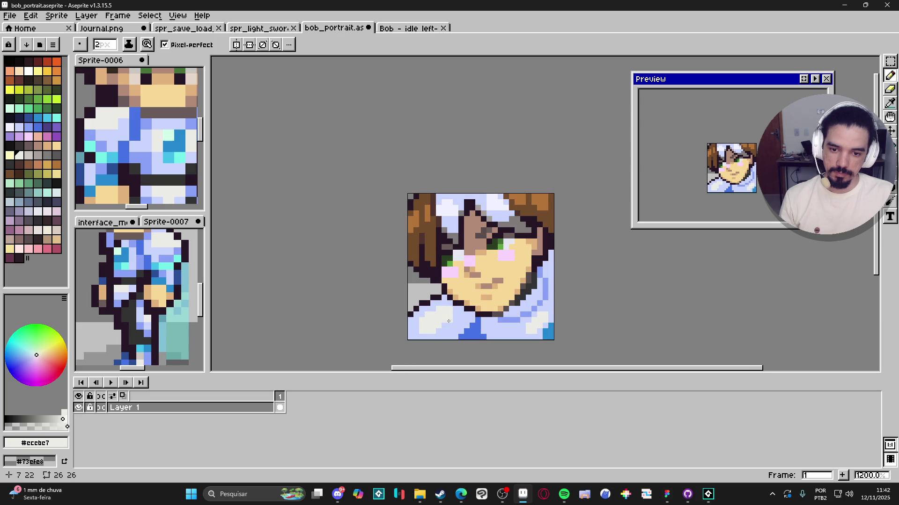
pyautogui.scroll(-2, 448, 324)
pyautogui.scroll(-2, 448, 325)
pyautogui.scroll(4, 454, 325)
# Add 1px mid-blue #8aa1f6 shading along the shirt's lower-left and bottom row
pyautogui.keyDown('alt'); pyautogui.click(459, 326); pyautogui.keyUp('alt')
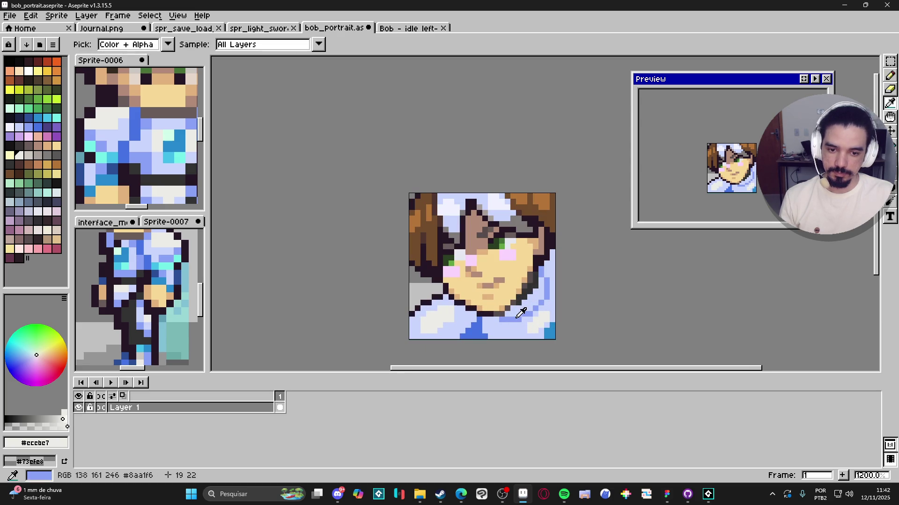
pyautogui.press('-')
pyautogui.moveTo(448, 325); pyautogui.dragTo(441, 337)
pyautogui.moveTo(441, 337); pyautogui.dragTo(442, 338)
pyautogui.click(457, 325)
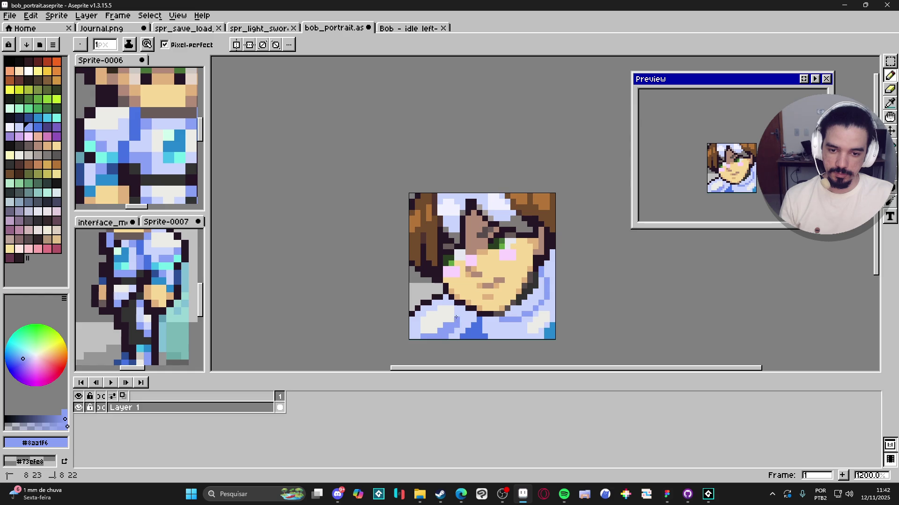
pyautogui.keyDown('alt'); pyautogui.click(451, 318); pyautogui.keyUp('alt')
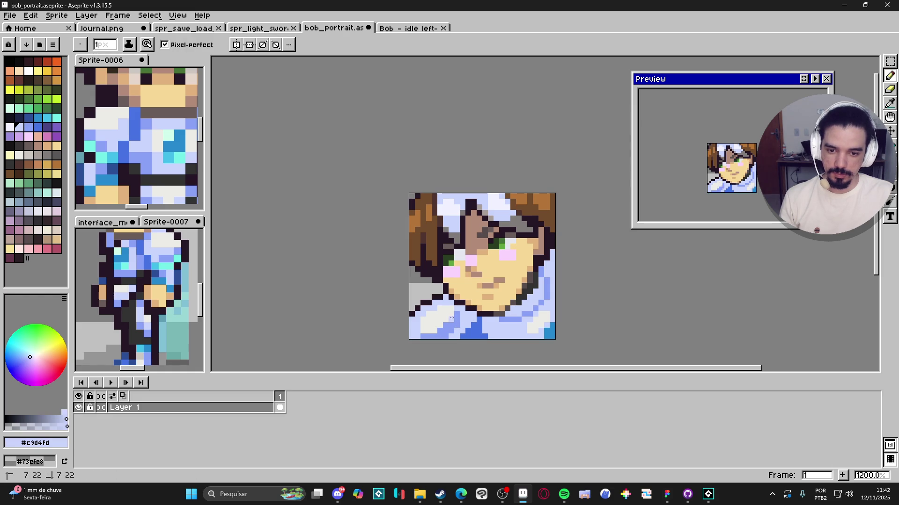
pyautogui.scroll(-3, 431, 329)
pyautogui.scroll(3, 431, 329)
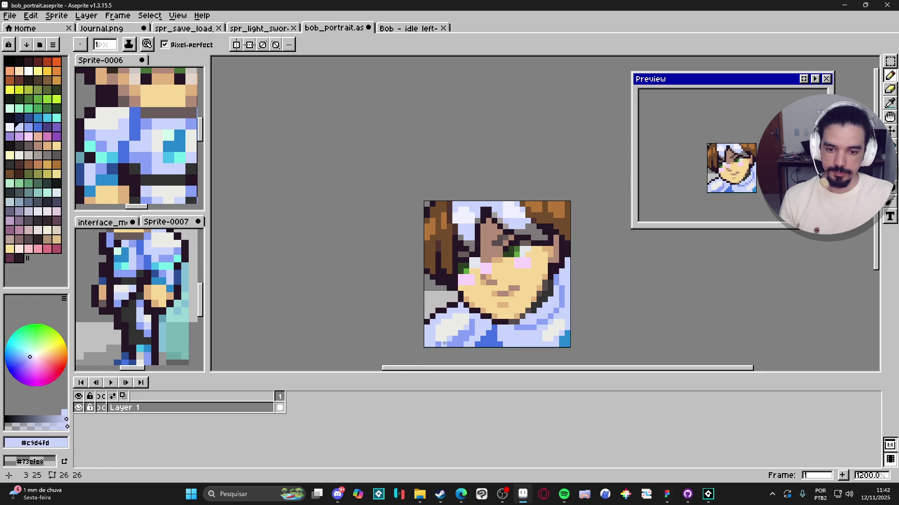
pyautogui.keyDown('alt'); pyautogui.click(444, 344); pyautogui.keyUp('alt')
pyautogui.scroll(-4, 433, 342)
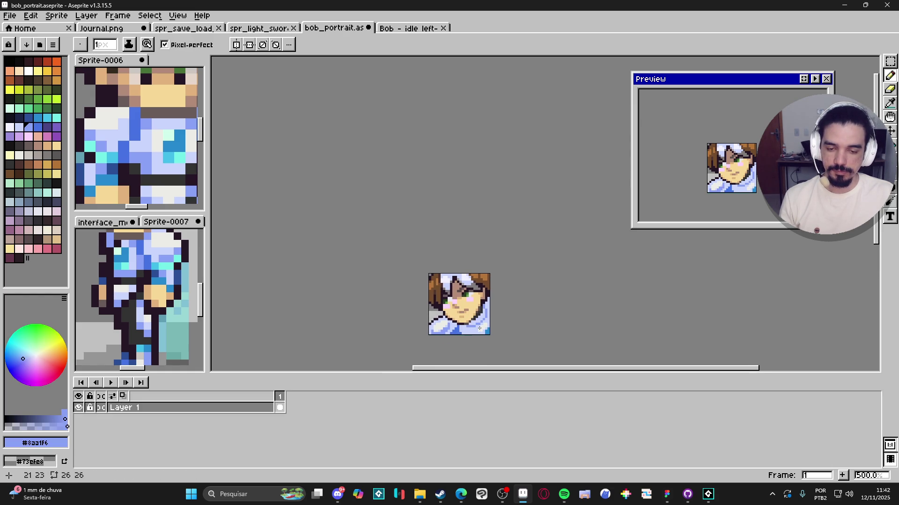
pyautogui.scroll(-1, 487, 323)
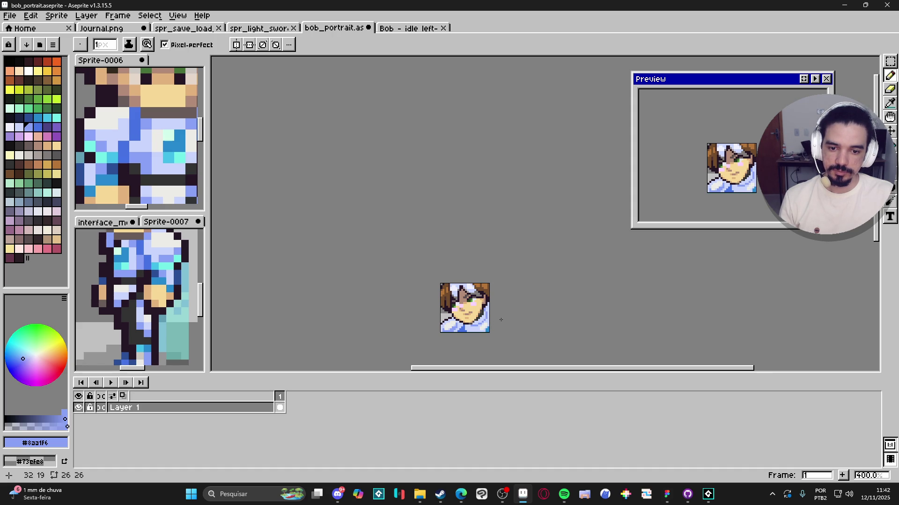
pyautogui.scroll(5, 485, 335)
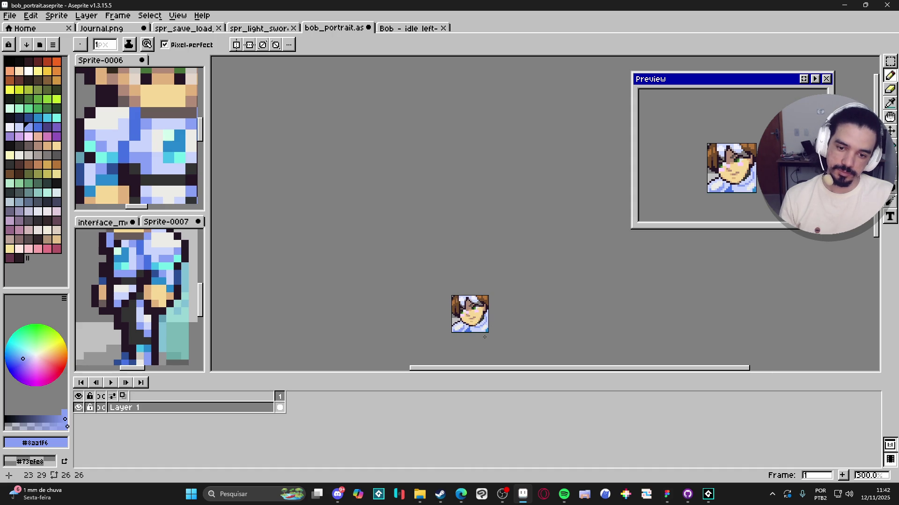
# Draw dark #261726 outline pixels into Bob's collar
pyautogui.press('alt')
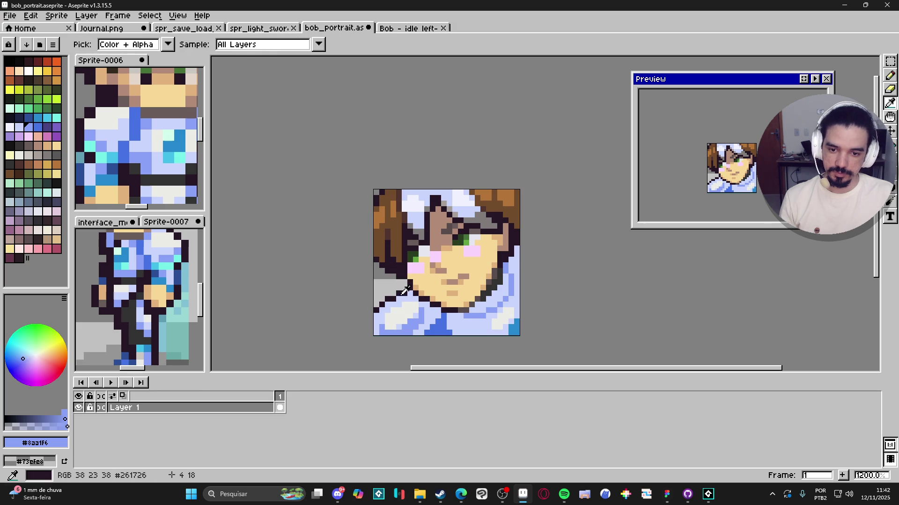
pyautogui.click(403, 287)
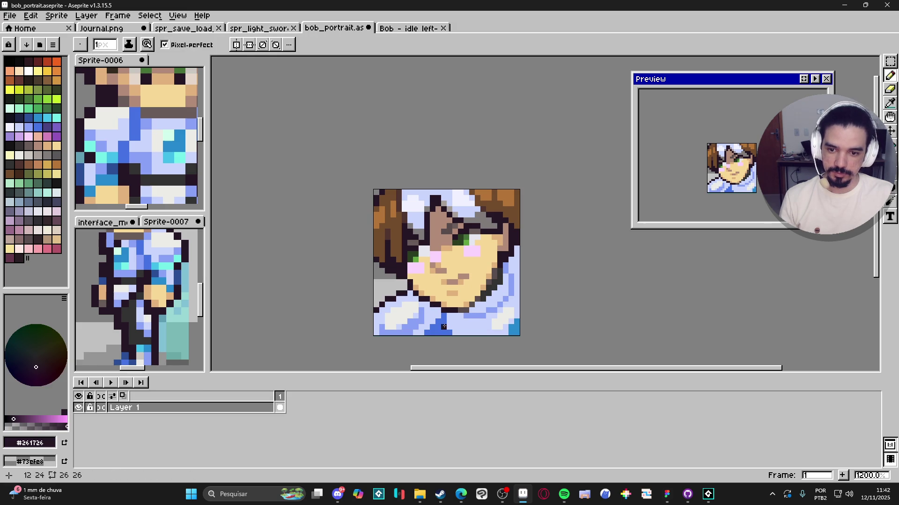
pyautogui.moveTo(443, 326); pyautogui.dragTo(437, 333)
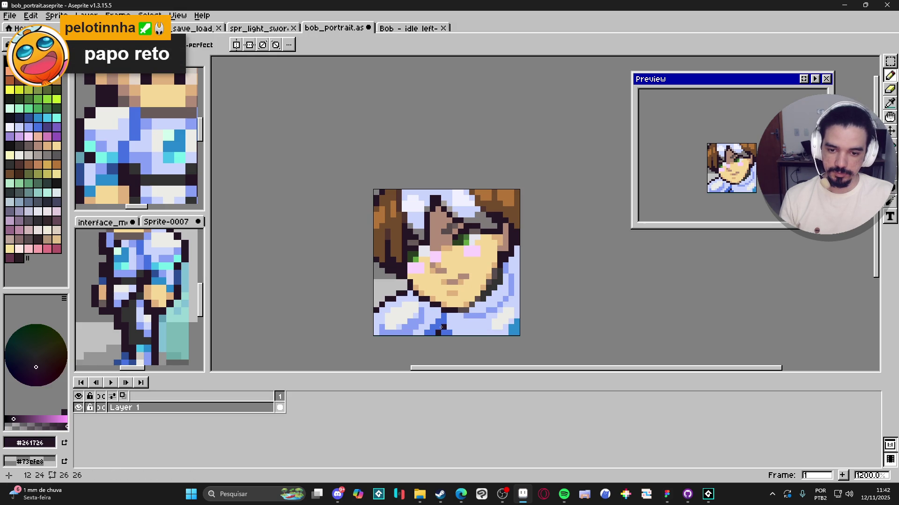
pyautogui.scroll(-4, 449, 336)
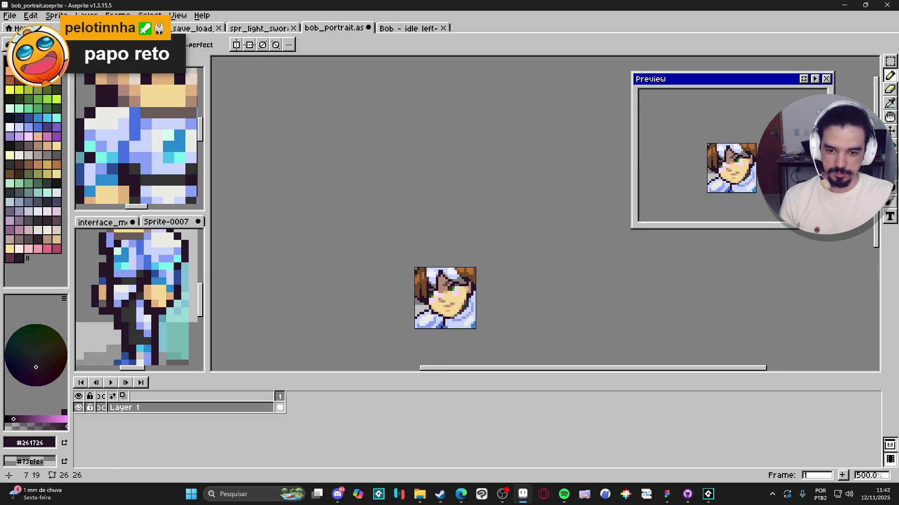
pyautogui.scroll(3, 429, 313)
pyautogui.scroll(-4, 476, 327)
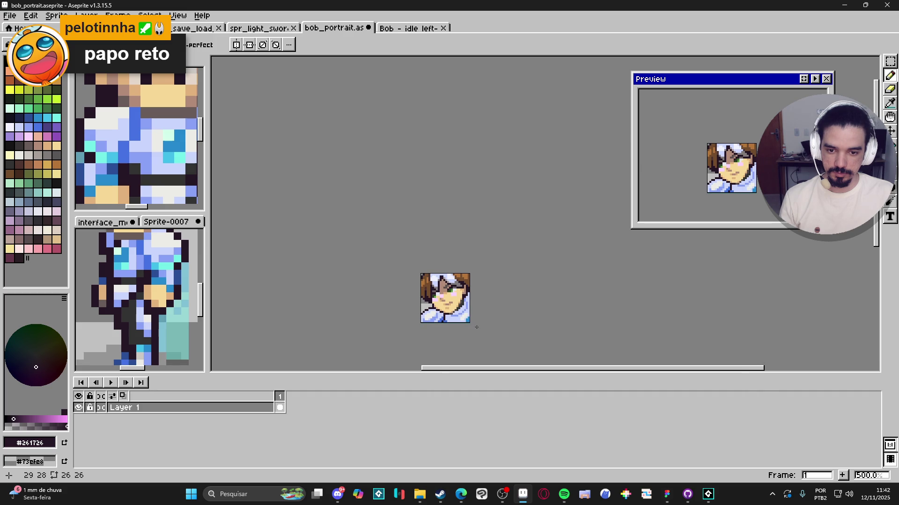
pyautogui.scroll(3, 465, 314)
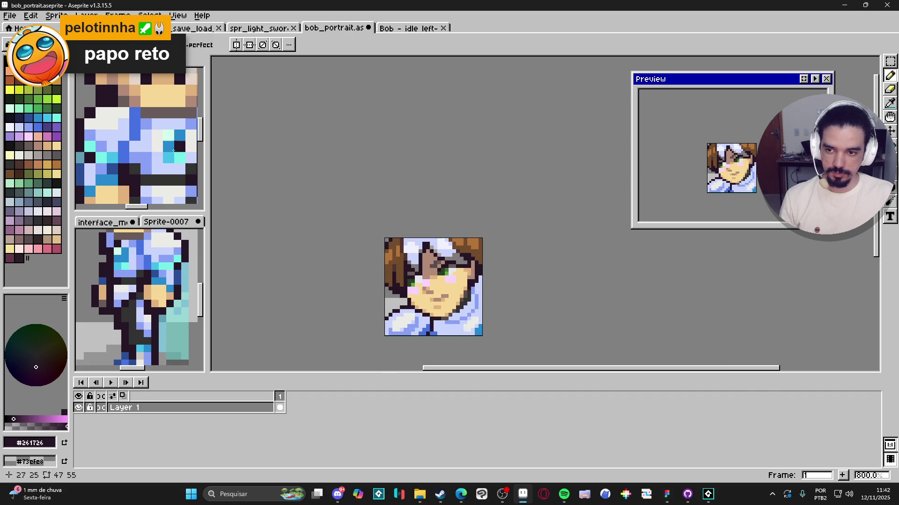
pyautogui.scroll(2, 469, 314)
# Touch up the shirt's bottom with a deep blue pixel lower-right and light blue pixels centre
pyautogui.keyDown('alt'); pyautogui.click(499, 311); pyautogui.keyUp('alt')
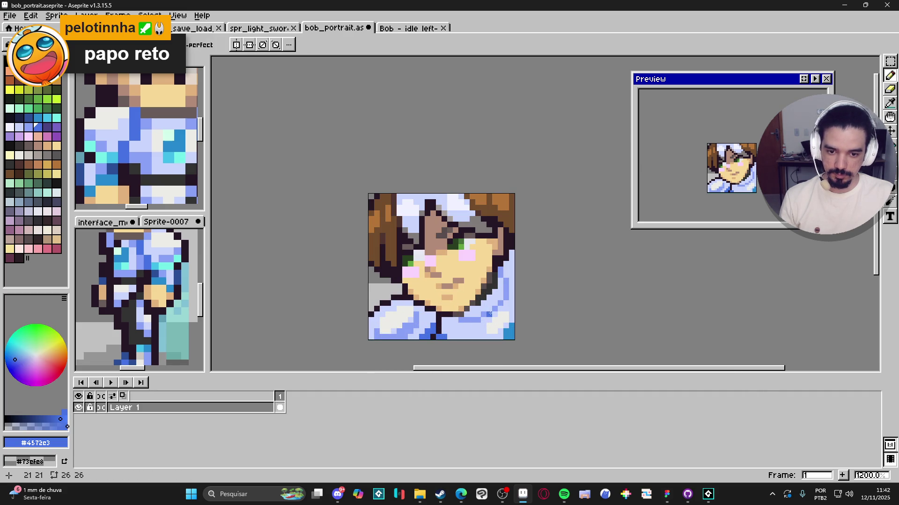
pyautogui.click(486, 314)
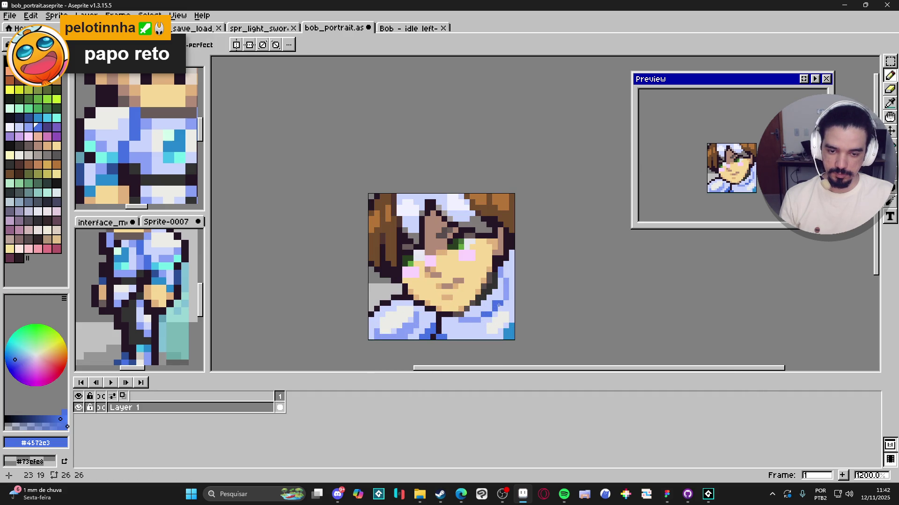
pyautogui.keyDown('alt'); pyautogui.click(456, 334); pyautogui.keyUp('alt')
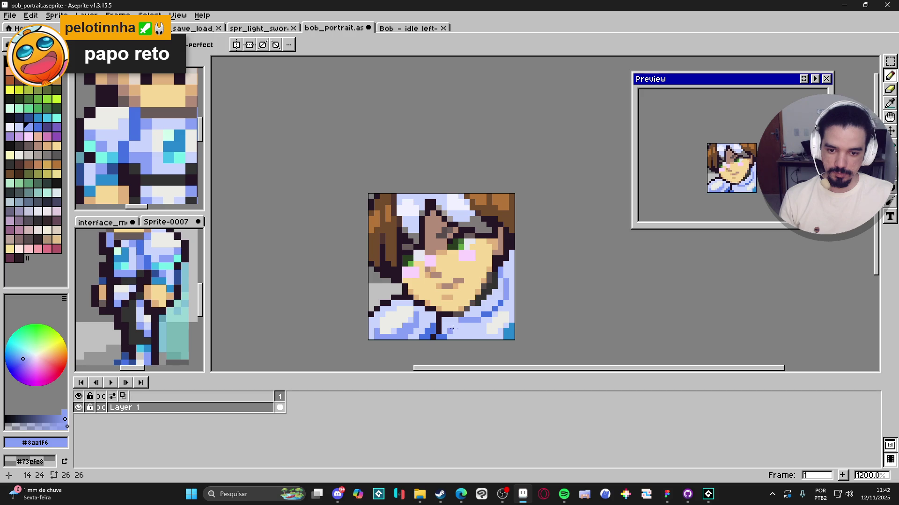
pyautogui.click(448, 331)
pyautogui.click(455, 327)
pyautogui.click(458, 337)
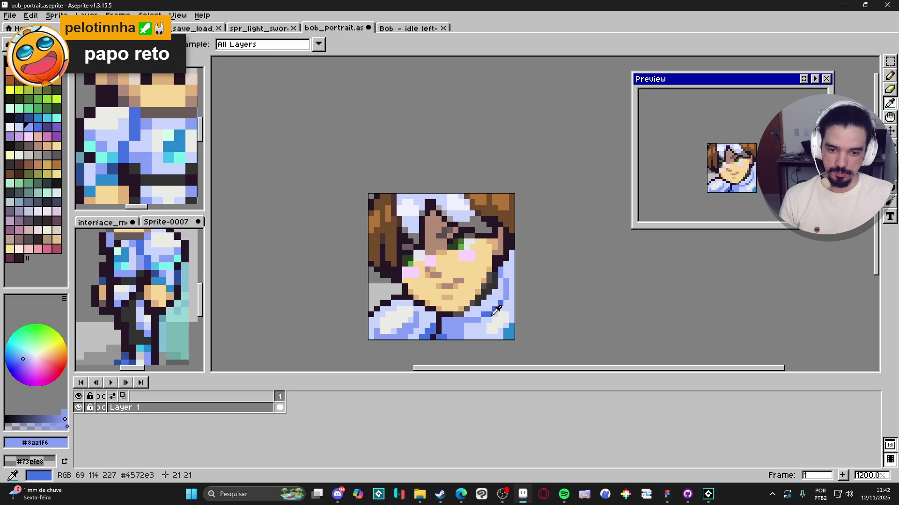
pyautogui.keyDown('alt'); pyautogui.click(459, 320); pyautogui.keyUp('alt')
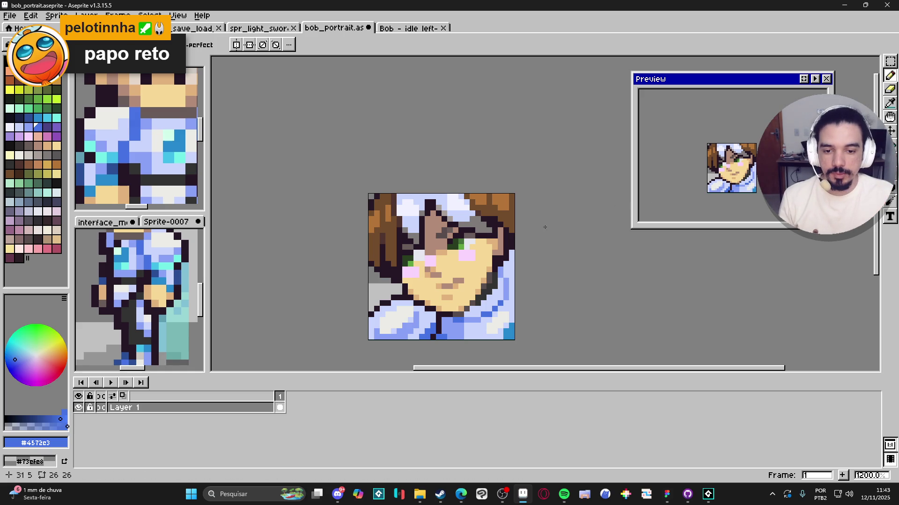
# Place a light-blue #8aa1f6 pixel on the shirt's right edge and switch to dark blue #4572c3
pyautogui.scroll(-3, 511, 271)
pyautogui.scroll(3, 511, 270)
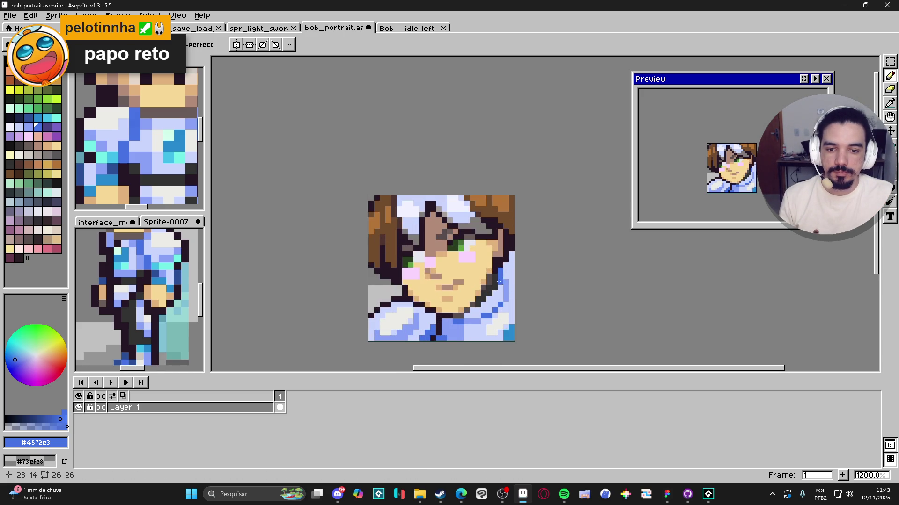
pyautogui.keyDown('alt'); pyautogui.click(507, 274); pyautogui.keyUp('alt')
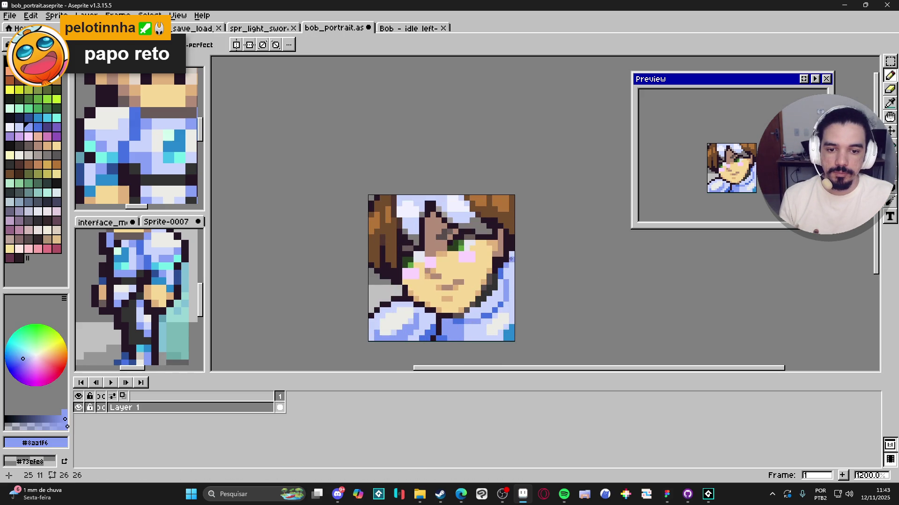
pyautogui.click(511, 255)
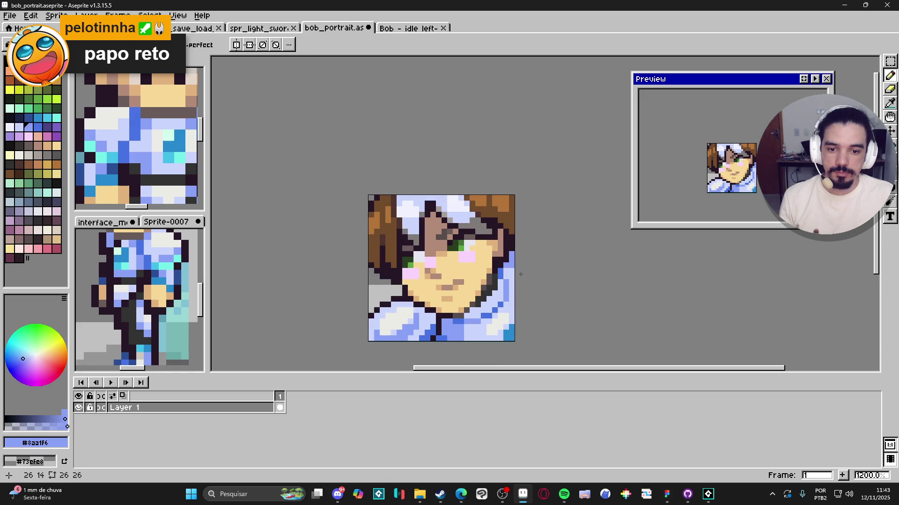
pyautogui.scroll(-5, 520, 274)
pyautogui.scroll(3, 488, 303)
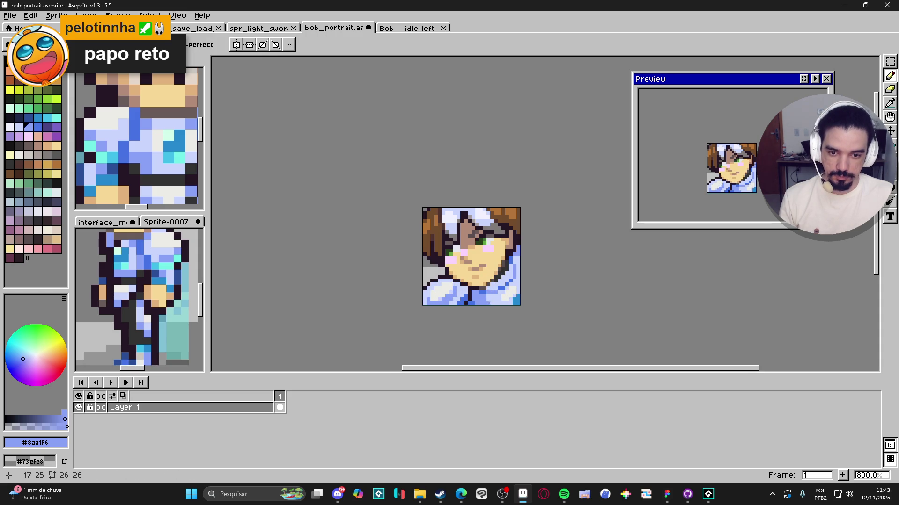
pyautogui.scroll(-1, 505, 307)
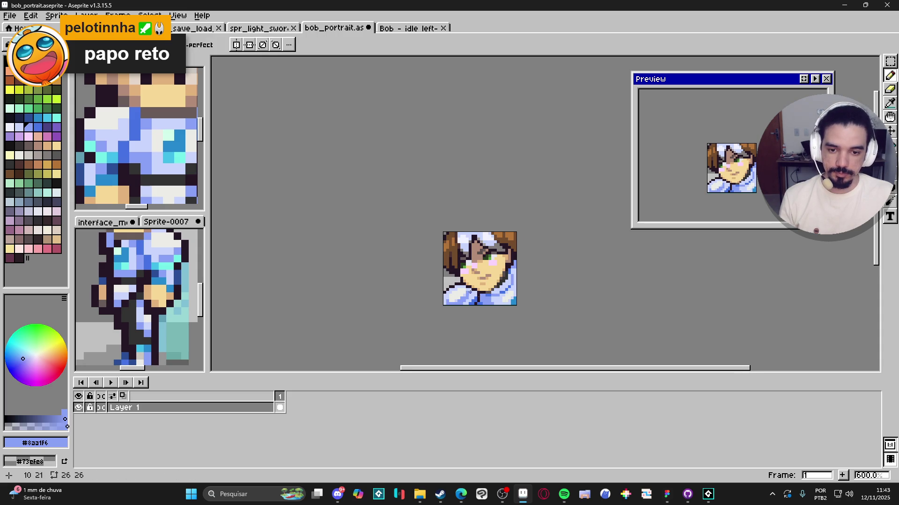
pyautogui.scroll(3, 470, 292)
pyautogui.scroll(-2, 486, 304)
pyautogui.scroll(-2, 505, 296)
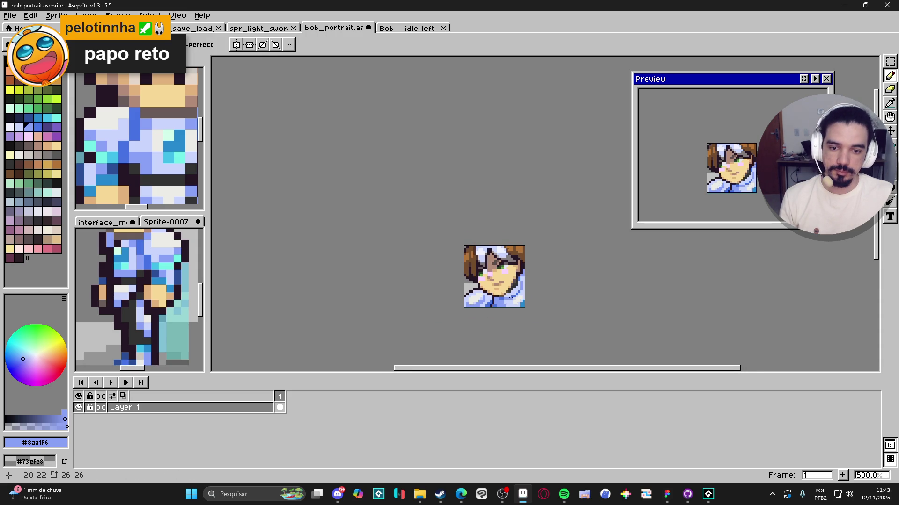
pyautogui.scroll(5, 510, 297)
pyautogui.keyDown('alt'); pyautogui.click(448, 300); pyautogui.keyUp('alt')
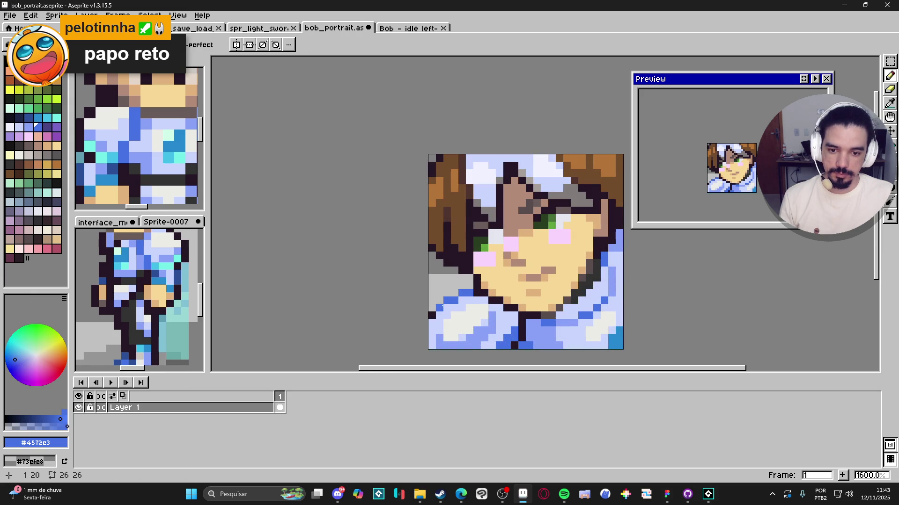
pyautogui.scroll(-4, 482, 308)
pyautogui.hscroll(1, 563, 317)
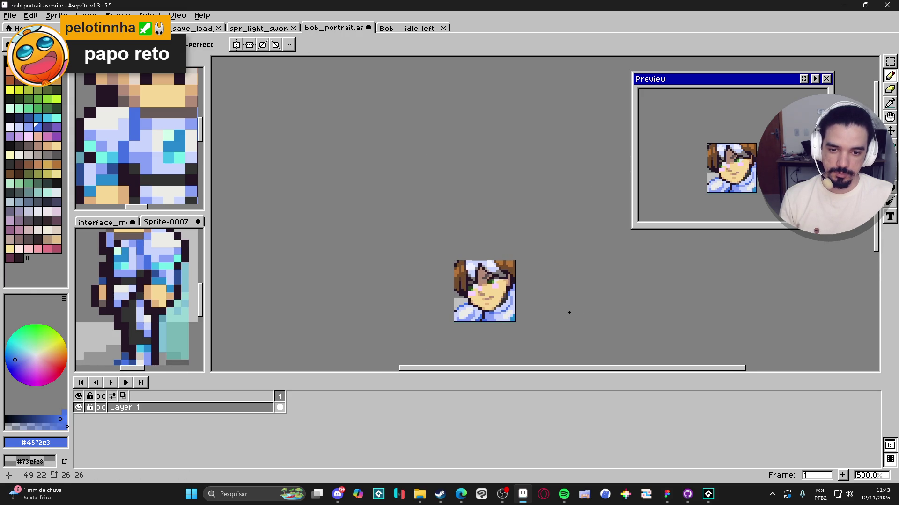
pyautogui.scroll(-1, 569, 313)
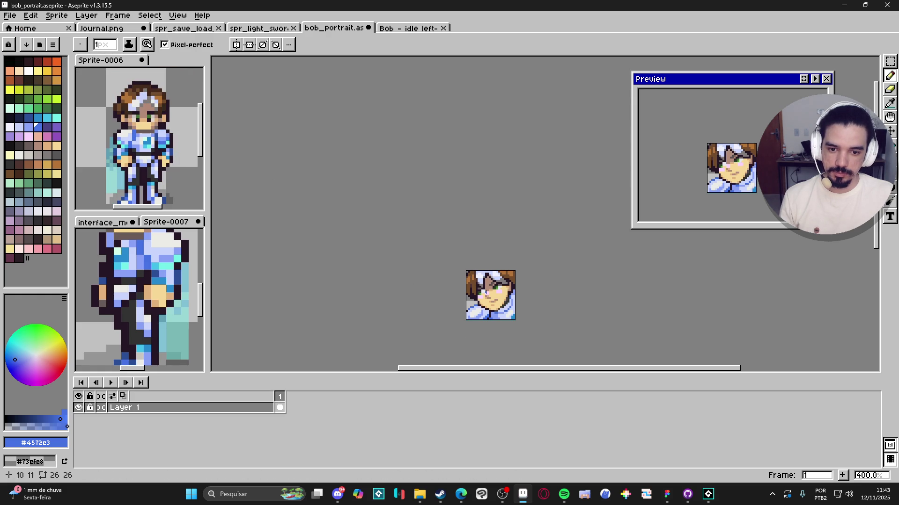
# Bucket-fill the grey background left of the face with teal, then refill it with mint palette index 88
pyautogui.scroll(1, 124, 185)
pyautogui.keyDown('alt'); pyautogui.click(124, 184); pyautogui.keyUp('alt')
pyautogui.scroll(1, 425, 252)
pyautogui.press('g')
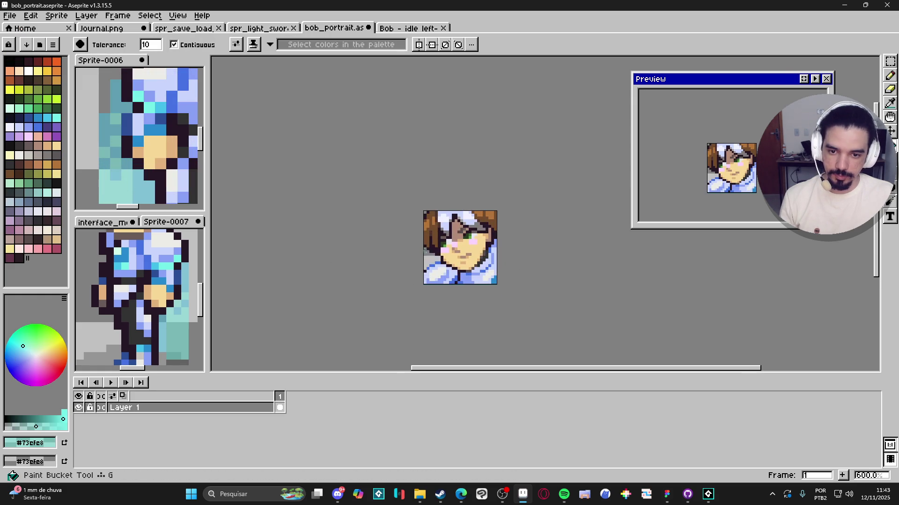
pyautogui.click(425, 251)
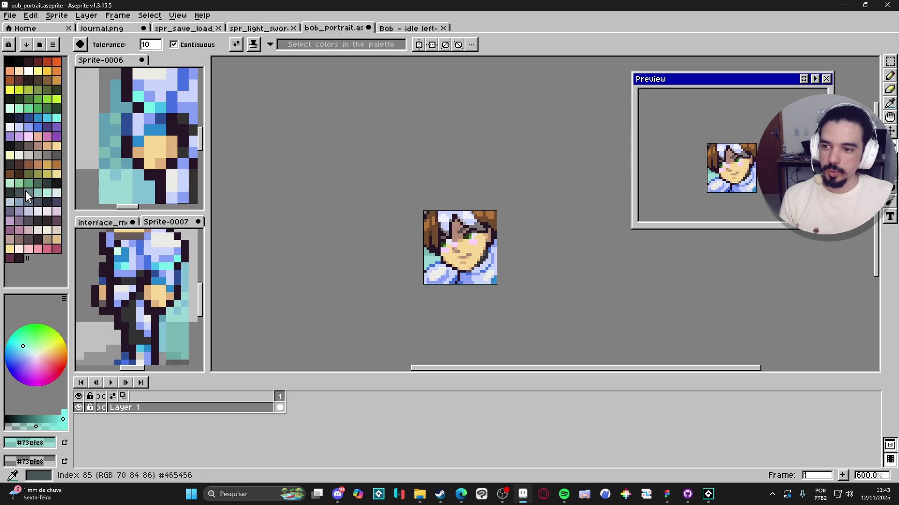
pyautogui.click(48, 192)
pyautogui.click(429, 257)
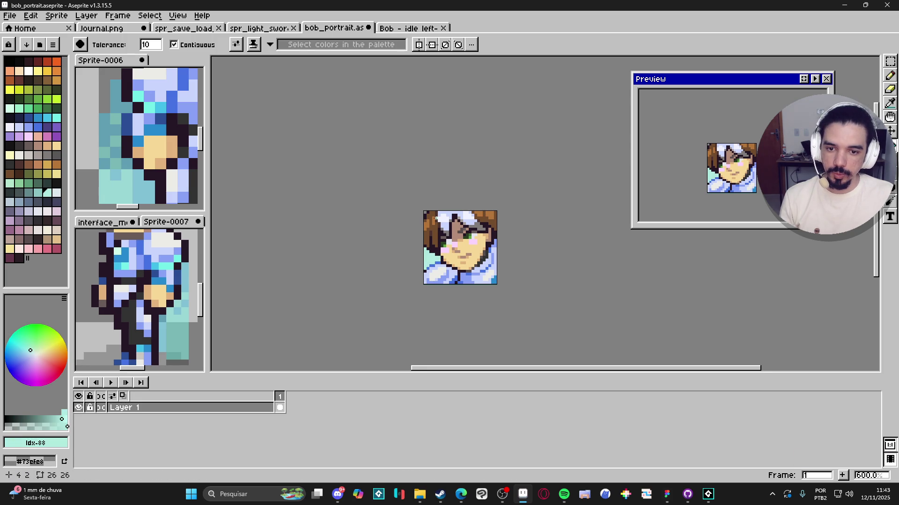
pyautogui.scroll(4, 436, 217)
pyautogui.scroll(-4, 411, 203)
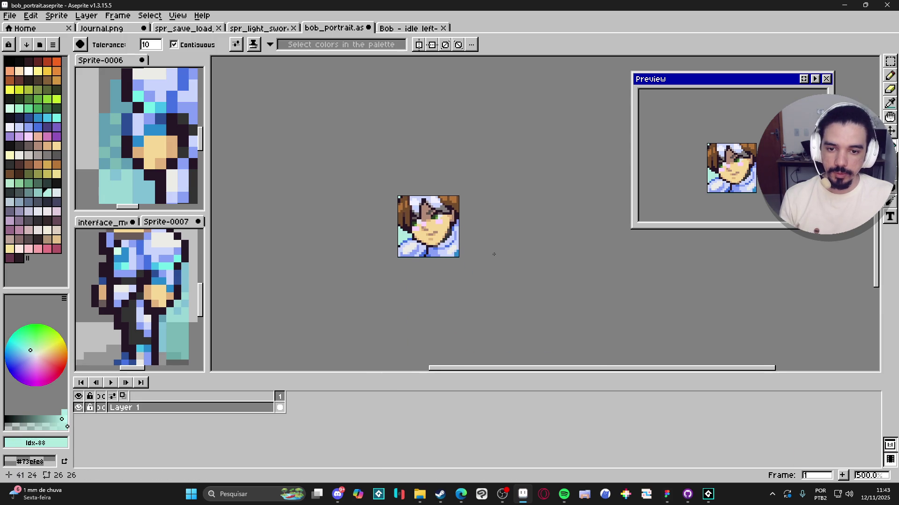
pyautogui.hscroll(-1, 421, 269)
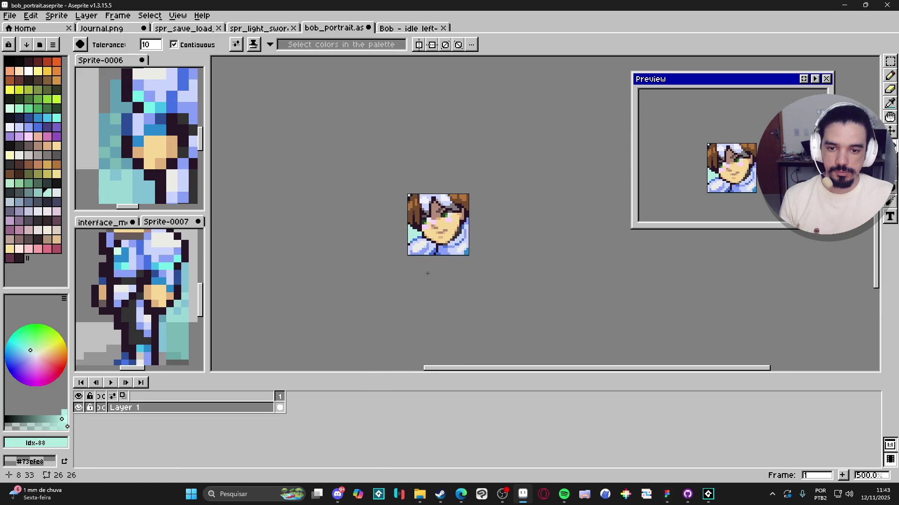
pyautogui.scroll(5, 432, 249)
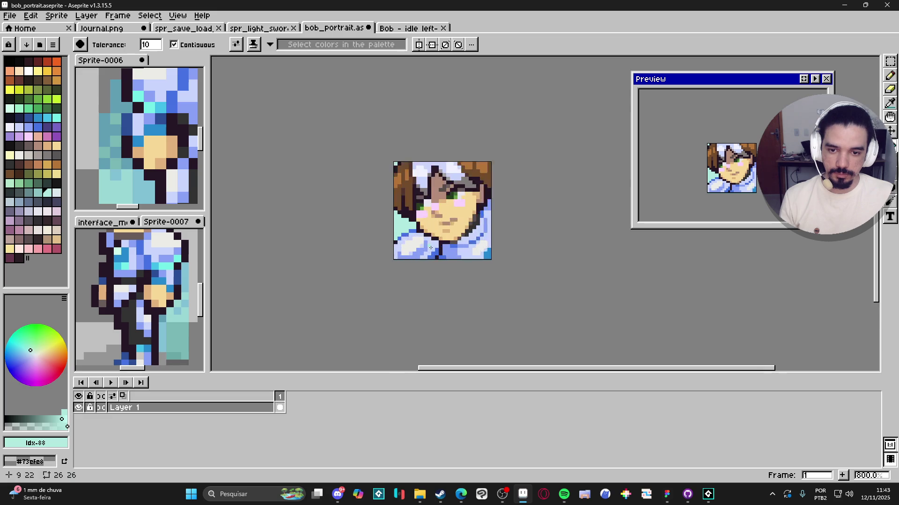
# Select the shirt's lower-left 13×8 block and move it down-left, exposing more mint background
pyautogui.press('v')
pyautogui.press('m')
pyautogui.moveTo(444, 243)
pyautogui.mouseDown()
pyautogui.moveTo(315, 261)
pyautogui.moveTo(327, 243)
pyautogui.mouseUp()
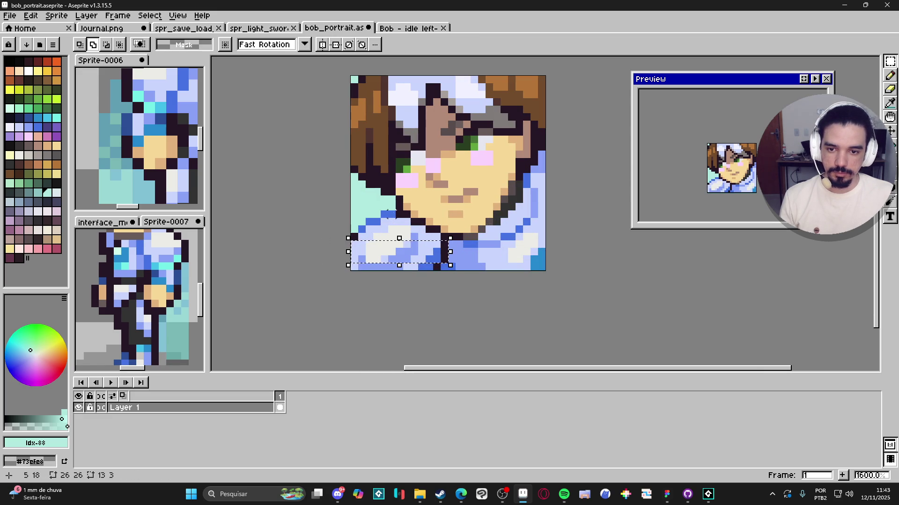
pyautogui.moveTo(396, 211)
pyautogui.mouseDown()
pyautogui.moveTo(381, 240)
pyautogui.moveTo(365, 240)
pyautogui.moveTo(435, 237)
pyautogui.mouseUp()
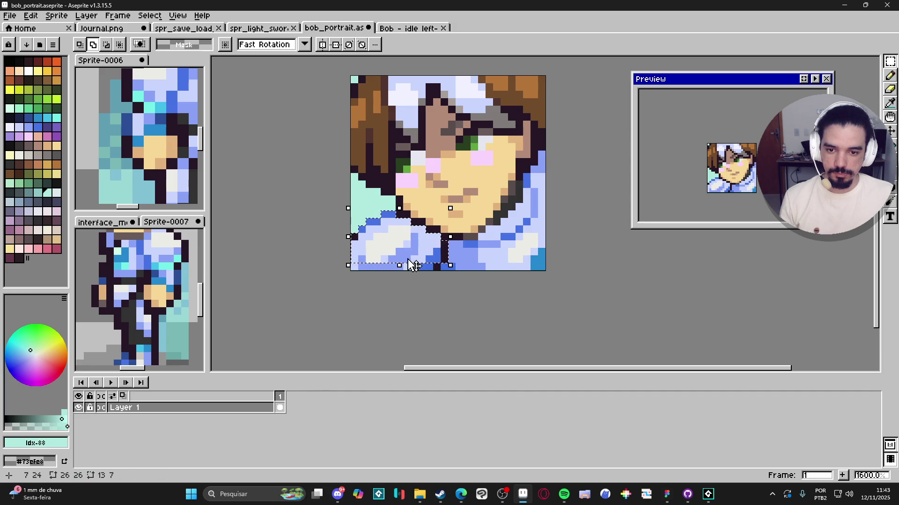
pyautogui.scroll(-3, 431, 271)
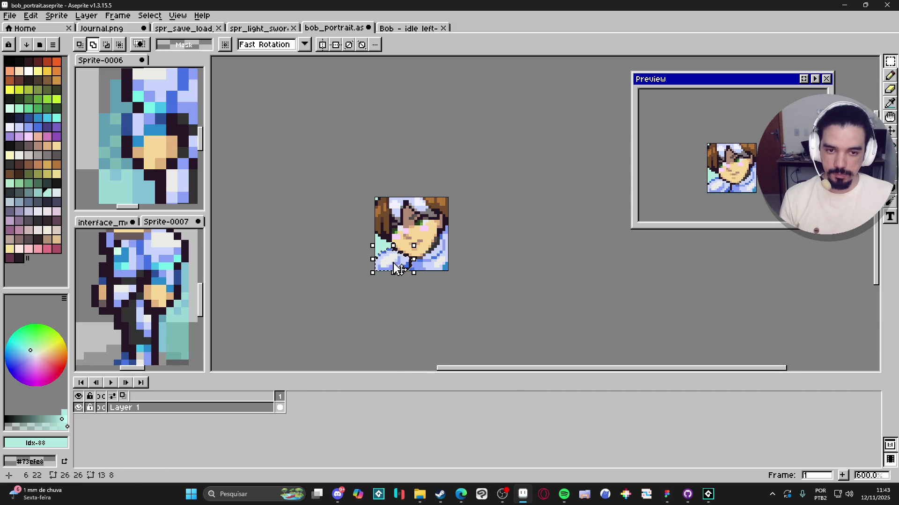
pyautogui.moveTo(415, 277); pyautogui.dragTo(412, 284)
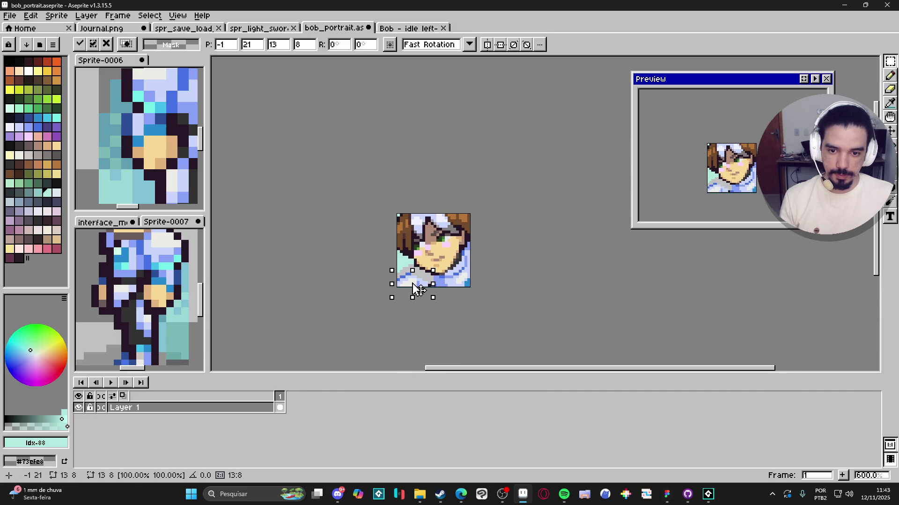
pyautogui.hotkey('ctrl', 'd')
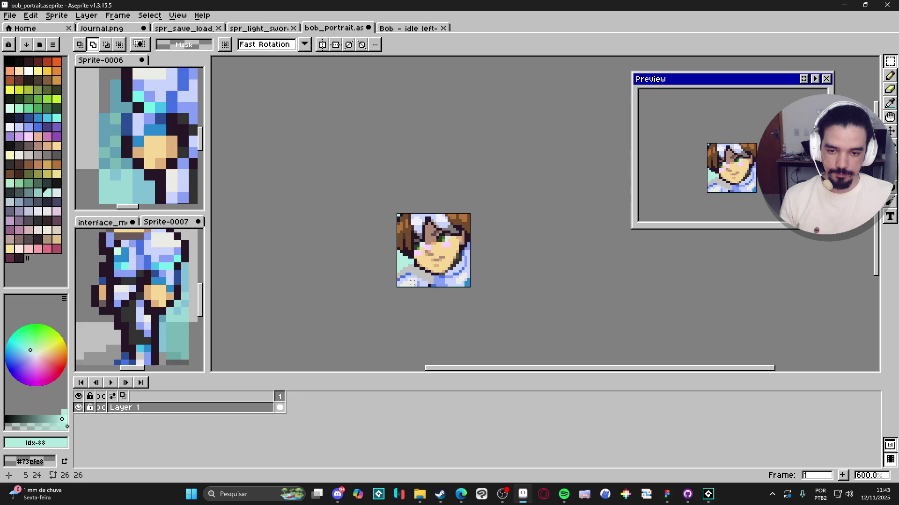
pyautogui.scroll(1, 438, 285)
# Draw a diagonal dark-blue line down-left across Bob's shirt with the Pencil
pyautogui.press('g')
pyautogui.scroll(1, 438, 285)
pyautogui.press('b')
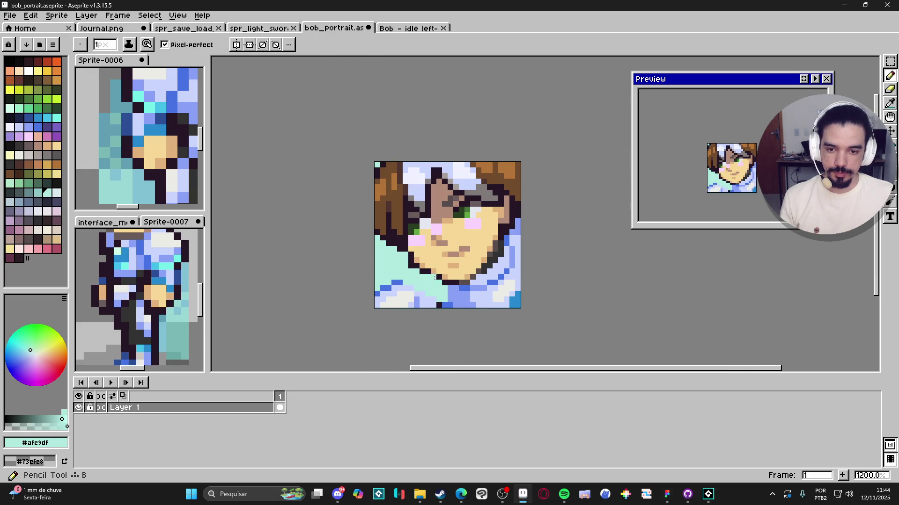
pyautogui.keyDown('alt'); pyautogui.click(412, 276); pyautogui.keyUp('alt')
pyautogui.keyDown('shift'); pyautogui.click(399, 281); pyautogui.keyUp('shift')
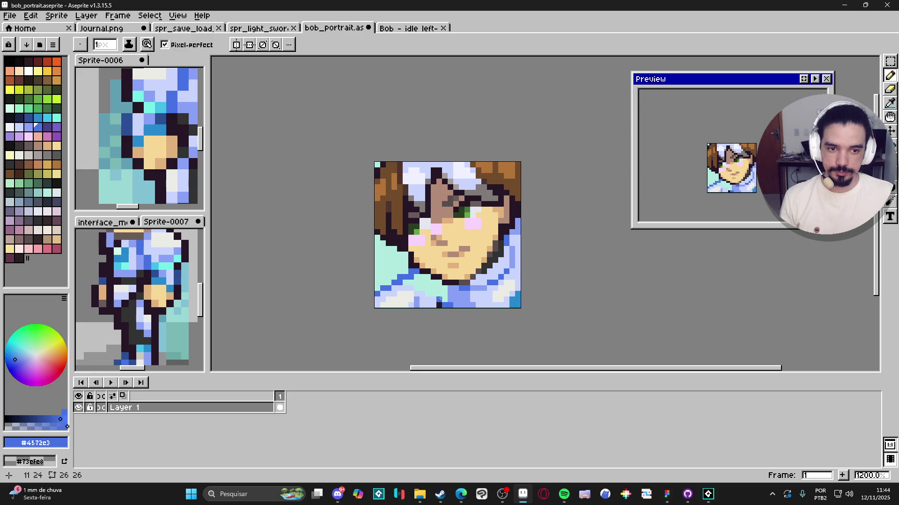
# Add blue pixels along the portrait's bottom-left, covering the light-cyan edge pixel
pyautogui.scroll(-3, 150, 140)
pyautogui.click(154, 147)
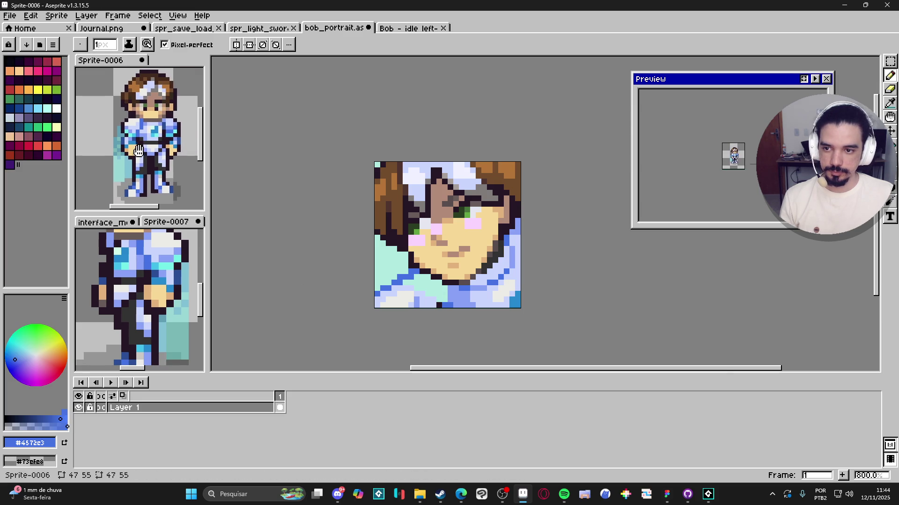
pyautogui.scroll(2, 404, 273)
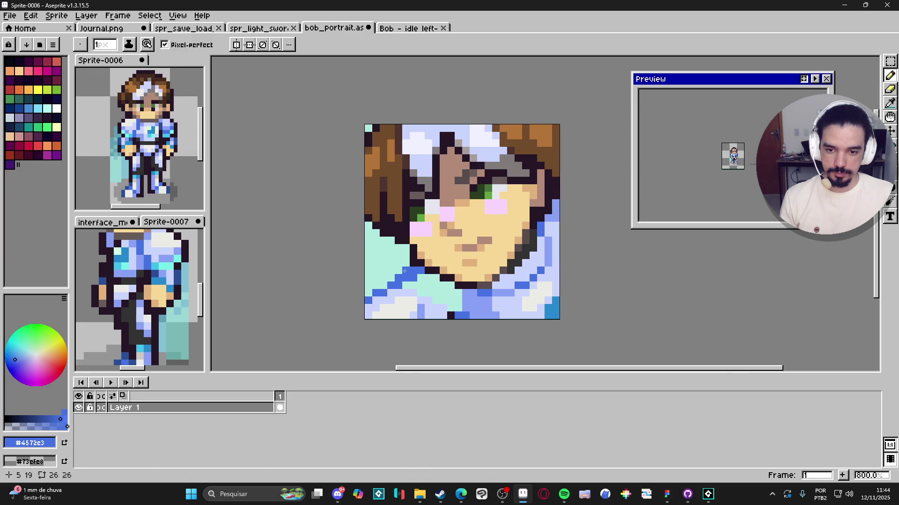
pyautogui.click(386, 279)
pyautogui.click(387, 279)
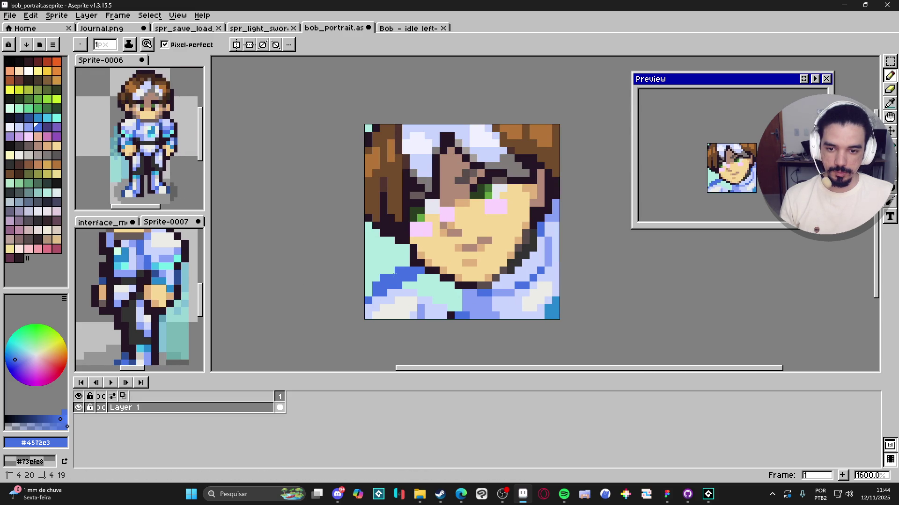
pyautogui.click(391, 270)
pyautogui.click(368, 285)
pyautogui.click(370, 290)
# Erase a stray blue pixel and sample the mint, darker, lighter and pale #c9d4fd blues
pyautogui.press('e')
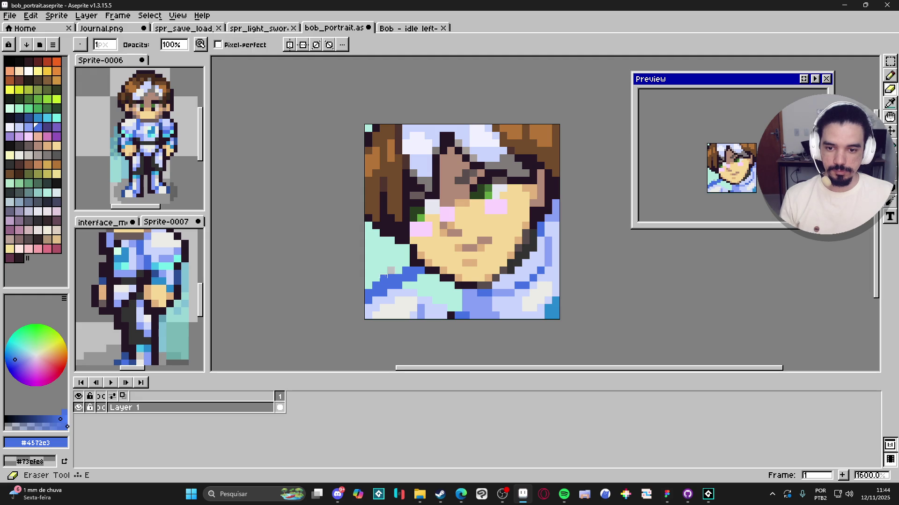
pyautogui.click(392, 270)
pyautogui.press('b')
pyautogui.keyDown('alt'); pyautogui.click(396, 270); pyautogui.keyUp('alt')
pyautogui.scroll(-1, 407, 280)
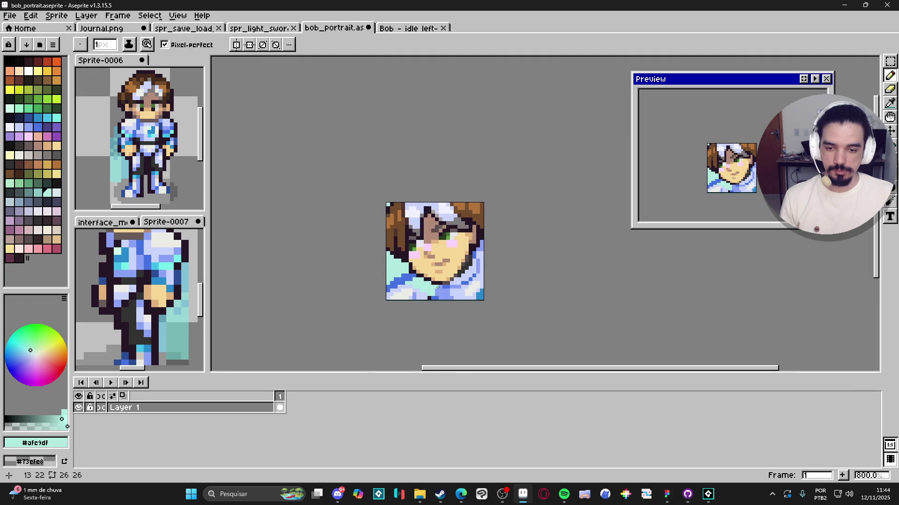
pyautogui.scroll(1, 421, 283)
pyautogui.keyDown('alt'); pyautogui.click(419, 282); pyautogui.keyUp('alt')
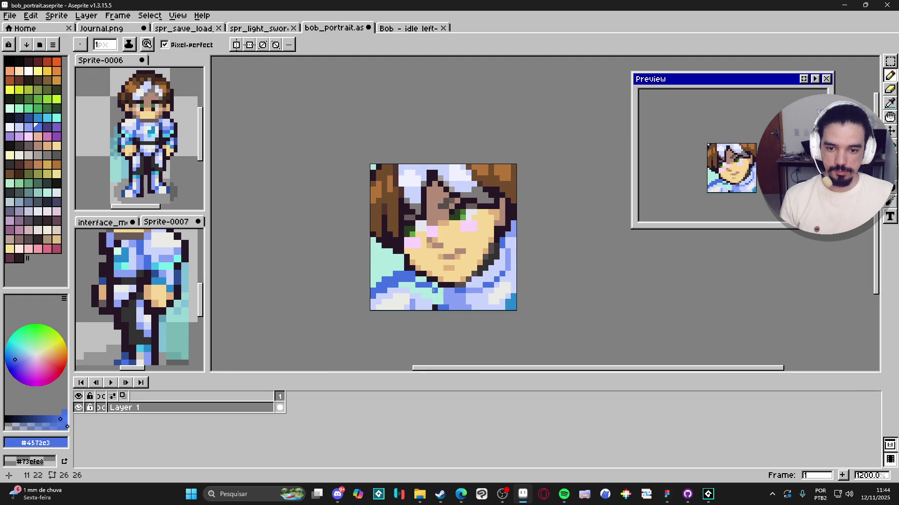
pyautogui.keyDown('alt'); pyautogui.click(438, 291); pyautogui.keyUp('alt')
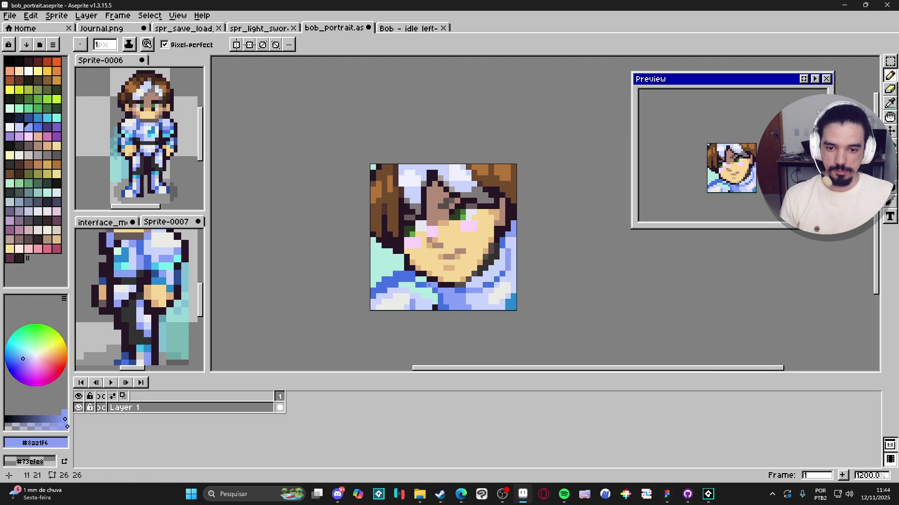
pyautogui.keyDown('alt'); pyautogui.click(423, 293); pyautogui.keyUp('alt')
# Try a light-blue bucket fill on the bottom-left dark-blue patch, then undo it
pyautogui.press('g')
pyautogui.scroll(-4, 431, 288)
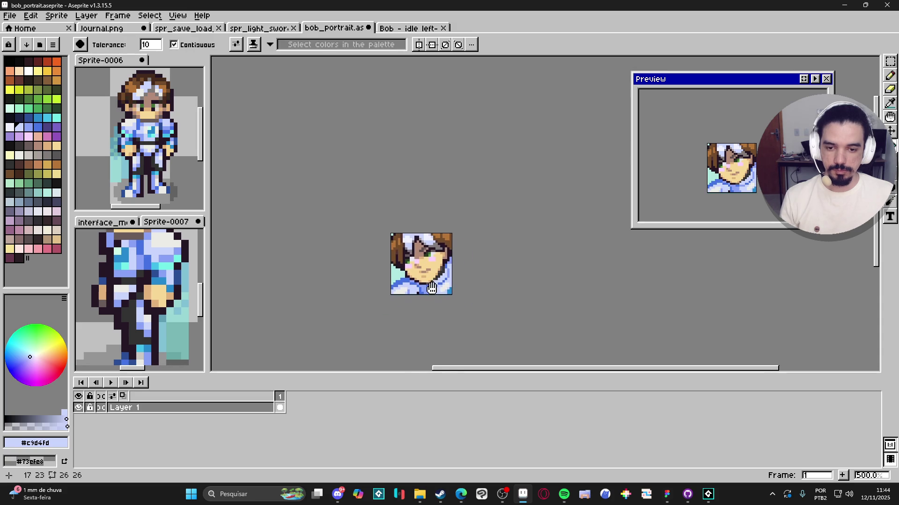
pyautogui.moveTo(431, 287); pyautogui.dragTo(433, 287)
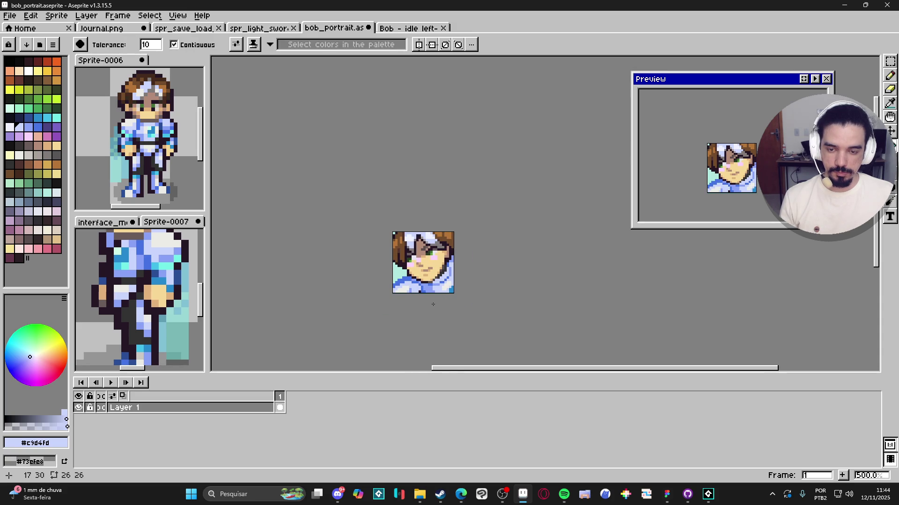
pyautogui.scroll(5, 428, 301)
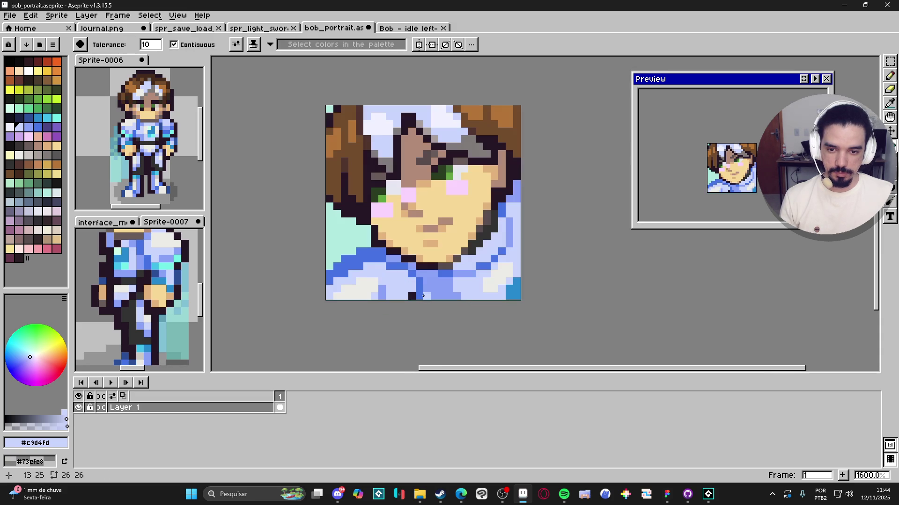
pyautogui.press('alt')
pyautogui.click(359, 266)
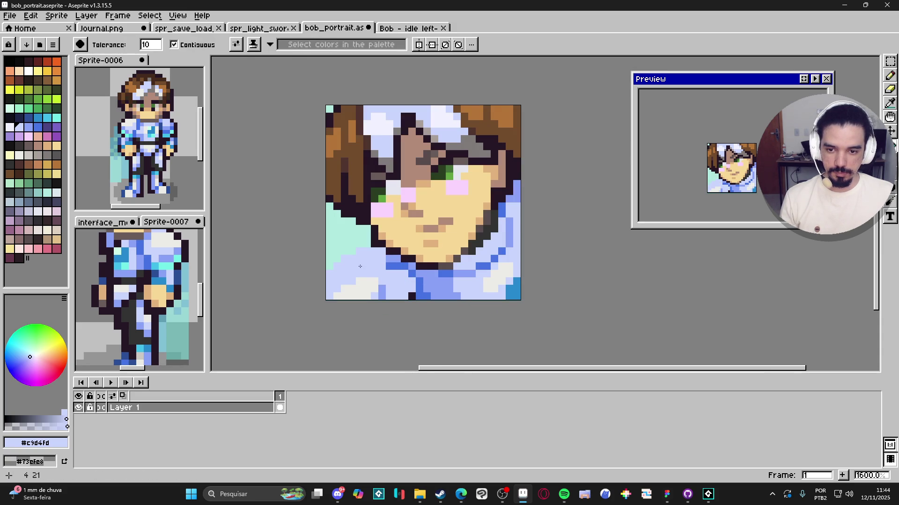
pyautogui.hotkey('ctrl', 'z')
# With the Pencil, sample the mint background and alternate between the shirt's light and darker blues
pyautogui.press('b')
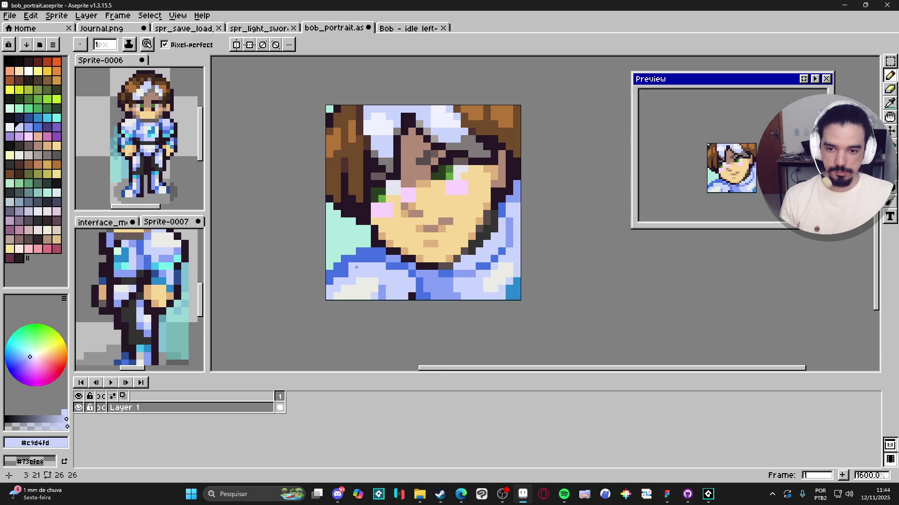
pyautogui.scroll(-3, 373, 267)
pyautogui.scroll(2, 365, 260)
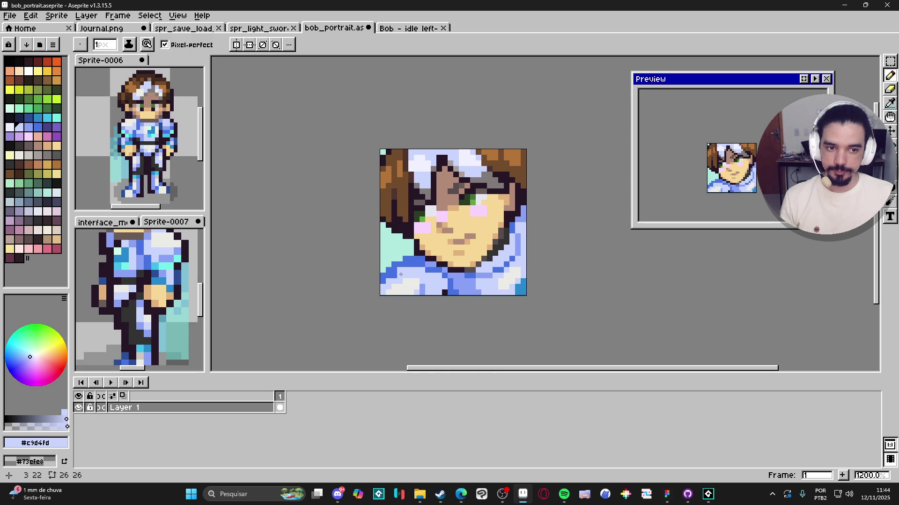
pyautogui.keyDown('alt'); pyautogui.click(394, 262); pyautogui.keyUp('alt')
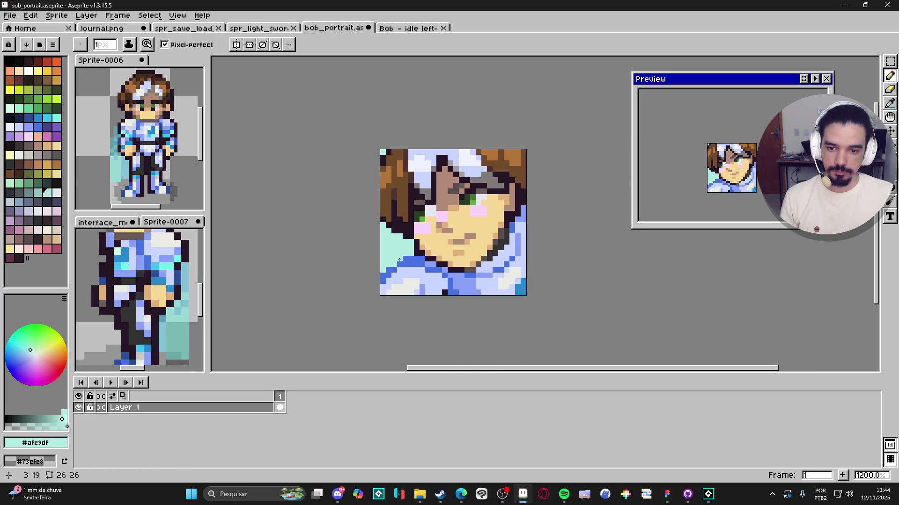
pyautogui.keyDown('alt'); pyautogui.click(421, 270); pyautogui.keyUp('alt')
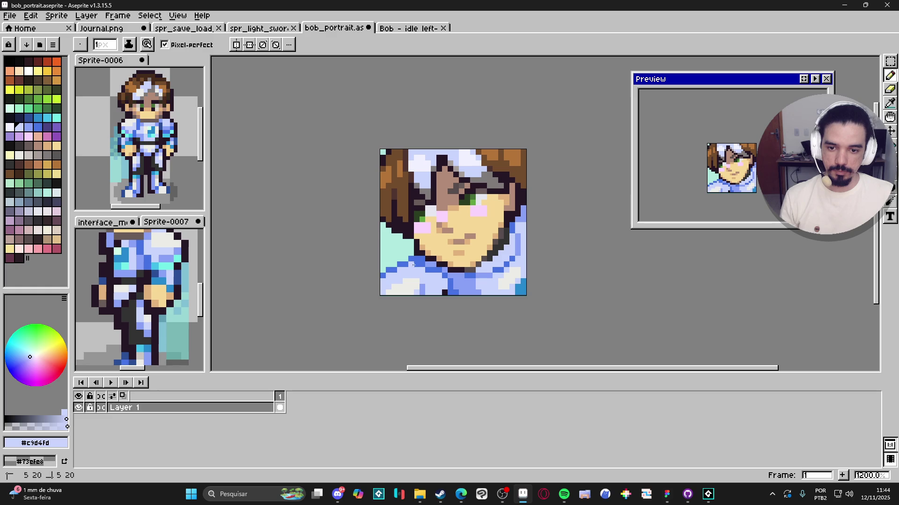
pyautogui.keyDown('alt'); pyautogui.click(425, 267); pyautogui.keyUp('alt')
pyautogui.keyDown('alt'); pyautogui.click(425, 265); pyautogui.keyUp('alt')
pyautogui.keyDown('alt'); pyautogui.click(425, 266); pyautogui.keyUp('alt')
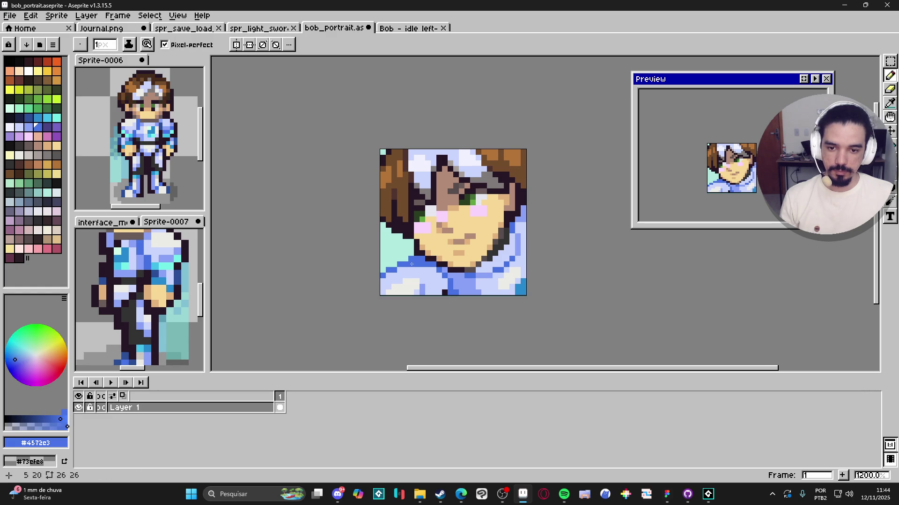
pyautogui.scroll(-1, 433, 276)
pyautogui.scroll(1, 417, 270)
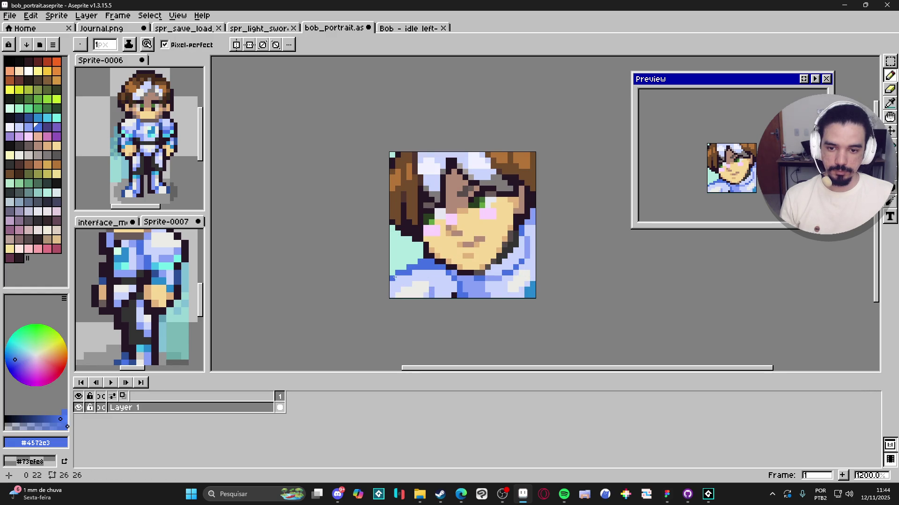
pyautogui.scroll(-3, 396, 284)
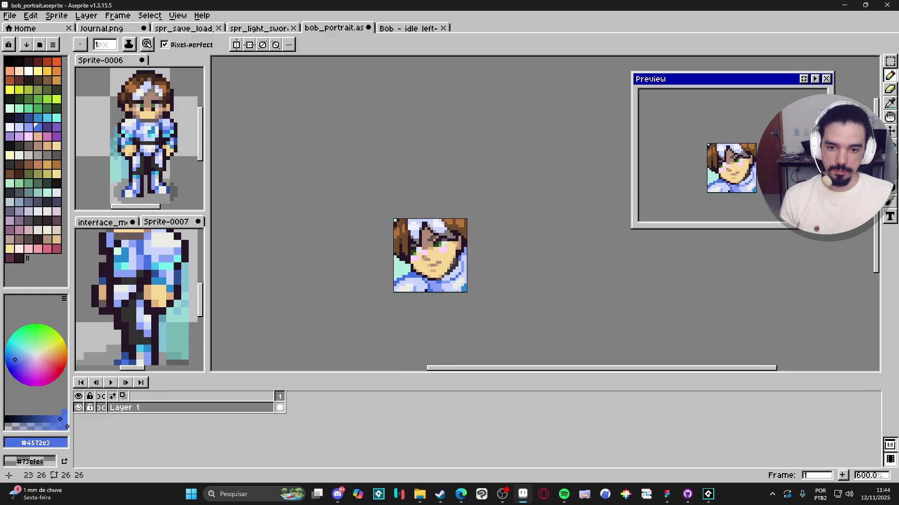
pyautogui.scroll(1, 416, 285)
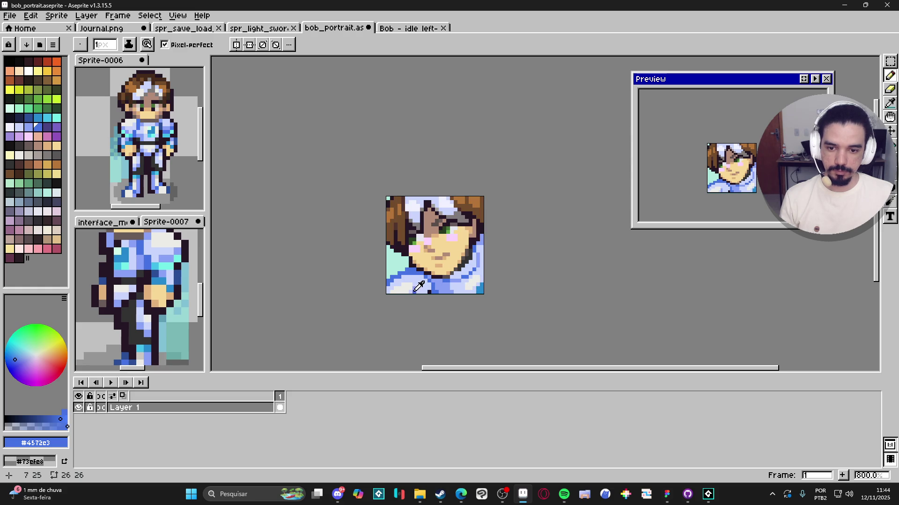
# Sample the shirt's bottom-row light blue, mid blue #8aa1f6 and darker blue #4572c3
pyautogui.keyDown('alt'); pyautogui.click(414, 292); pyautogui.keyUp('alt')
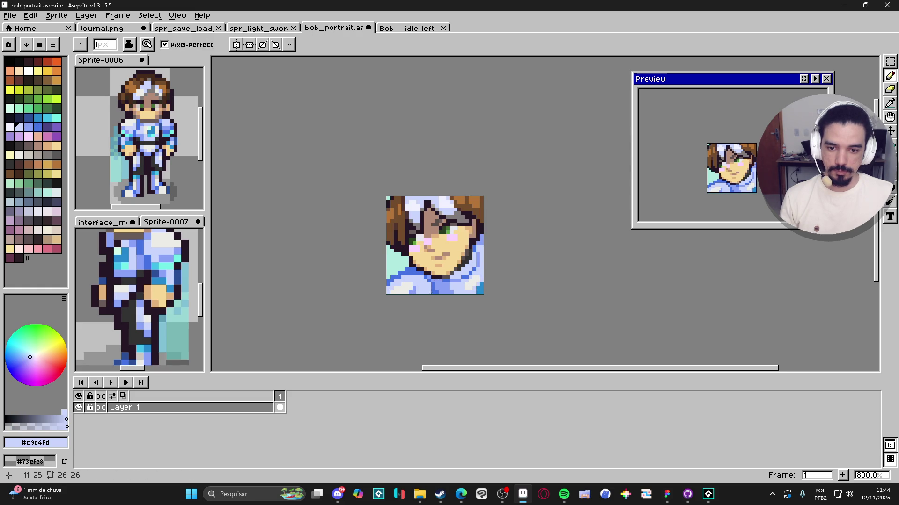
pyautogui.scroll(2, 430, 292)
pyautogui.keyDown('alt'); pyautogui.click(441, 284); pyautogui.keyUp('alt')
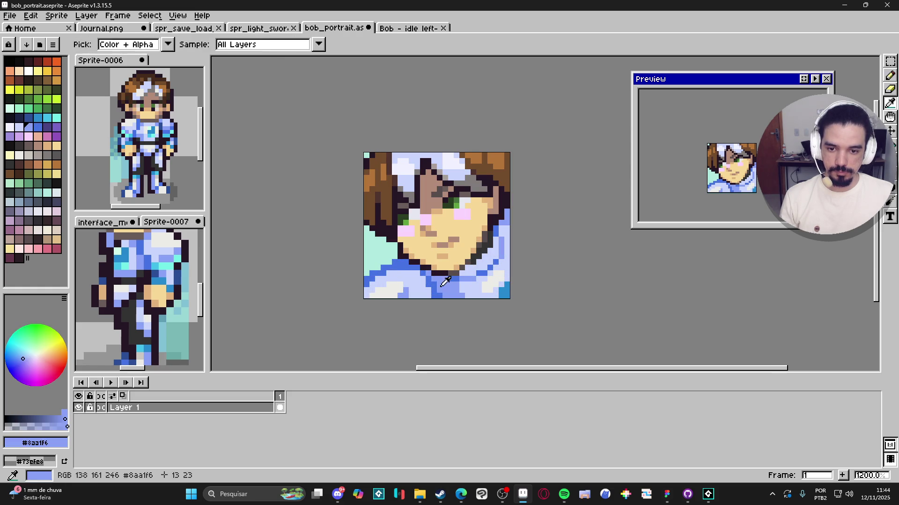
pyautogui.scroll(-3, 439, 293)
pyautogui.scroll(3, 436, 287)
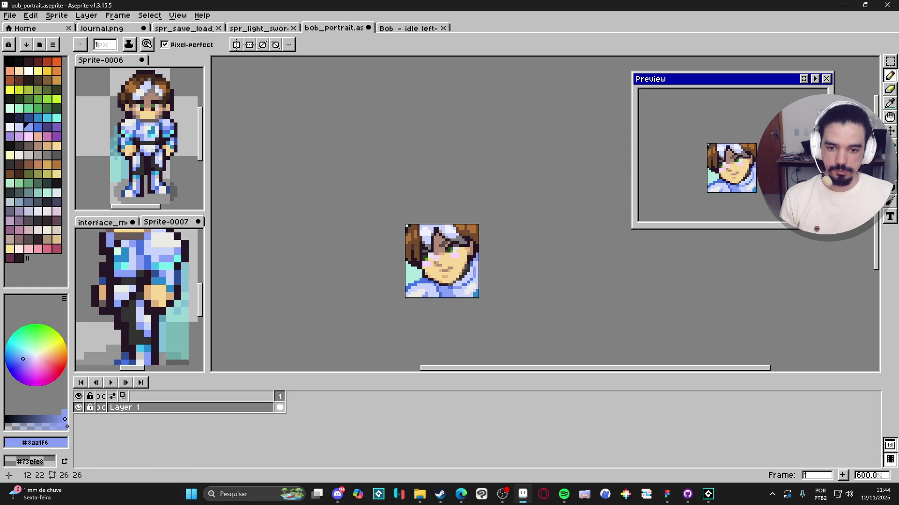
pyautogui.keyDown('alt'); pyautogui.click(434, 285); pyautogui.keyUp('alt')
pyautogui.scroll(-2, 434, 285)
pyautogui.scroll(2, 434, 286)
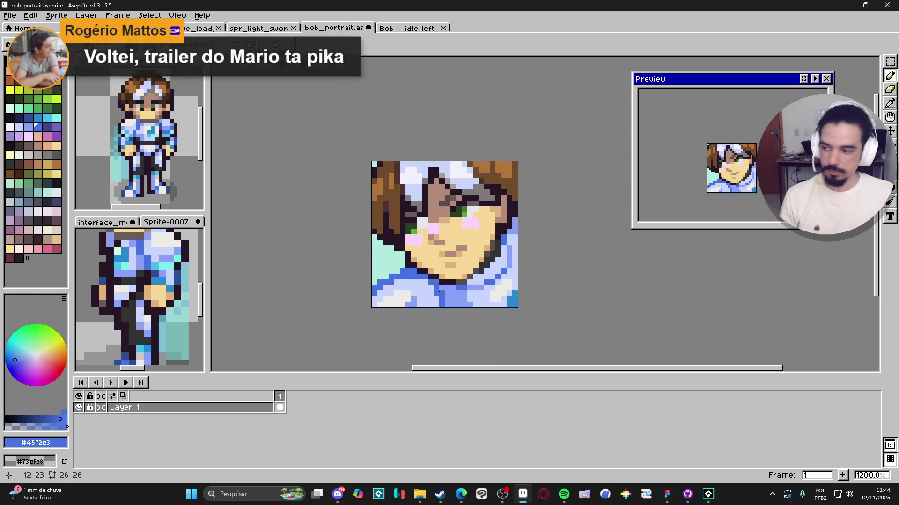
pyautogui.scroll(-1, 435, 287)
pyautogui.scroll(1, 435, 287)
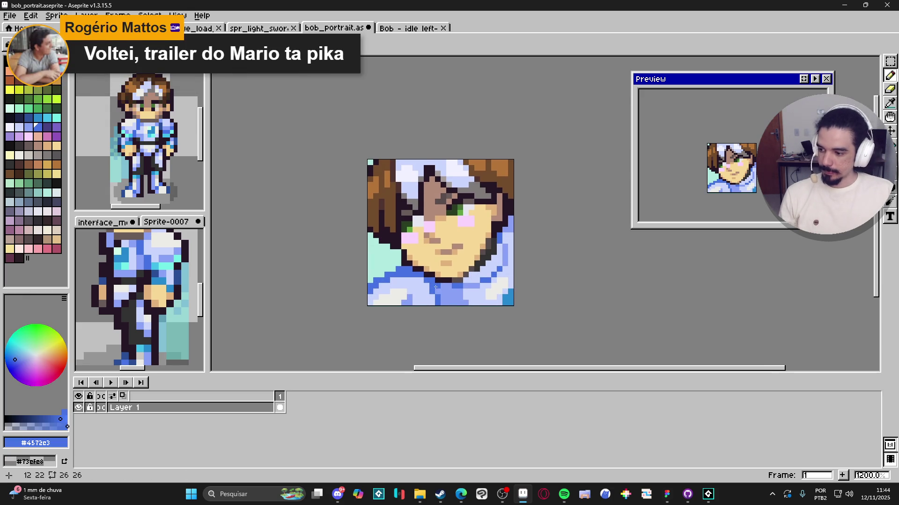
pyautogui.scroll(-3, 436, 287)
pyautogui.scroll(3, 475, 274)
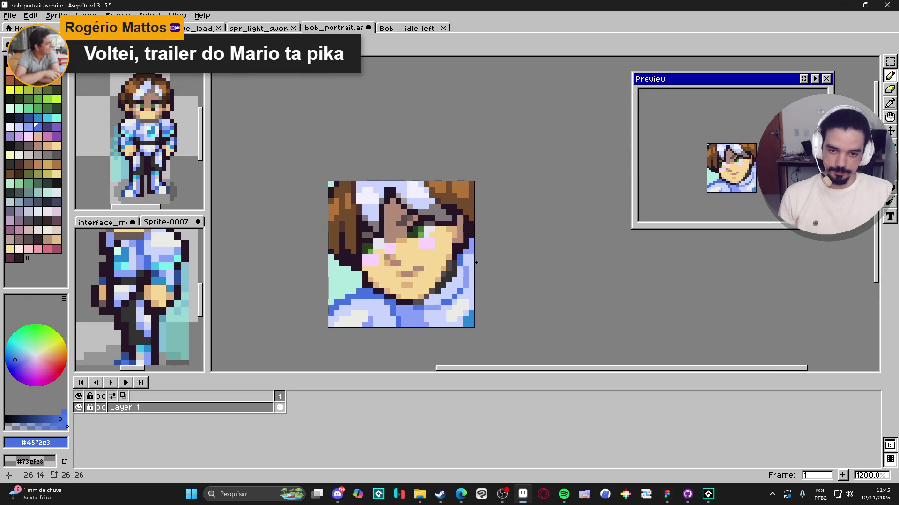
pyautogui.scroll(-2, 476, 262)
pyautogui.scroll(3, 472, 268)
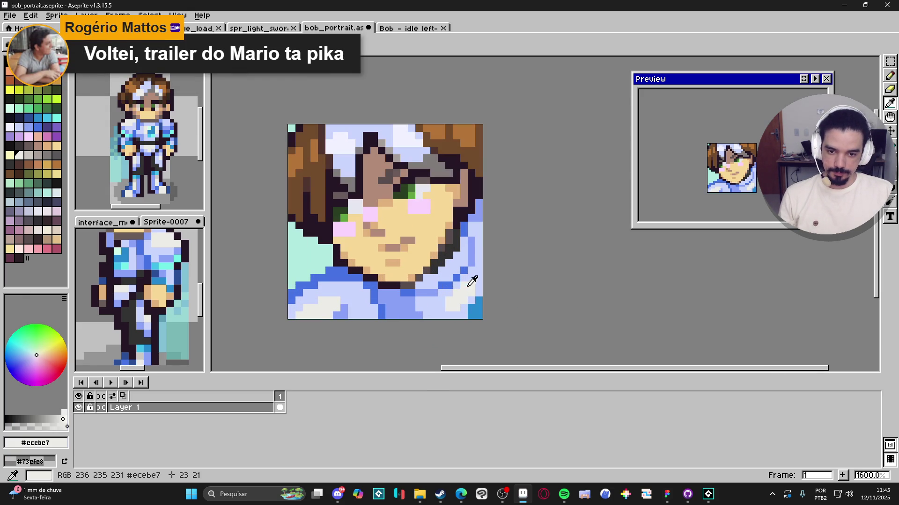
# Sample pale #ccebe7 and a pale Sprite-0006 colour, then paint a light pixel on the shirt
pyautogui.keyDown('alt'); pyautogui.click(470, 296); pyautogui.keyUp('alt')
pyautogui.moveTo(478, 290); pyautogui.dragTo(469, 282)
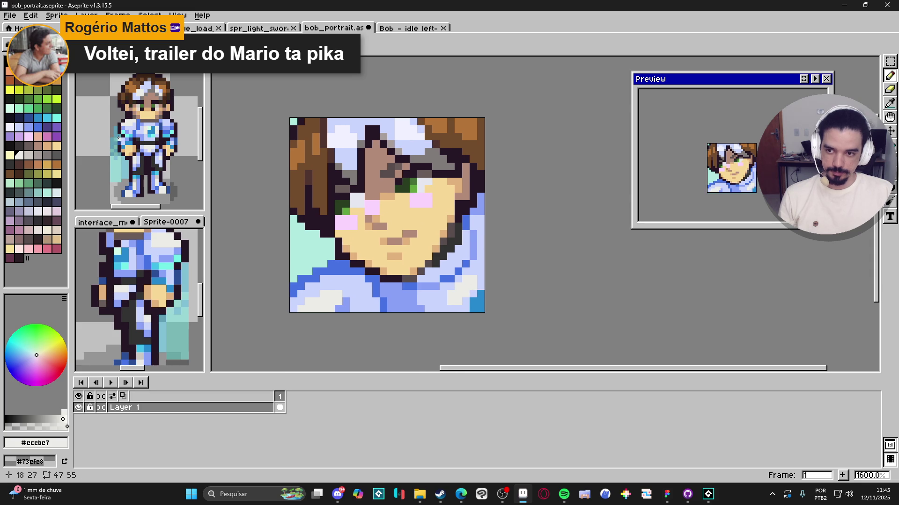
pyautogui.scroll(3, 151, 131)
pyautogui.keyDown('alt'); pyautogui.click(140, 113); pyautogui.keyUp('alt')
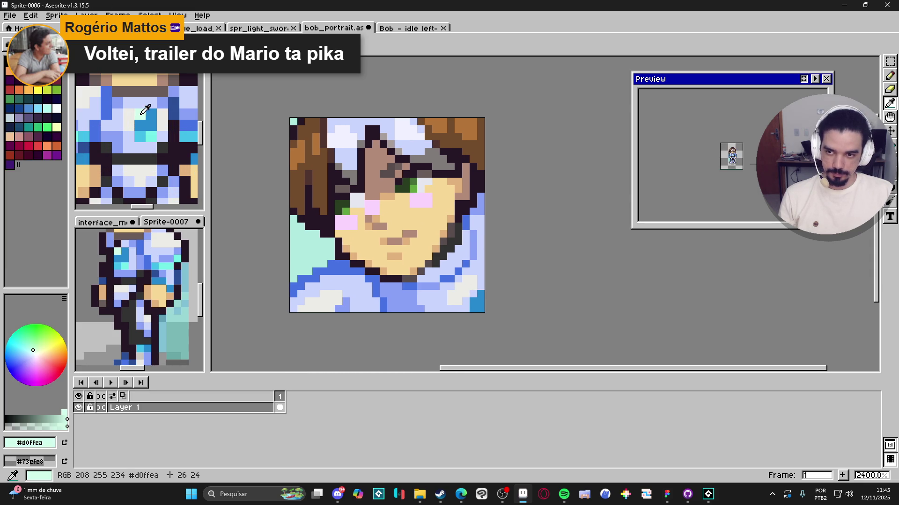
pyautogui.click(480, 303)
# Pick dark grey #323232 from Sprite-0006 and draw a dark outline pixel at the shirt's bottom edge
pyautogui.scroll(-5, 484, 294)
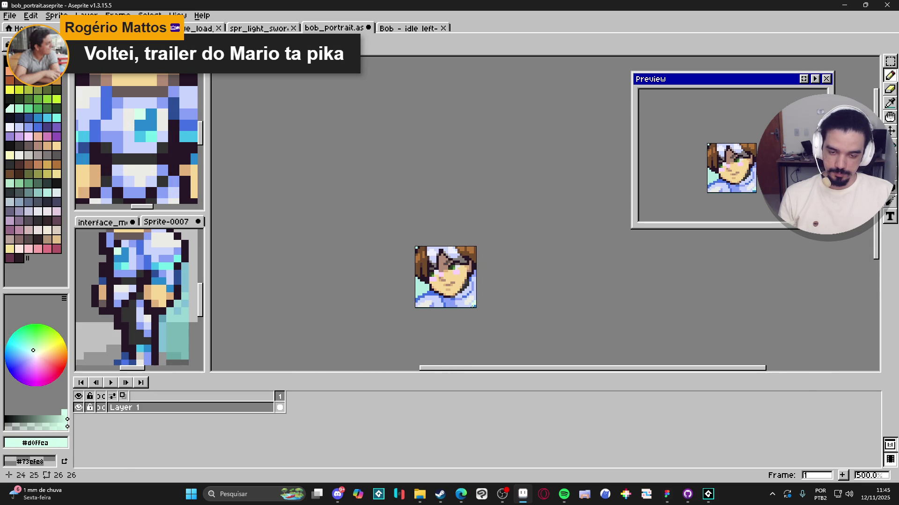
pyautogui.scroll(-1, 477, 305)
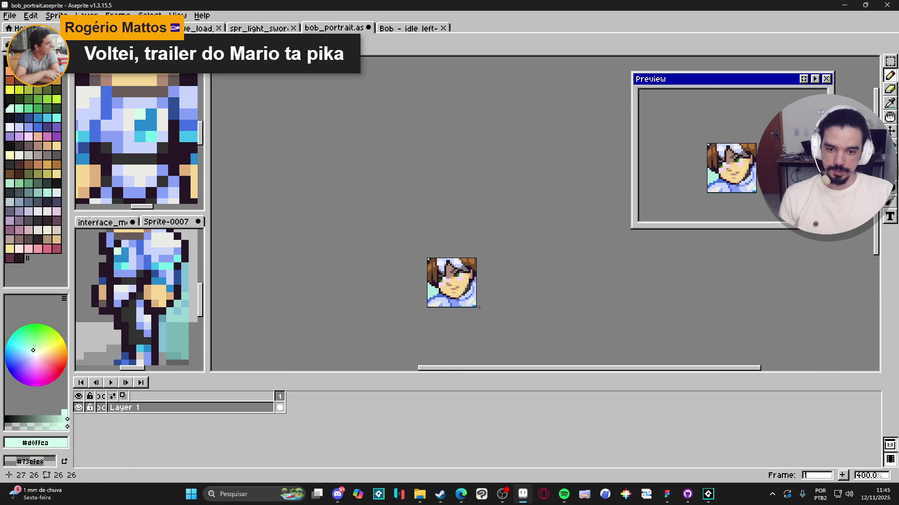
pyautogui.scroll(1, 461, 305)
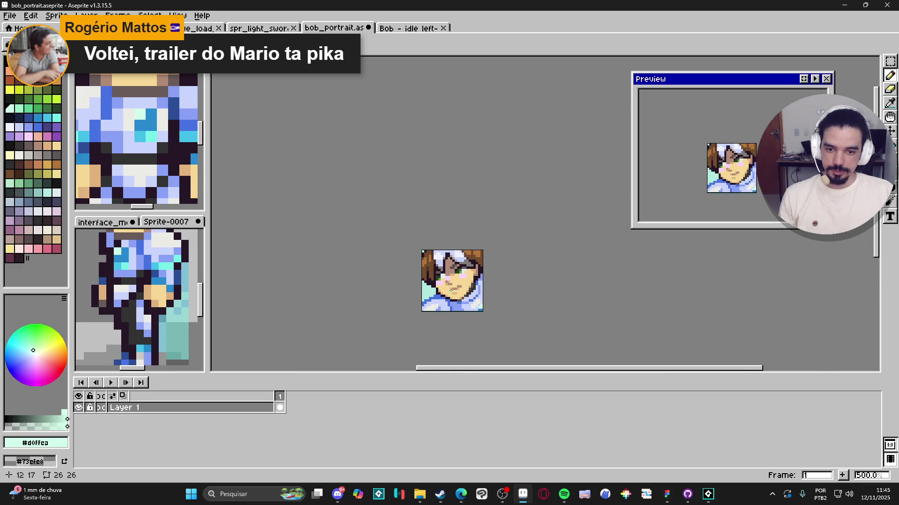
pyautogui.keyDown('alt'); pyautogui.click(149, 159); pyautogui.keyUp('alt')
pyautogui.scroll(6, 470, 323)
pyautogui.moveTo(470, 324); pyautogui.dragTo(470, 320)
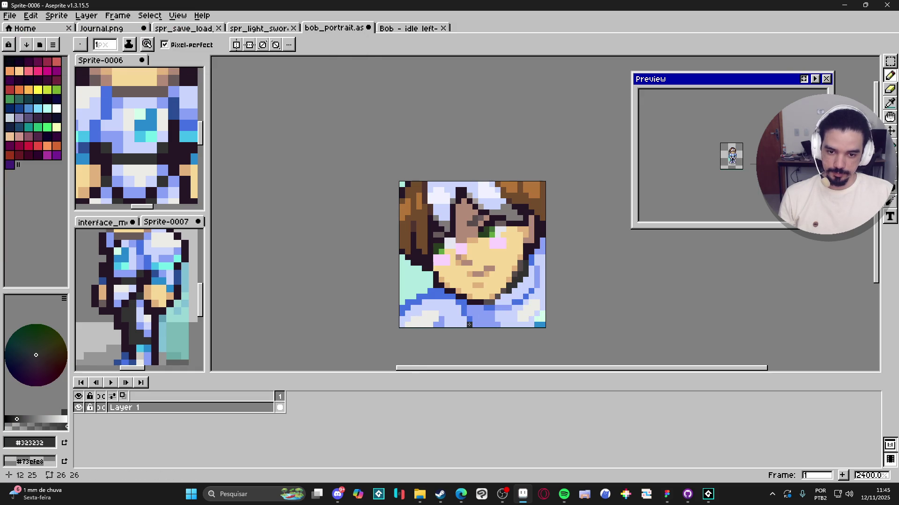
pyautogui.scroll(-3, 467, 327)
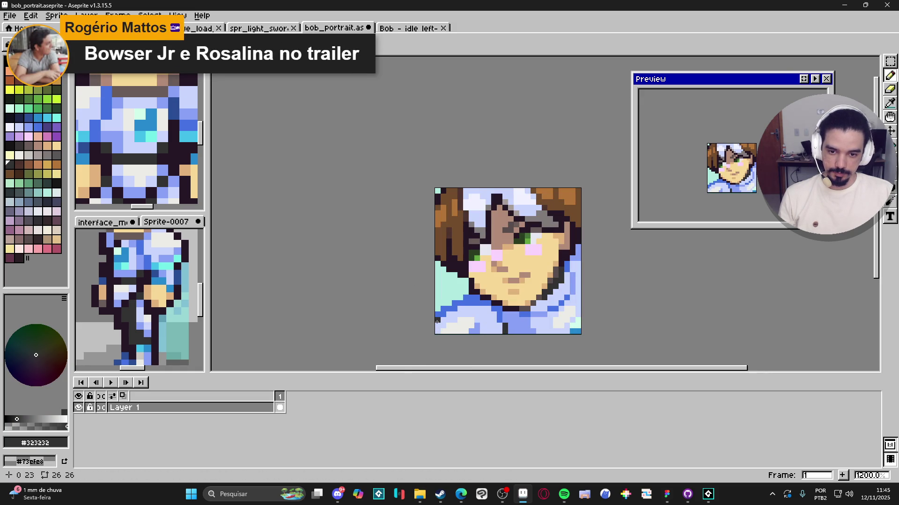
pyautogui.scroll(-3, 484, 303)
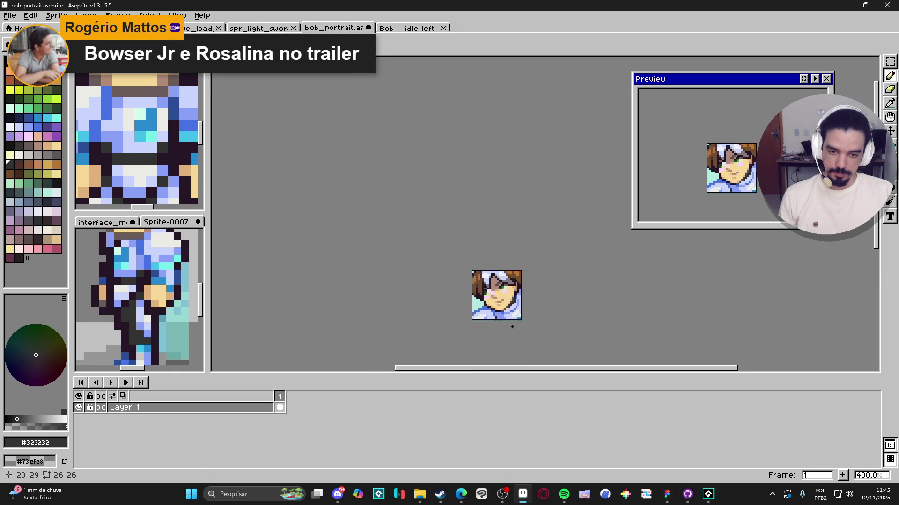
pyautogui.scroll(3, 479, 305)
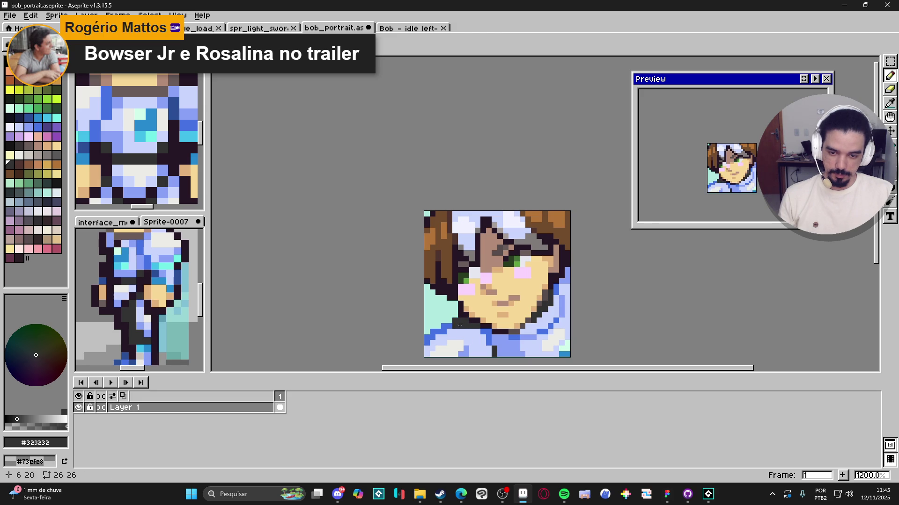
pyautogui.scroll(-3, 491, 334)
pyautogui.scroll(4, 499, 336)
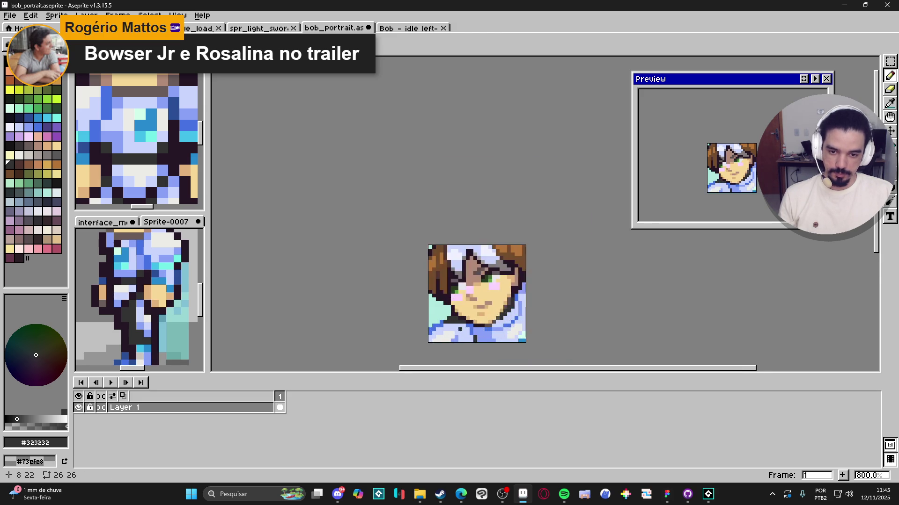
pyautogui.scroll(-5, 483, 334)
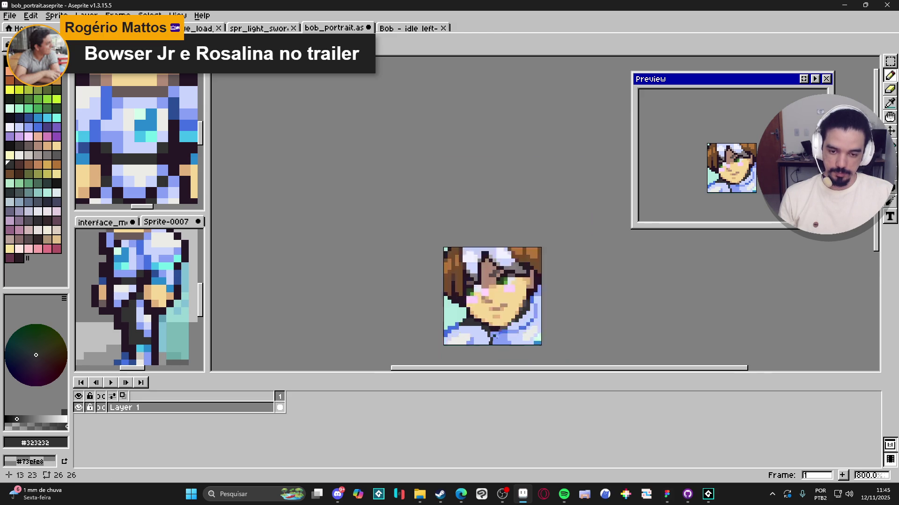
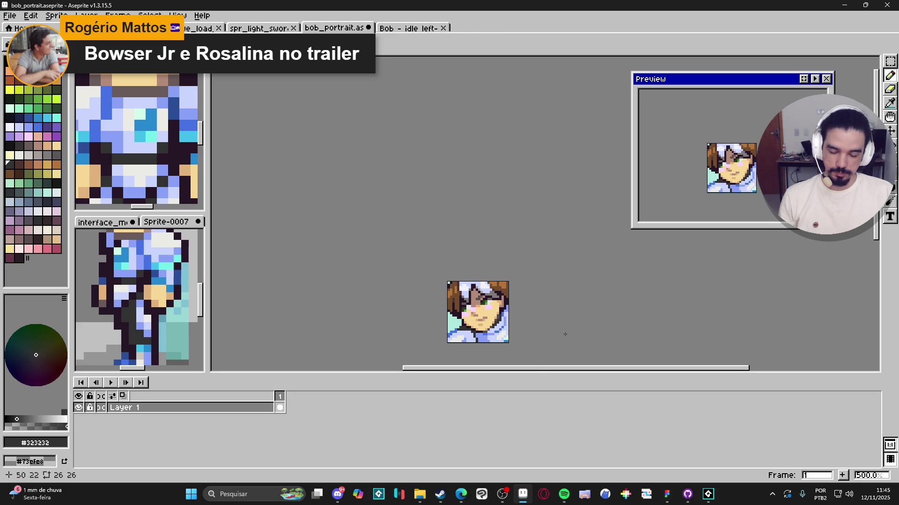
# Paint purple shading along the portrait's lower-left chin after undoing a stray purple pixel
pyautogui.hotkey('ctrl', 'z')
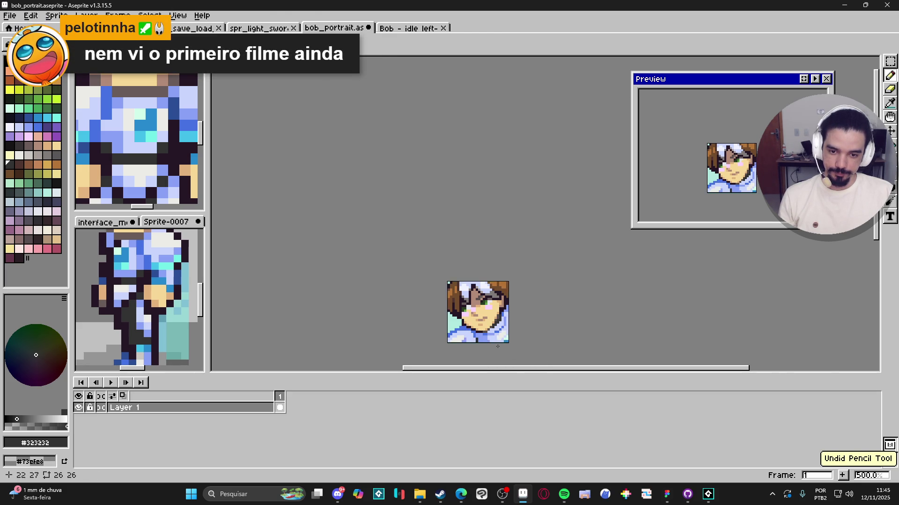
pyautogui.scroll(7, 498, 346)
pyautogui.scroll(-5, 474, 334)
pyautogui.scroll(1, 418, 313)
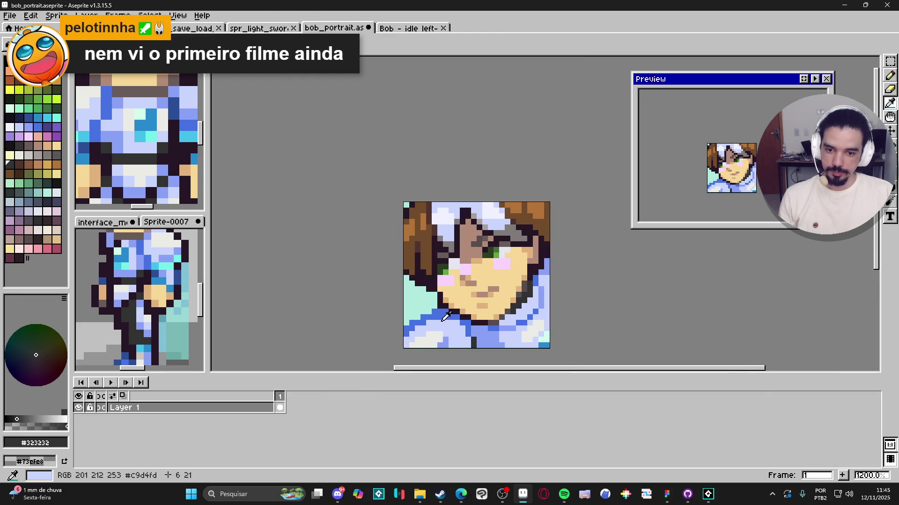
pyautogui.click(47, 127)
pyautogui.click(463, 300)
pyautogui.hotkey('ctrl', 'z')
pyautogui.scroll(1, 463, 302)
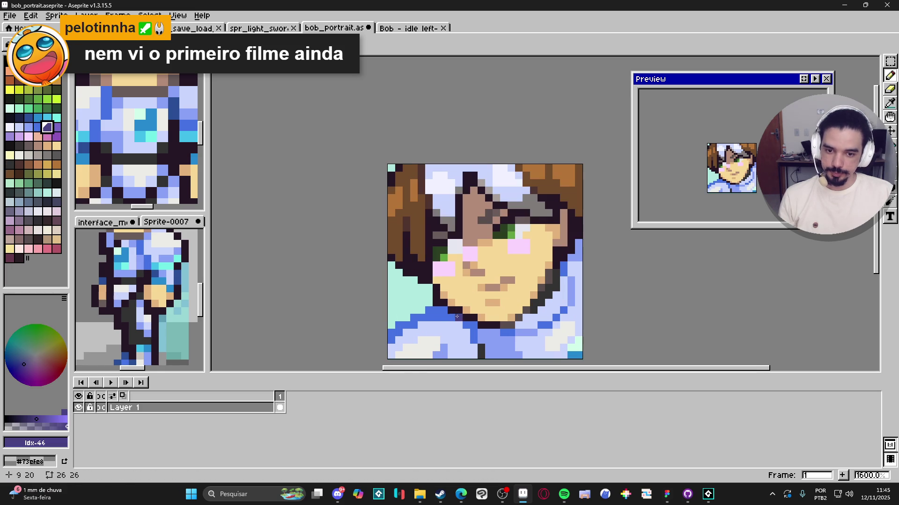
pyautogui.moveTo(436, 310); pyautogui.dragTo(470, 326)
# Sample the blue #8a91f6 from the portrait, then undo the stroke drawn near the corner
pyautogui.scroll(-5, 507, 351)
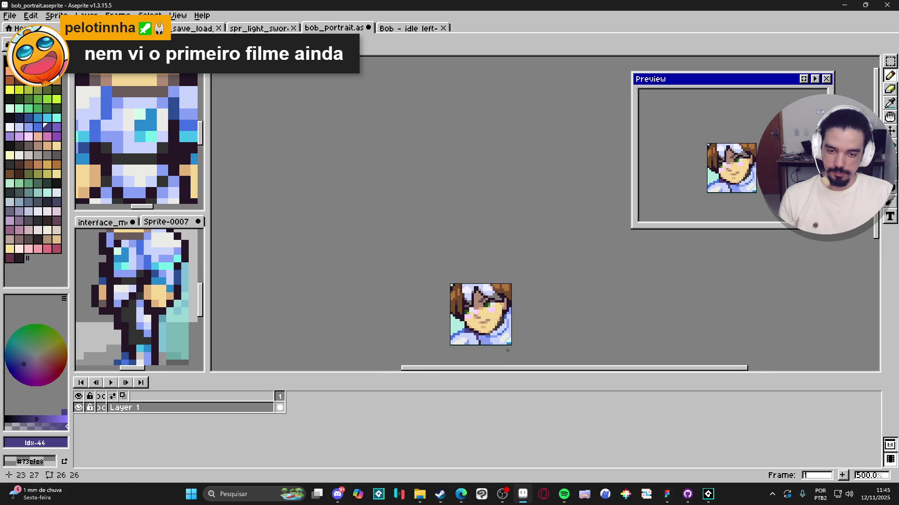
pyautogui.scroll(4, 467, 341)
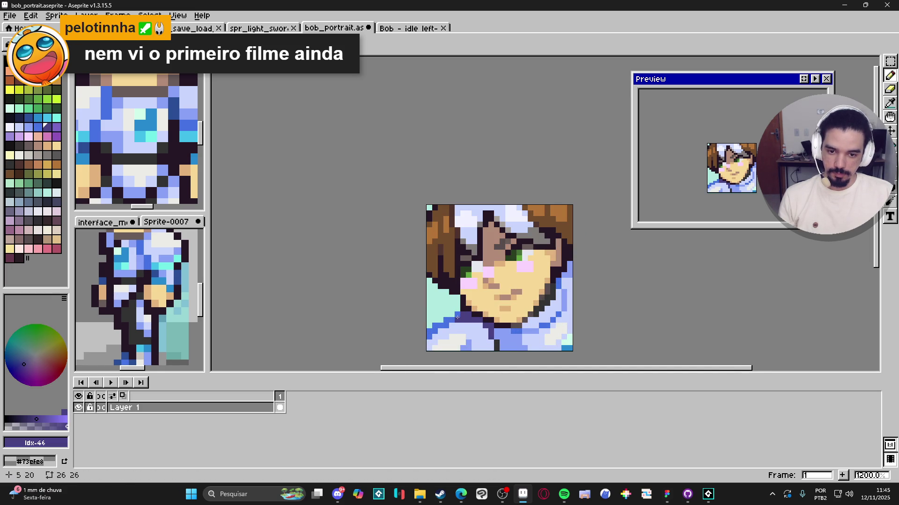
pyautogui.scroll(-4, 452, 320)
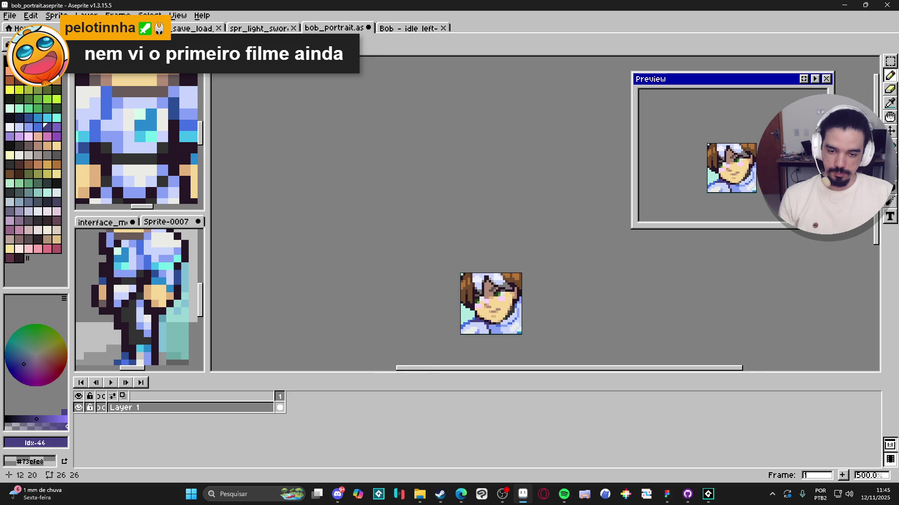
pyautogui.scroll(6, 479, 325)
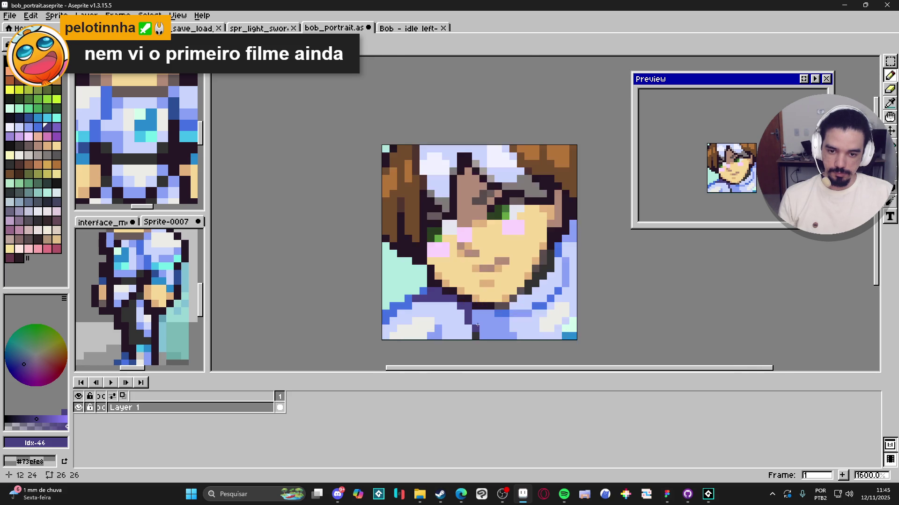
pyautogui.keyDown('alt'); pyautogui.click(425, 331); pyautogui.keyUp('alt')
pyautogui.scroll(-6, 455, 305)
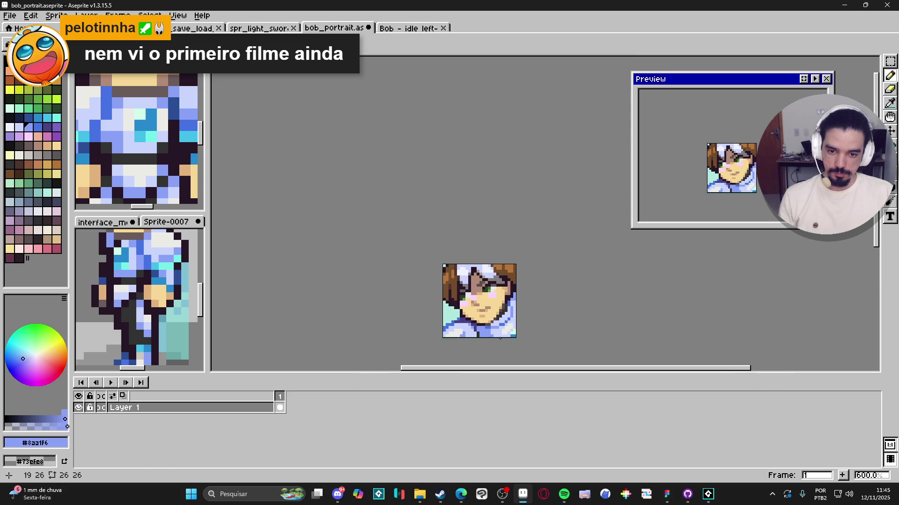
pyautogui.scroll(1, 466, 297)
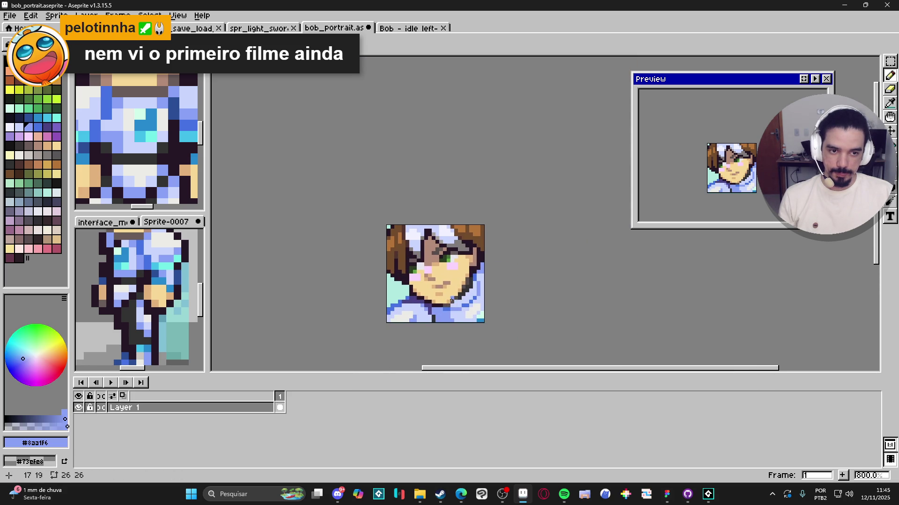
pyautogui.moveTo(467, 297); pyautogui.dragTo(470, 307)
pyautogui.hotkey('ctrl', 'z')
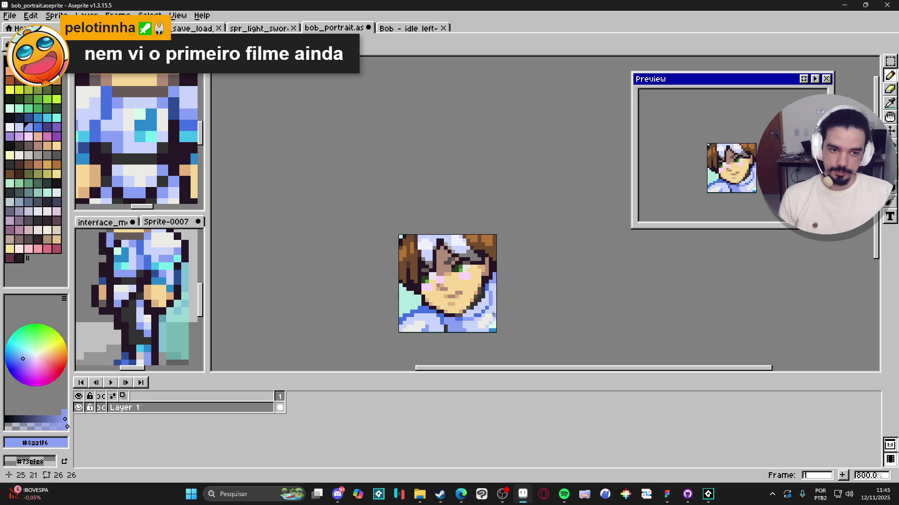
# Pick the mint background colour #afe9df from the canvas
pyautogui.scroll(3, 360, 319)
pyautogui.keyDown('alt'); pyautogui.click(364, 296); pyautogui.keyUp('alt')
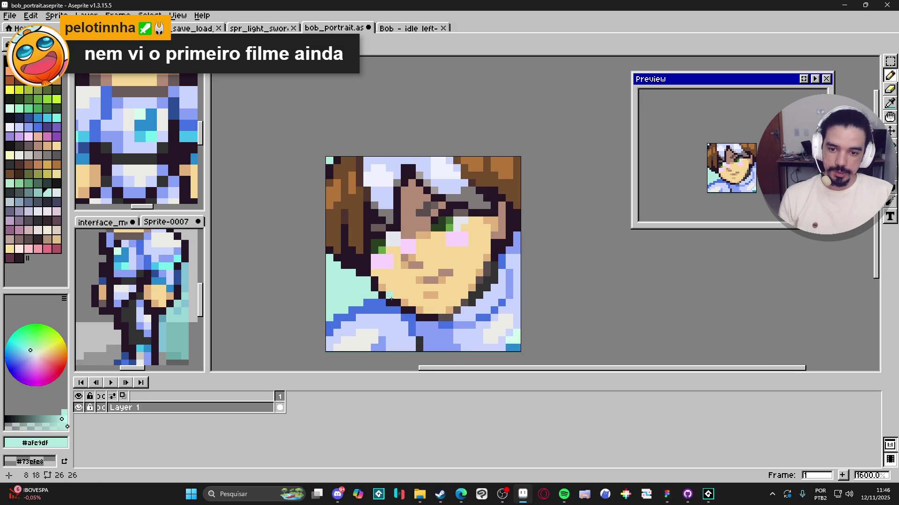
pyautogui.scroll(-3, 405, 313)
pyautogui.scroll(-1, 458, 340)
pyautogui.scroll(1, 436, 308)
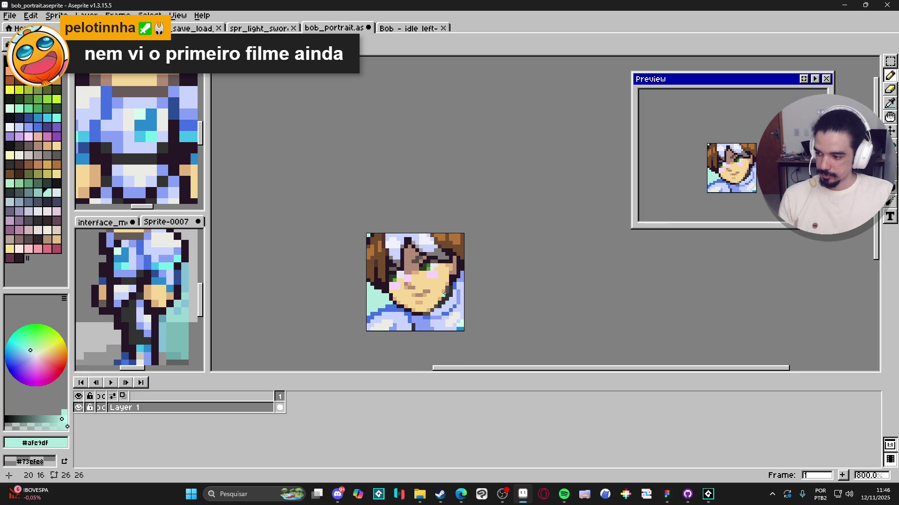
pyautogui.scroll(5, 401, 272)
# Sample the pale #F1F2FF and undo the short pale line drawn along row 17
pyautogui.keyDown('alt'); pyautogui.click(411, 169); pyautogui.keyUp('alt')
pyautogui.scroll(-3, 411, 168)
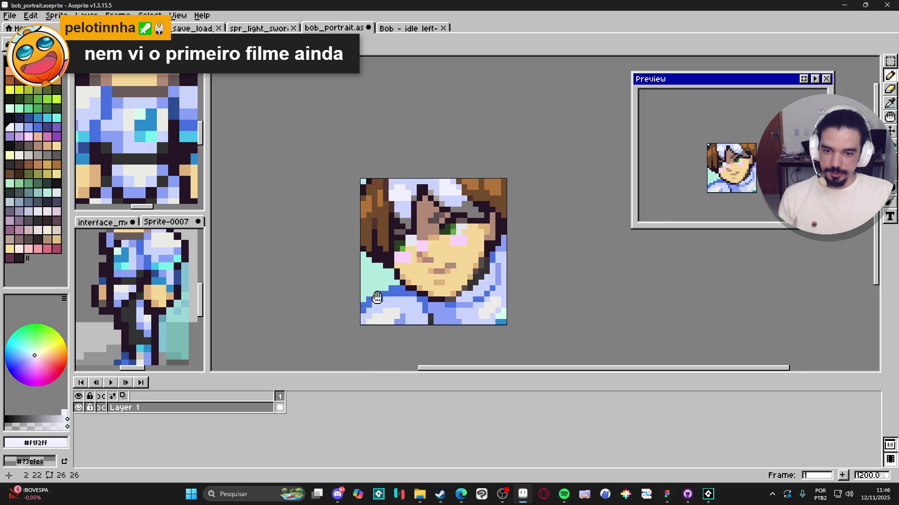
pyautogui.scroll(1, 371, 247)
pyautogui.moveTo(372, 242); pyautogui.dragTo(397, 241)
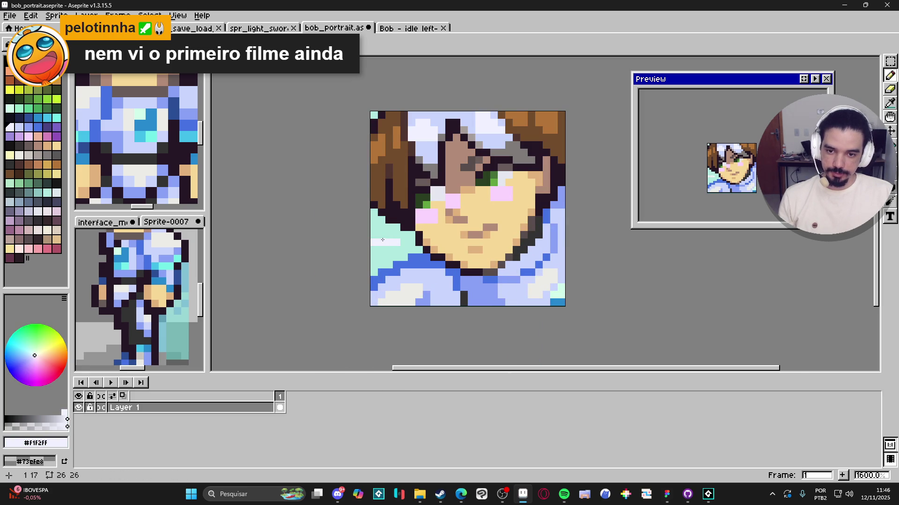
pyautogui.scroll(-3, 374, 248)
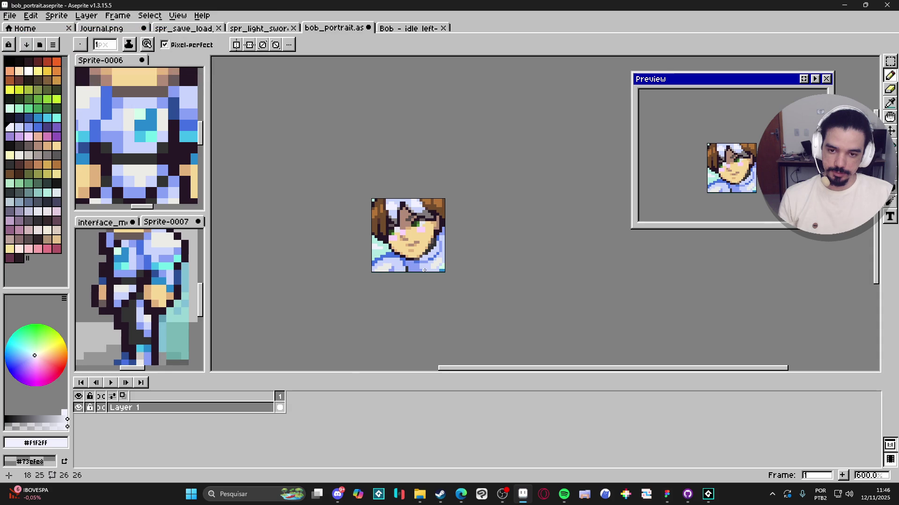
pyautogui.scroll(4, 381, 270)
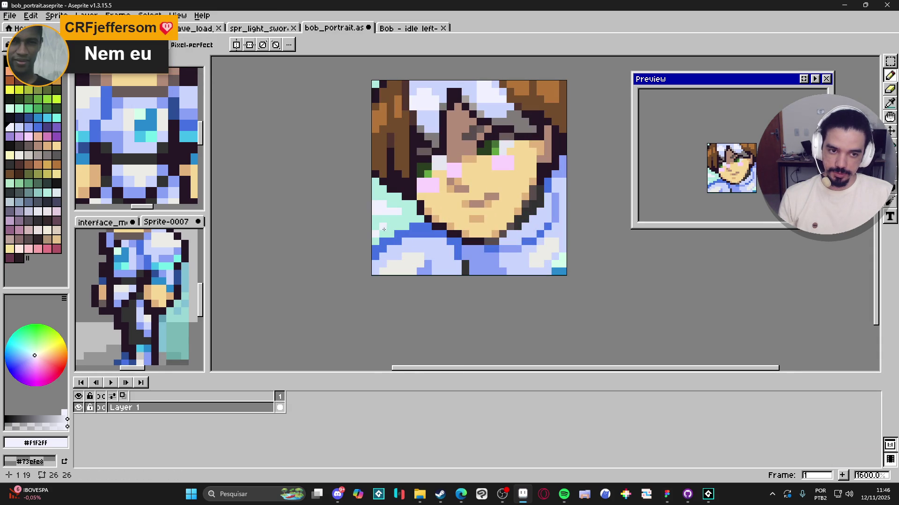
pyautogui.hotkey('ctrl', 'z')
pyautogui.scroll(-4, 395, 221)
pyautogui.scroll(3, 397, 206)
pyautogui.press('alt')
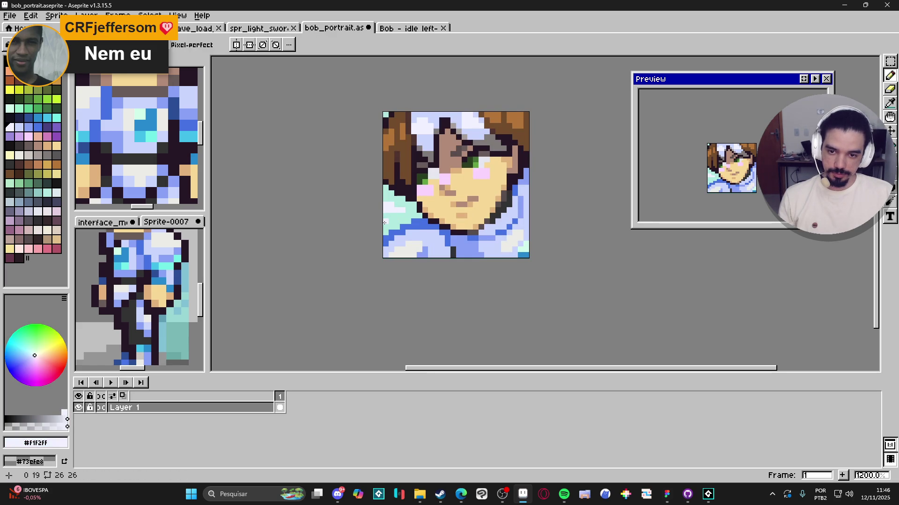
pyautogui.scroll(-3, 389, 229)
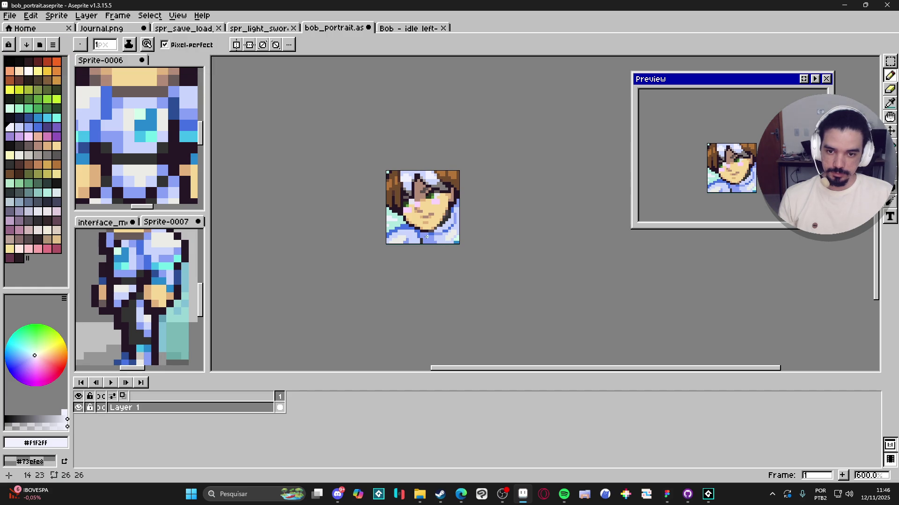
# Repaint the left-edge pixels beside the collar in mint, adding a few pale pixels
pyautogui.scroll(4, 402, 225)
pyautogui.keyDown('alt'); pyautogui.click(382, 210); pyautogui.keyUp('alt')
pyautogui.click(364, 207)
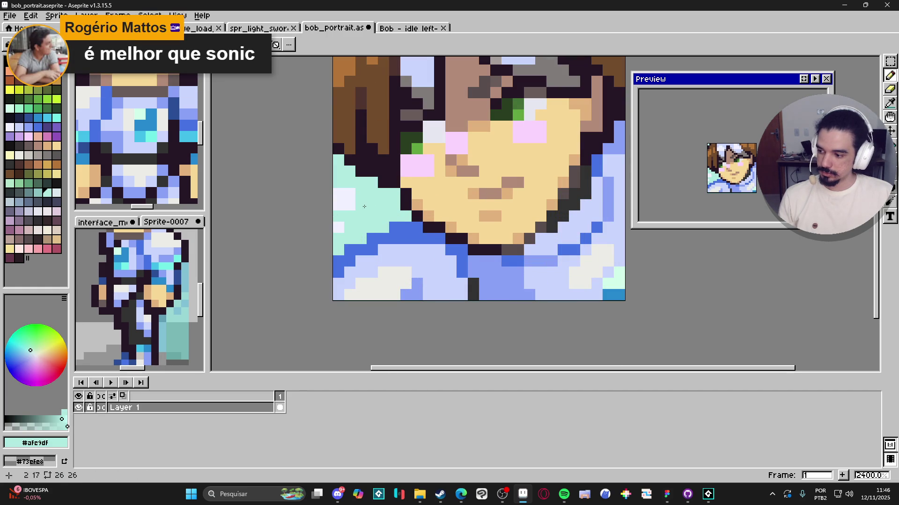
pyautogui.moveTo(338, 194); pyautogui.dragTo(383, 225)
pyautogui.click(339, 205)
pyautogui.keyDown('alt'); pyautogui.click(349, 205); pyautogui.keyUp('alt')
pyautogui.click(361, 205)
pyautogui.click(371, 216)
pyautogui.rightClick(360, 205)
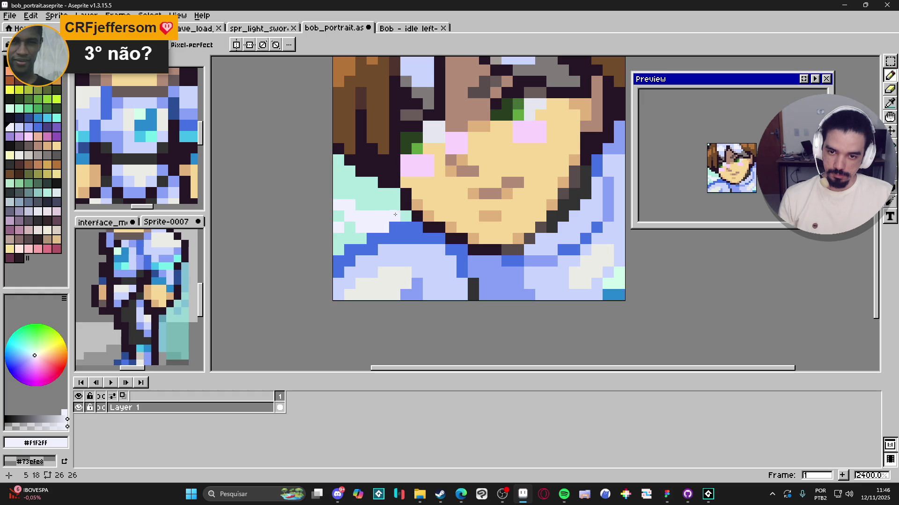
# Touch up more left-edge pixels with sampled pale and mint #AFE9DF
pyautogui.click(405, 217)
pyautogui.click(350, 228)
pyautogui.keyDown('alt'); pyautogui.click(351, 212); pyautogui.keyUp('alt')
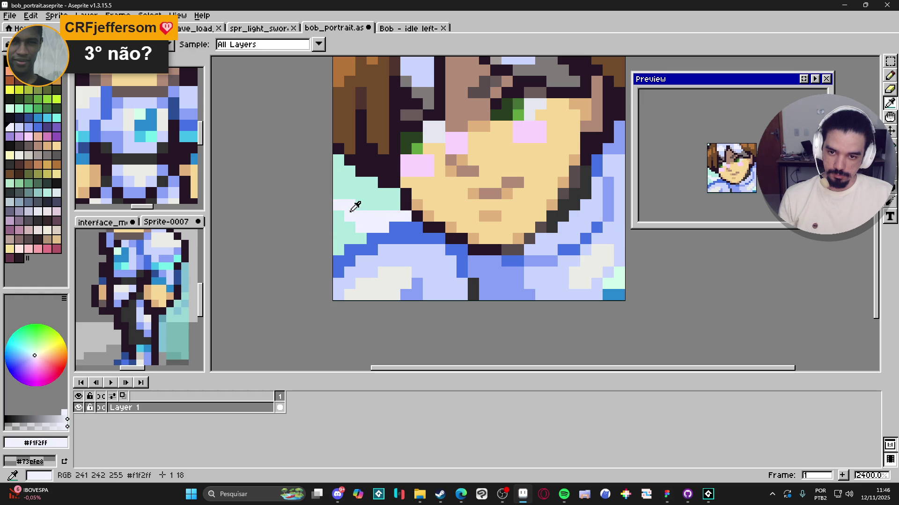
pyautogui.click(338, 194)
pyautogui.keyDown('alt'); pyautogui.click(347, 200); pyautogui.keyUp('alt')
pyautogui.click(356, 229)
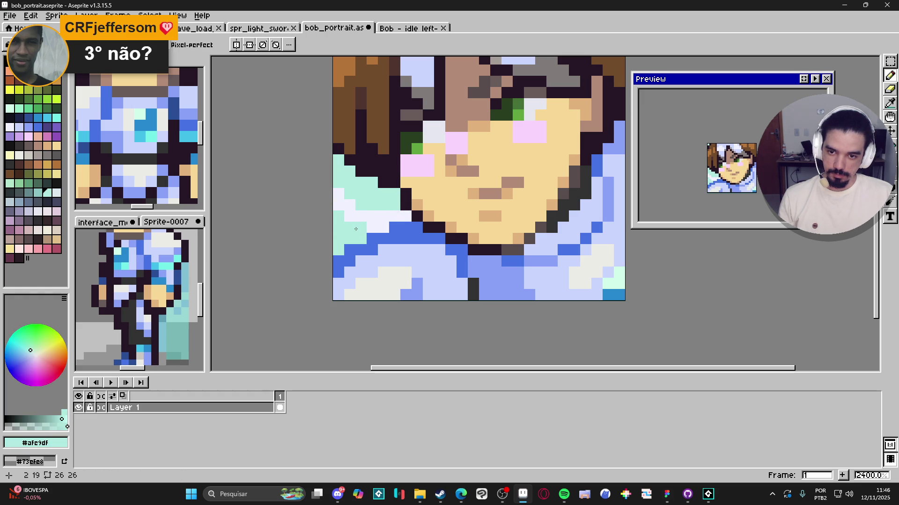
pyautogui.moveTo(346, 221)
pyautogui.mouseDown()
pyautogui.moveTo(340, 209)
pyautogui.moveTo(352, 193)
pyautogui.mouseUp()
# Paint semi-transparent #F1F2FF pixels along the left edge at lowered opacity
pyautogui.keyDown('alt'); pyautogui.click(350, 205); pyautogui.keyUp('alt')
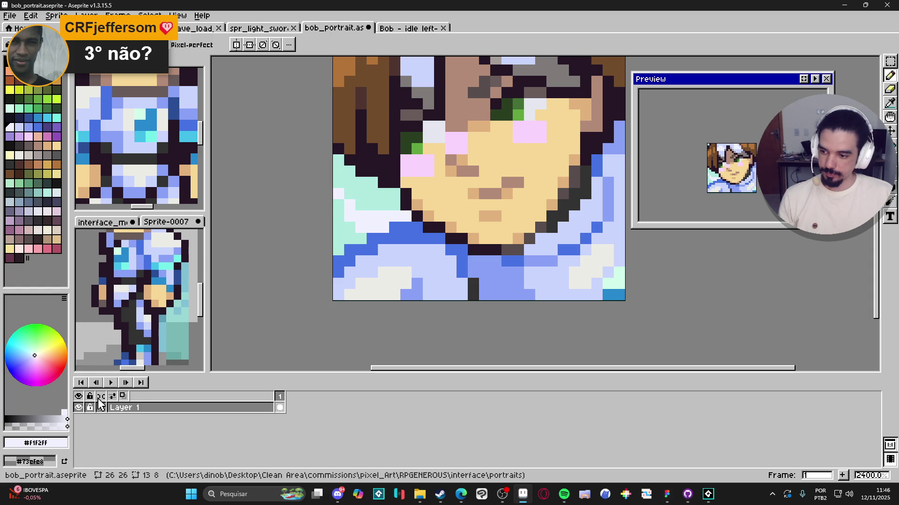
pyautogui.click(31, 426)
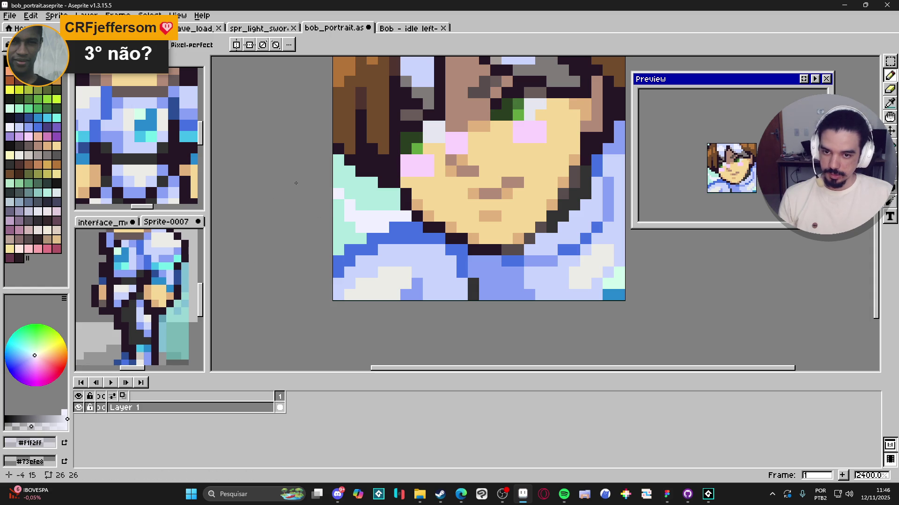
pyautogui.moveTo(345, 201); pyautogui.dragTo(357, 202)
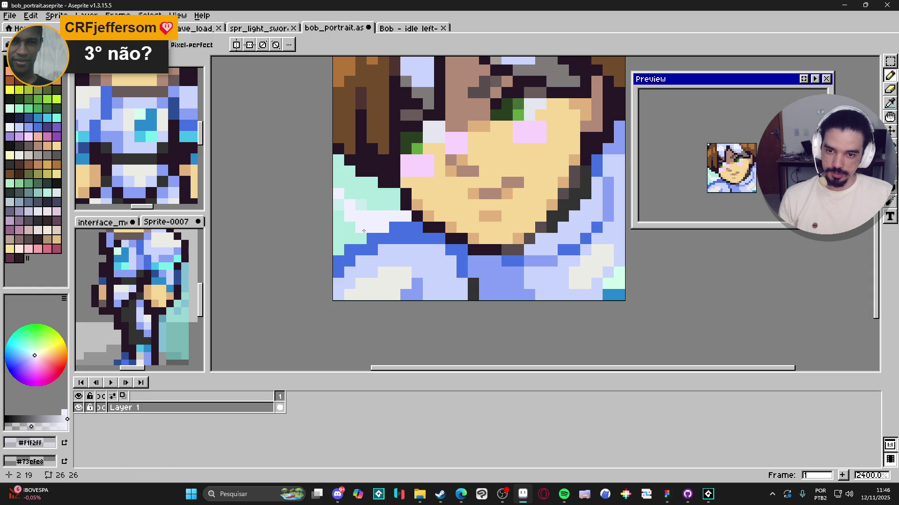
pyautogui.keyDown('alt'); pyautogui.click(343, 212); pyautogui.keyUp('alt')
pyautogui.scroll(-4, 363, 237)
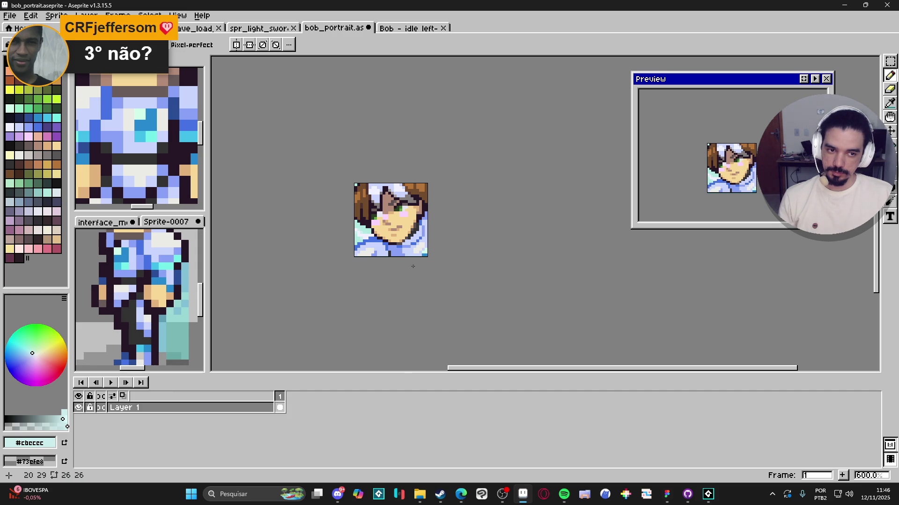
pyautogui.scroll(-3, 416, 265)
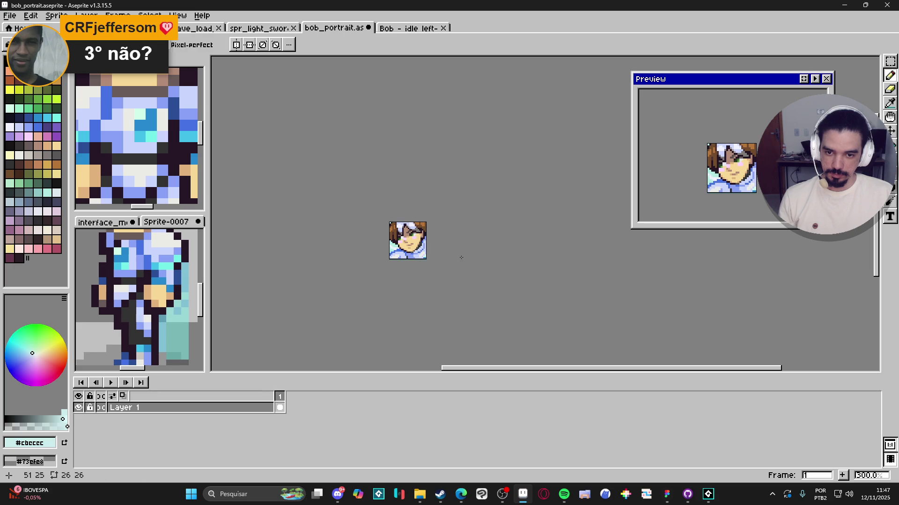
# Save the bob_portrait file
pyautogui.hotkey('ctrl', 's')
pyautogui.scroll(1, 415, 212)
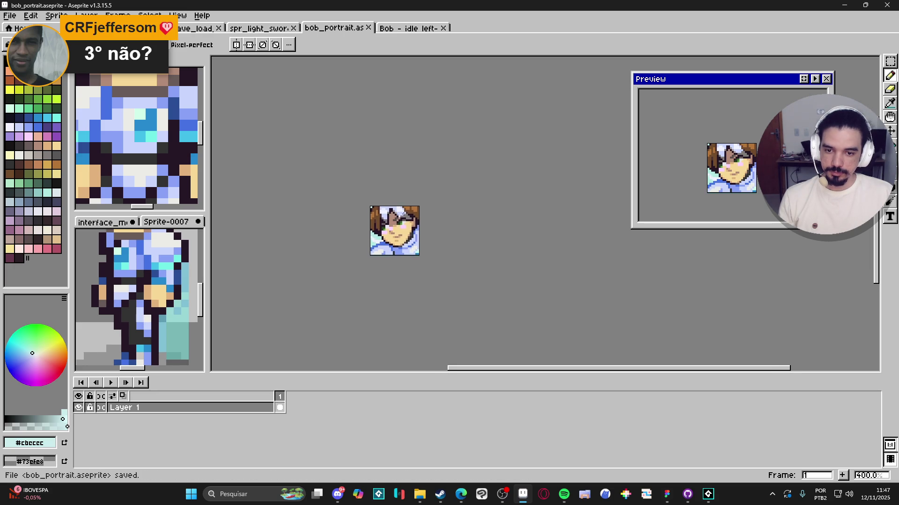
pyautogui.scroll(2, 394, 219)
pyautogui.scroll(1, 394, 219)
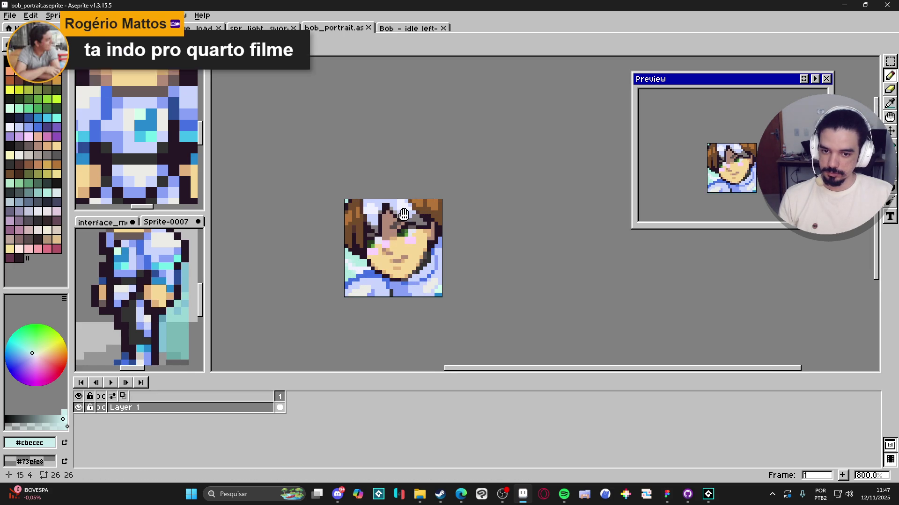
pyautogui.scroll(-1, 428, 183)
pyautogui.scroll(1, 440, 174)
pyautogui.scroll(-1, 485, 151)
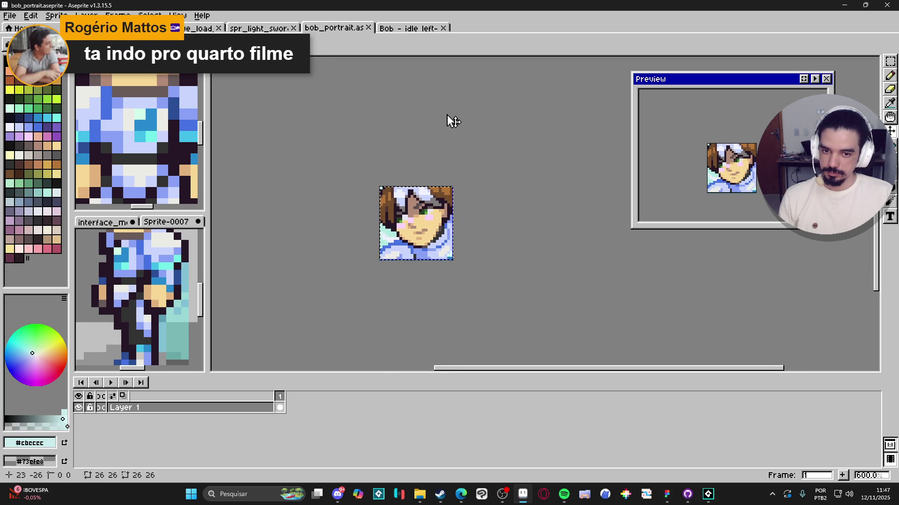
pyautogui.scroll(-1, 449, 121)
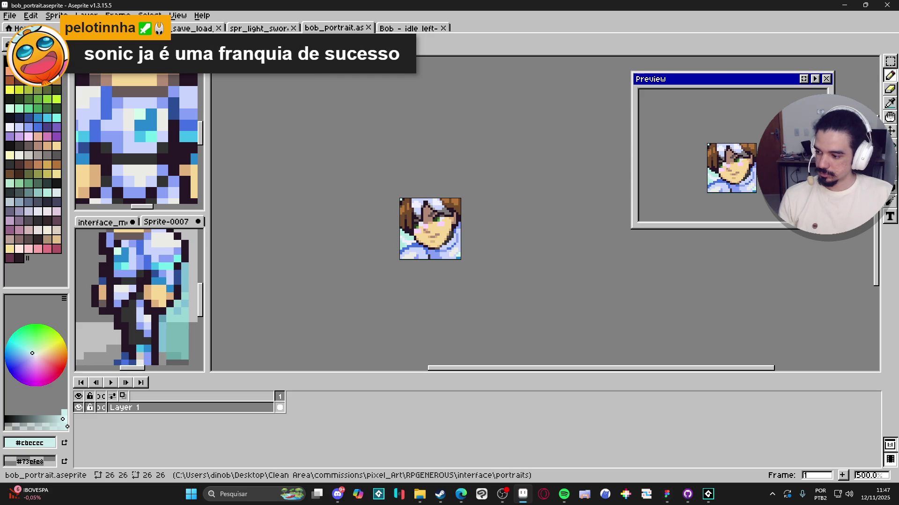
# Return to Journal.png and open interface_mockup in the side editor
pyautogui.hotkey('ctrl', 'shift', 'Tab')
pyautogui.hotkey('ctrl', 'shift', 'Tab')
pyautogui.hotkey('ctrl', 'shift', 'Tab')
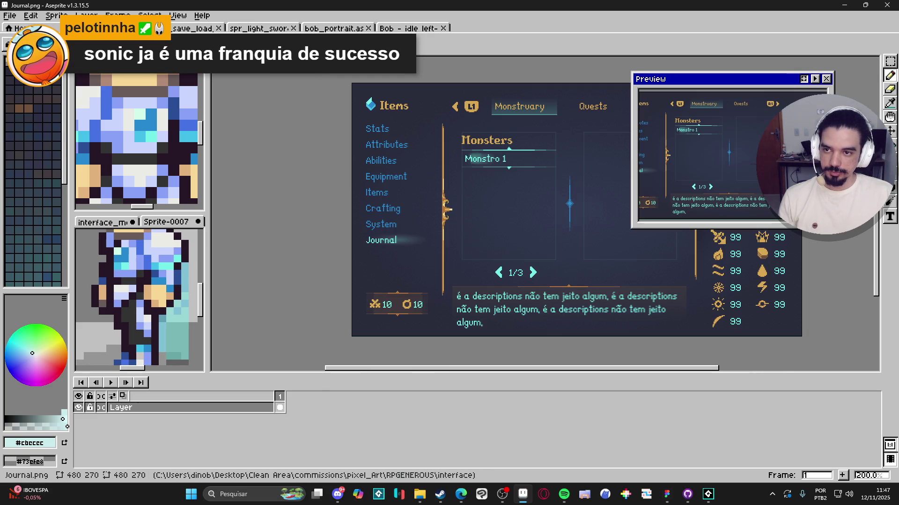
pyautogui.moveTo(326, 75); pyautogui.dragTo(185, 91)
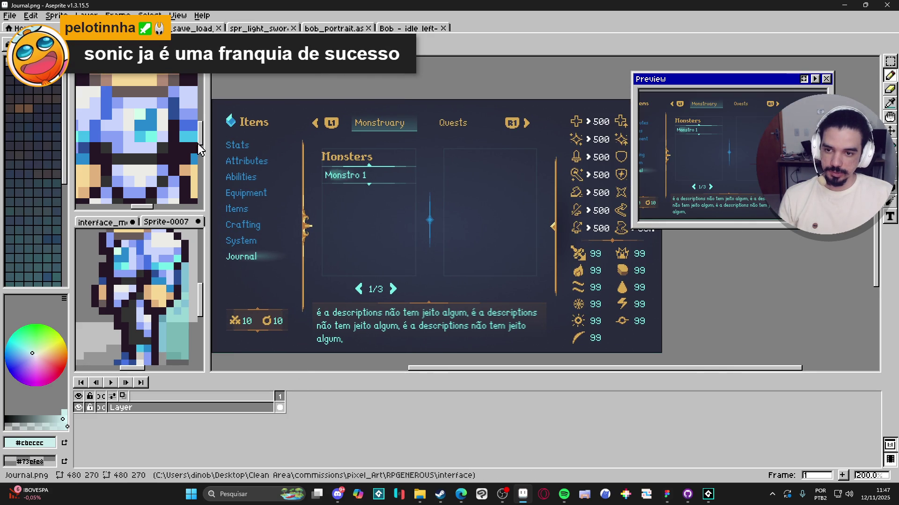
pyautogui.click(139, 240)
# Move the interface_mockup file into the main editor
pyautogui.click(133, 223)
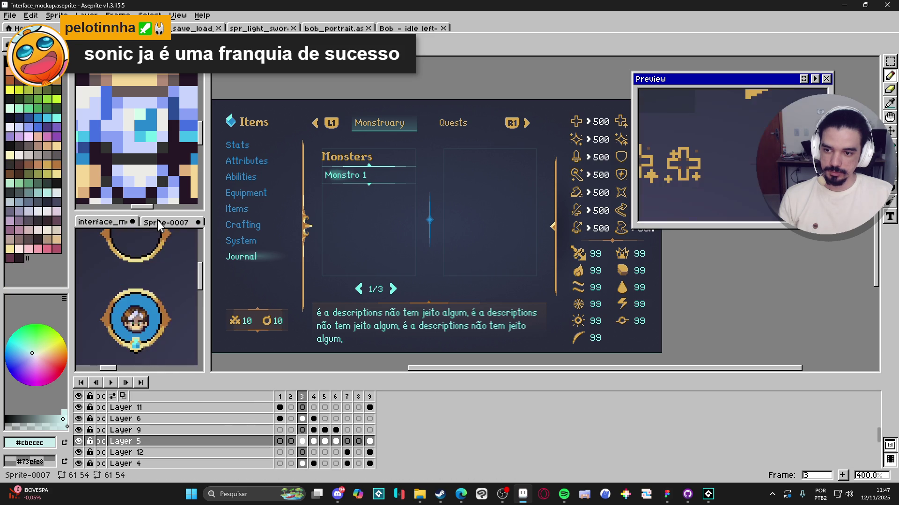
pyautogui.moveTo(135, 225)
pyautogui.mouseDown()
pyautogui.moveTo(449, 231)
pyautogui.moveTo(418, 242)
pyautogui.moveTo(426, 292)
pyautogui.mouseUp()
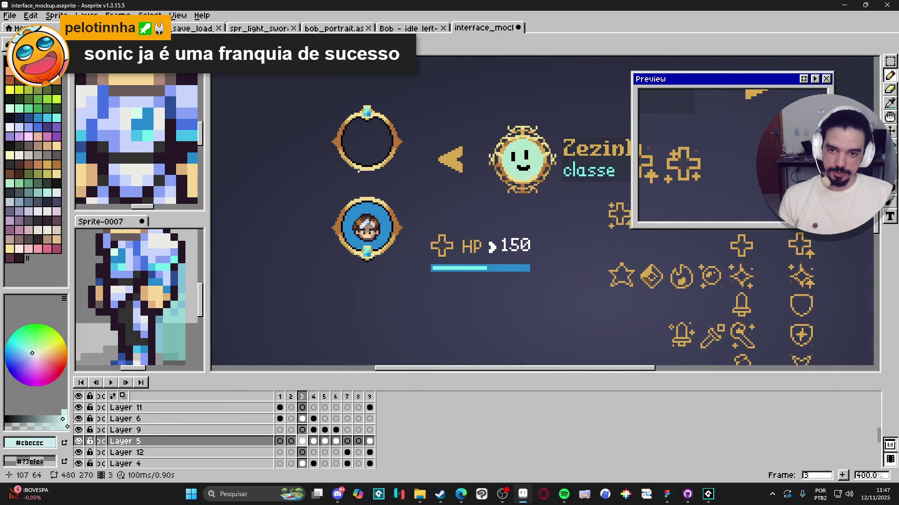
pyautogui.scroll(2, 358, 171)
# Paste the face portrait into the empty ring, then shift ring and portrait up about 12 px
pyautogui.hotkey('ctrl', 'v')
pyautogui.moveTo(258, 126); pyautogui.dragTo(400, 221)
pyautogui.press('Return')
pyautogui.moveTo(435, 135)
pyautogui.mouseDown()
pyautogui.moveTo(574, 258)
pyautogui.moveTo(406, 231)
pyautogui.mouseUp()
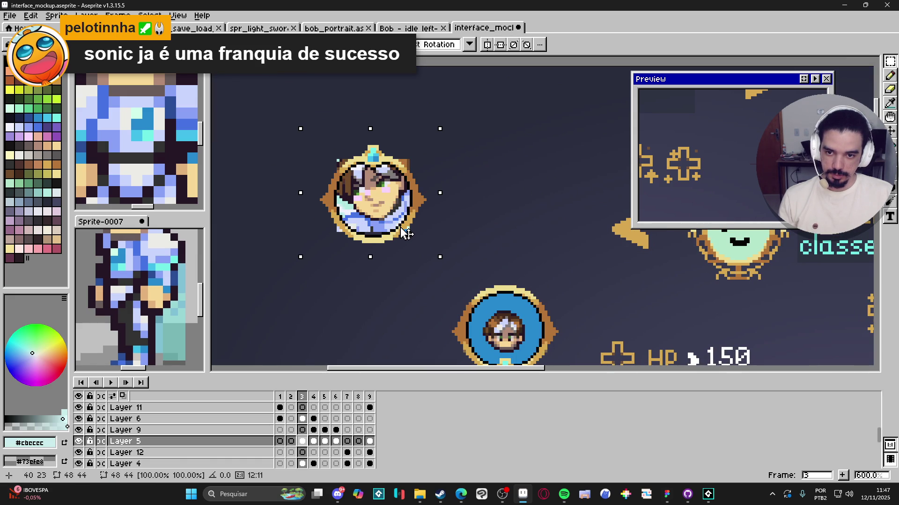
pyautogui.moveTo(406, 230); pyautogui.dragTo(405, 228)
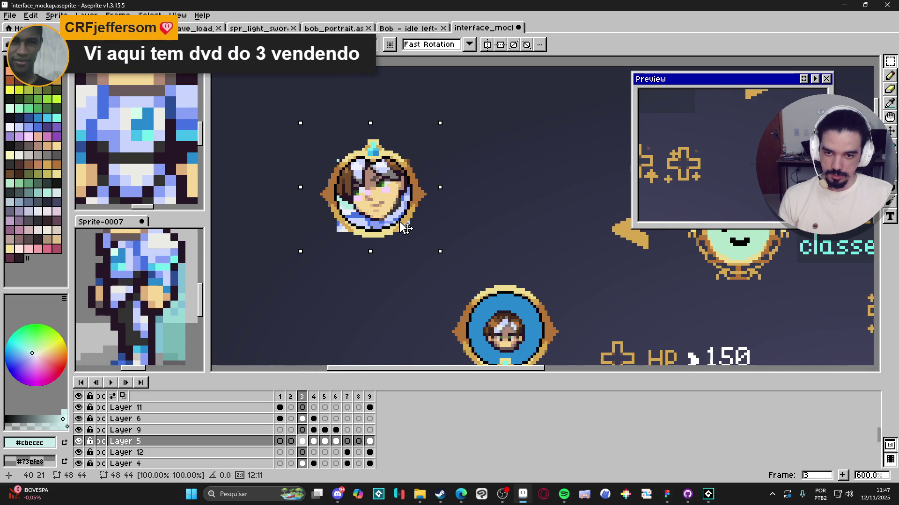
# Commit the moved ring and portrait, then undo the last eraser stroke on its edge
pyautogui.press('Return')
pyautogui.scroll(4, 426, 216)
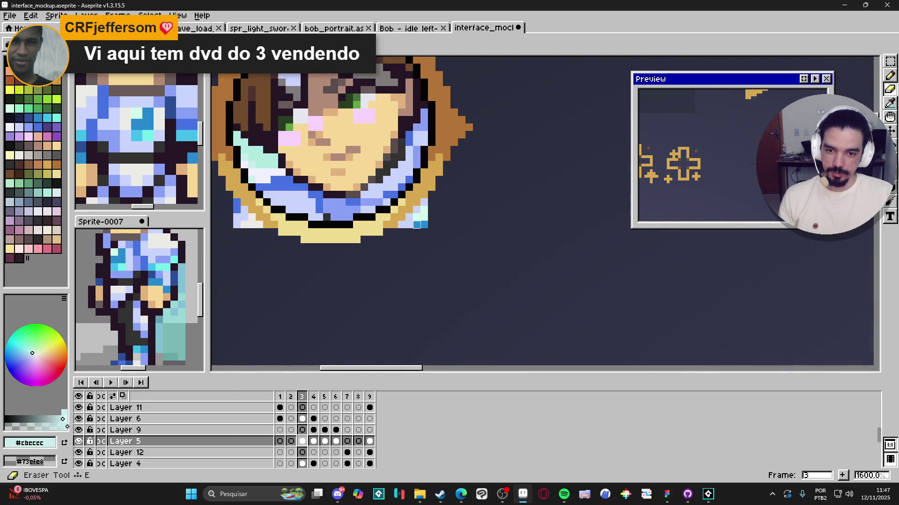
pyautogui.scroll(-2, 402, 244)
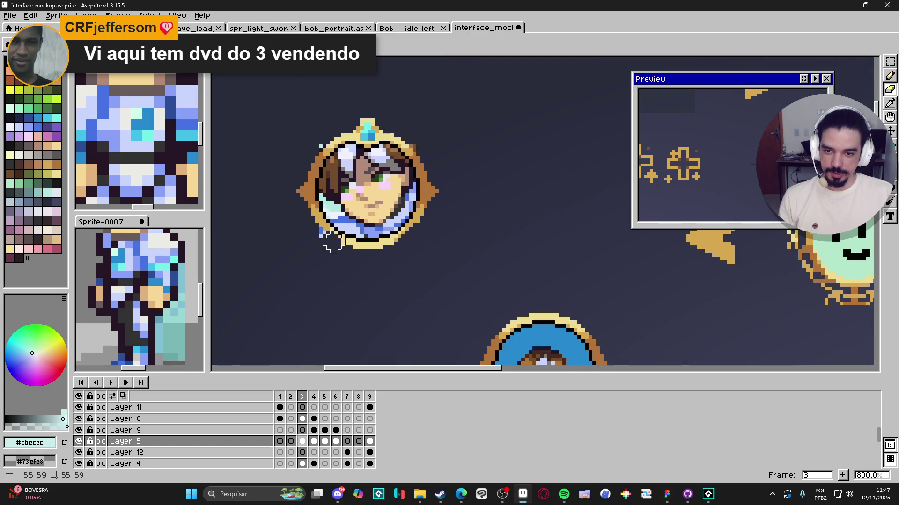
pyautogui.hotkey('ctrl', 'z')
pyautogui.scroll(5, 423, 263)
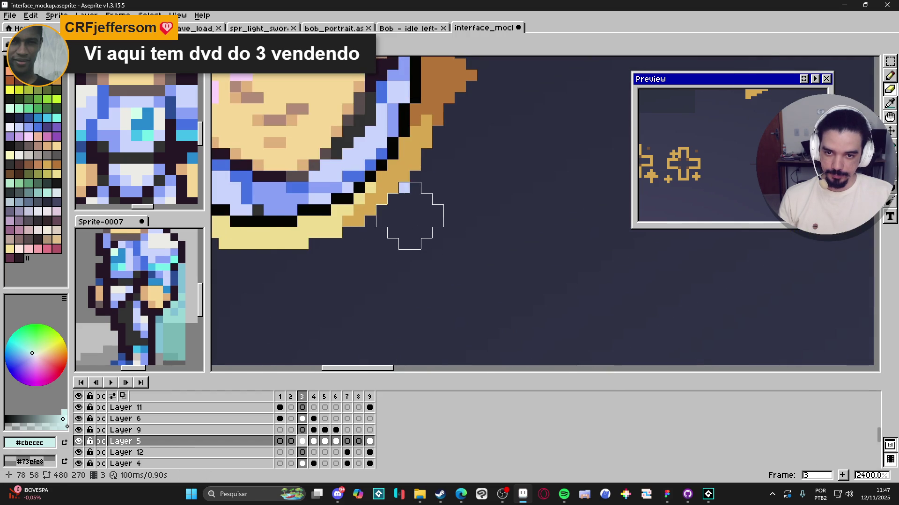
pyautogui.scroll(-5, 366, 257)
pyautogui.scroll(3, 374, 257)
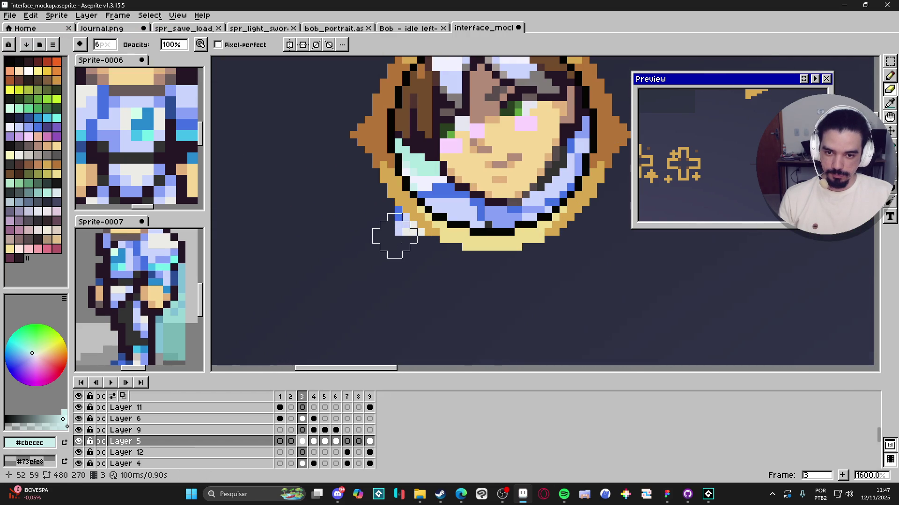
pyautogui.scroll(-3, 391, 225)
pyautogui.scroll(3, 378, 195)
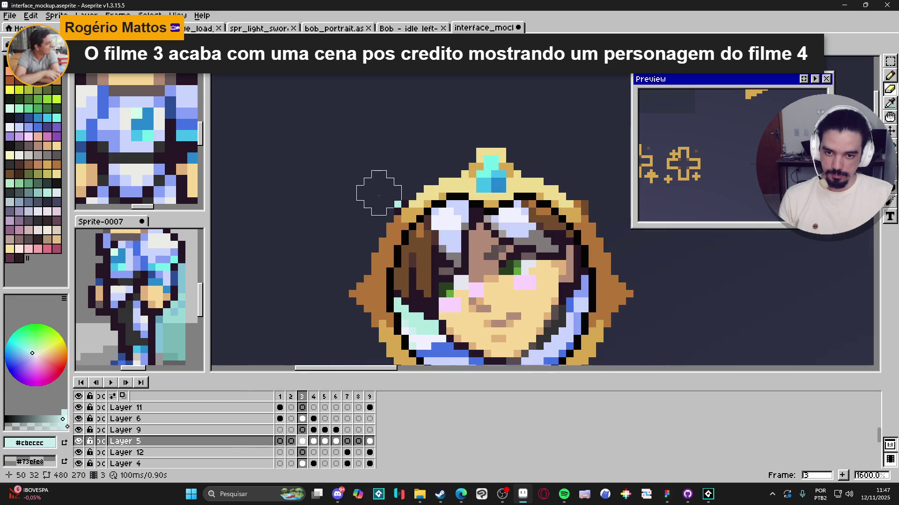
# Bring the HP bar into view and turn on the pixel grid over the portrait ring
pyautogui.scroll(-3, 491, 193)
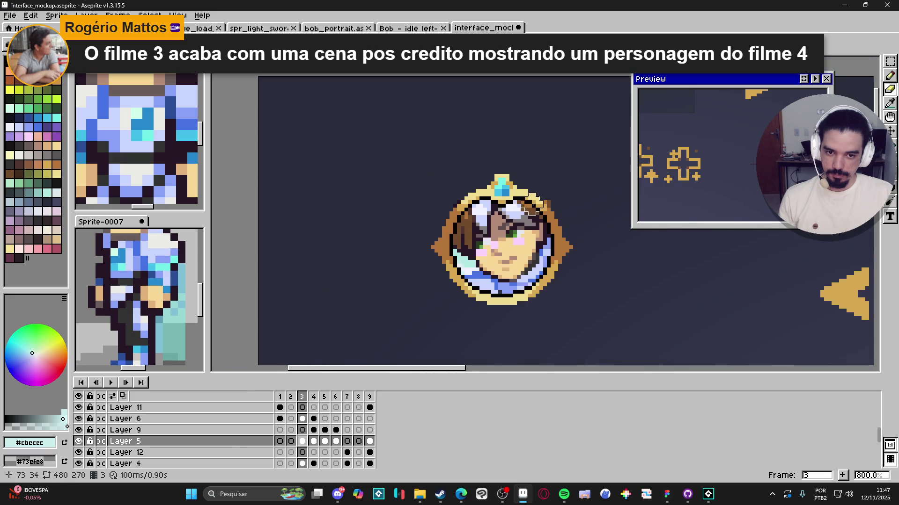
pyautogui.scroll(3, 522, 197)
pyautogui.scroll(1, 530, 201)
pyautogui.scroll(-5, 530, 218)
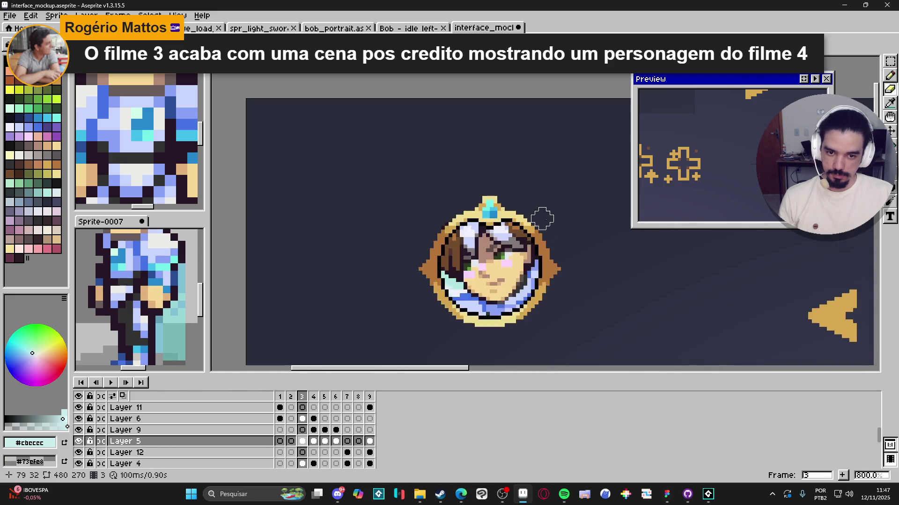
pyautogui.scroll(1, 510, 224)
pyautogui.scroll(-3, 519, 231)
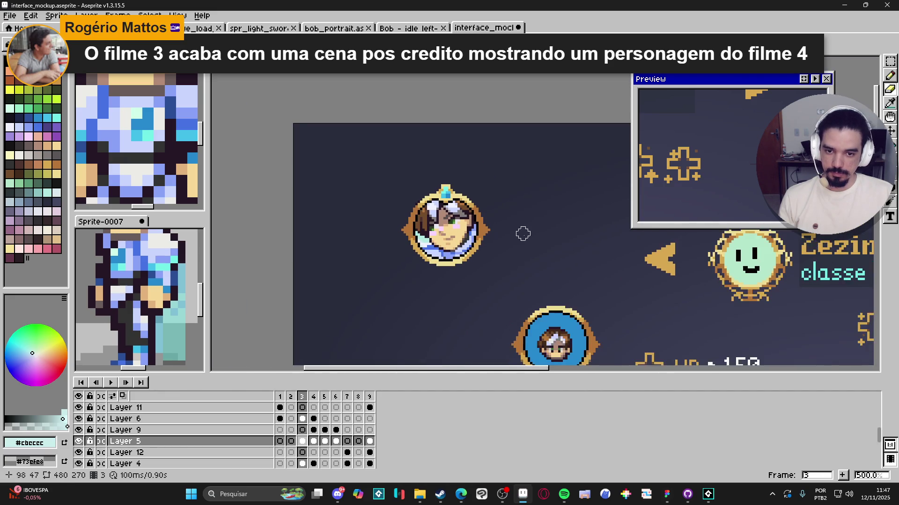
pyautogui.scroll(2, 496, 196)
pyautogui.scroll(1, 487, 196)
pyautogui.moveTo(485, 208); pyautogui.dragTo(477, 165)
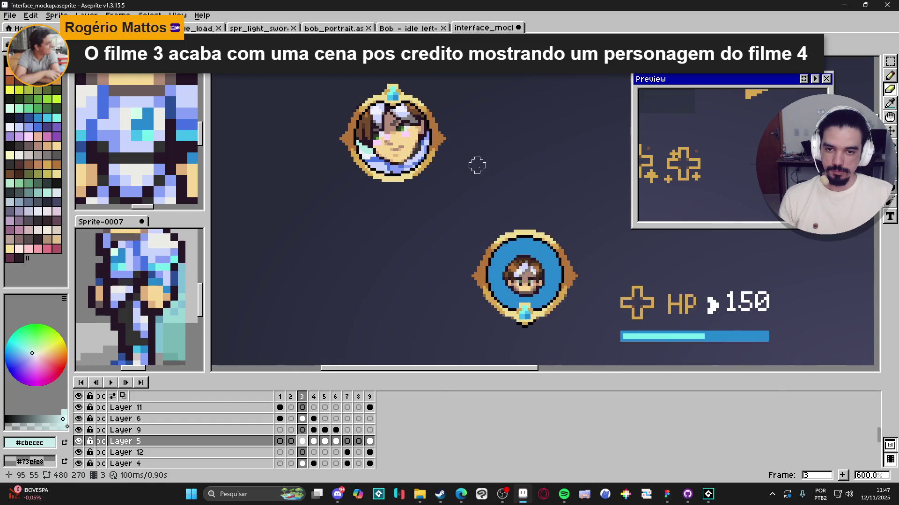
pyautogui.scroll(-1, 451, 213)
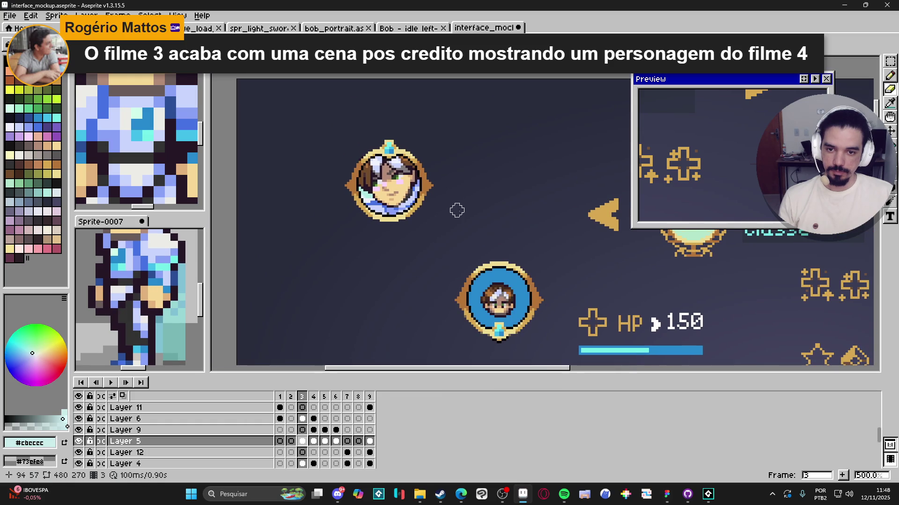
pyautogui.scroll(1, 436, 182)
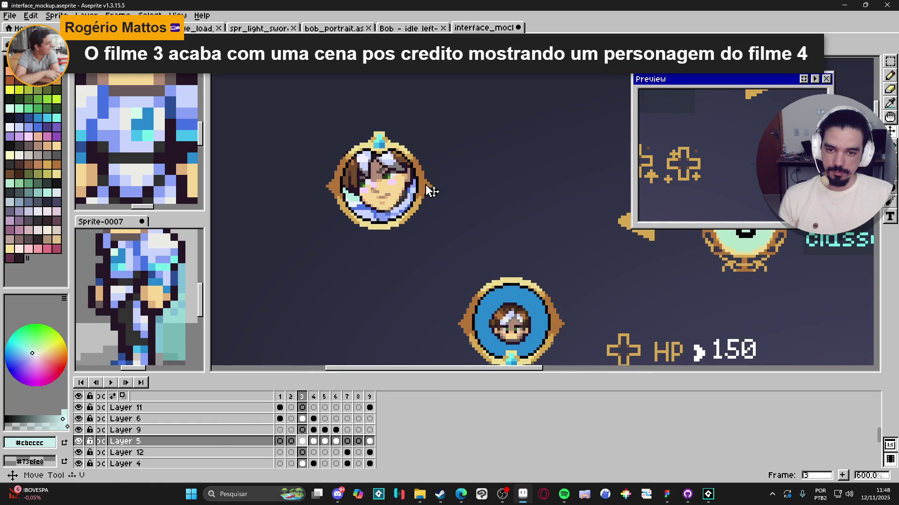
pyautogui.hotkey('ctrl', "'")
pyautogui.scroll(-1, 376, 215)
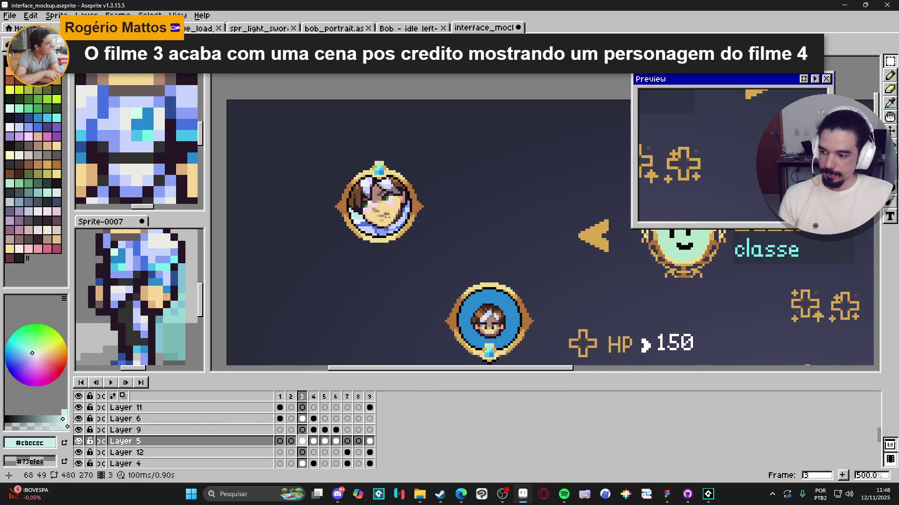
pyautogui.scroll(4, 392, 220)
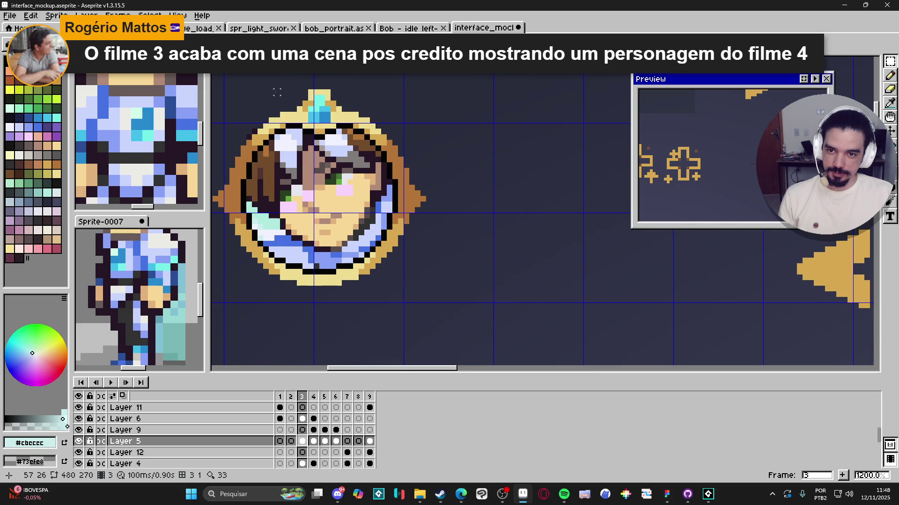
# Select the area around the portrait ring and undo a stray rectangle outline
pyautogui.moveTo(277, 92); pyautogui.dragTo(427, 286)
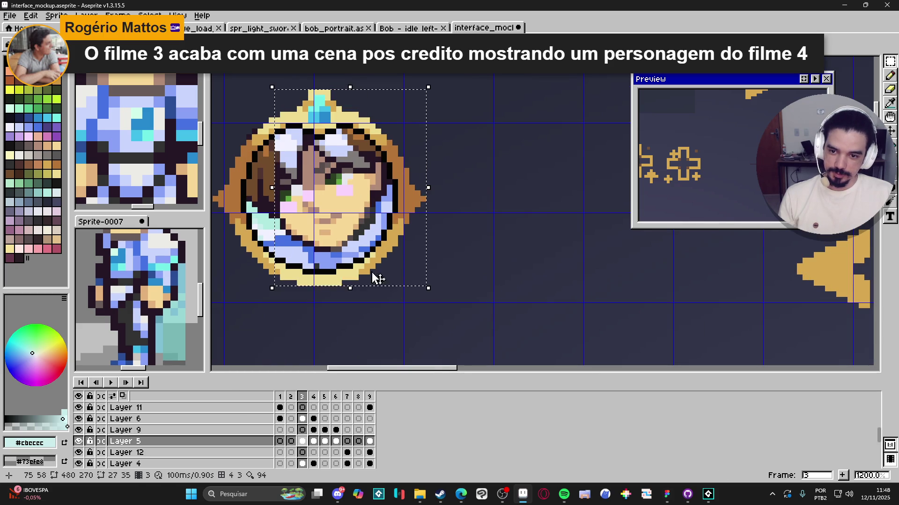
pyautogui.press('u')
pyautogui.moveTo(353, 310)
pyautogui.mouseDown()
pyautogui.moveTo(320, 122)
pyautogui.moveTo(298, 118)
pyautogui.mouseUp()
pyautogui.hotkey('ctrl', 'z')
pyautogui.scroll(-3, 311, 145)
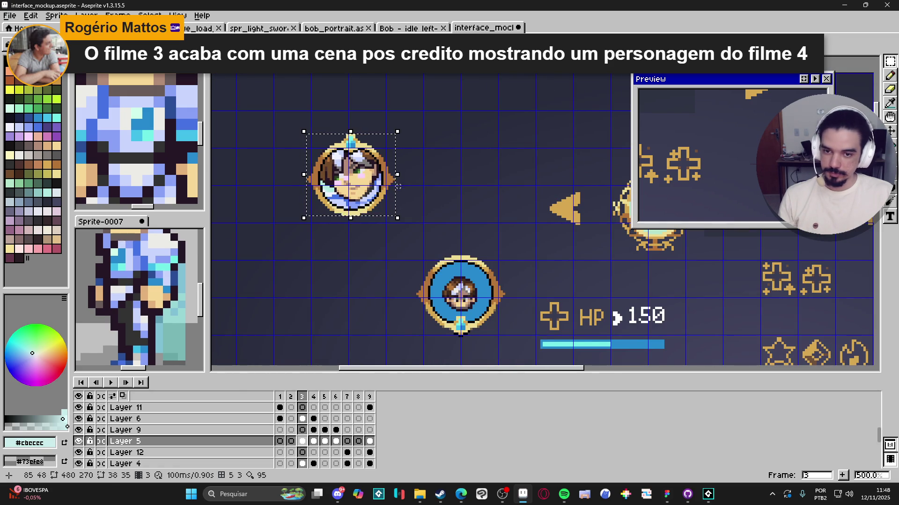
# Clear the selection, turn the pixel grid off, and zoom out
pyautogui.hotkey('ctrl', 'd')
pyautogui.hscroll(2, 415, 223)
pyautogui.hotkey('ctrl', "'")
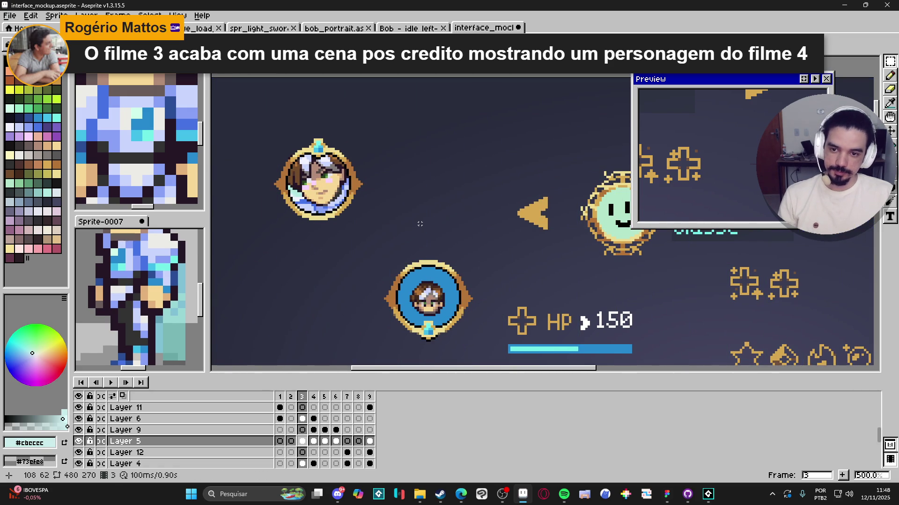
pyautogui.scroll(-1, 420, 221)
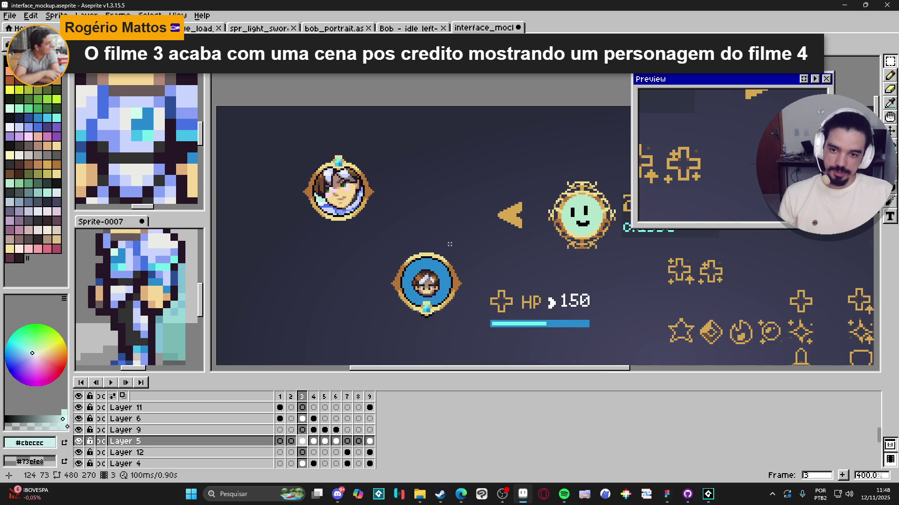
pyautogui.scroll(-1, 449, 244)
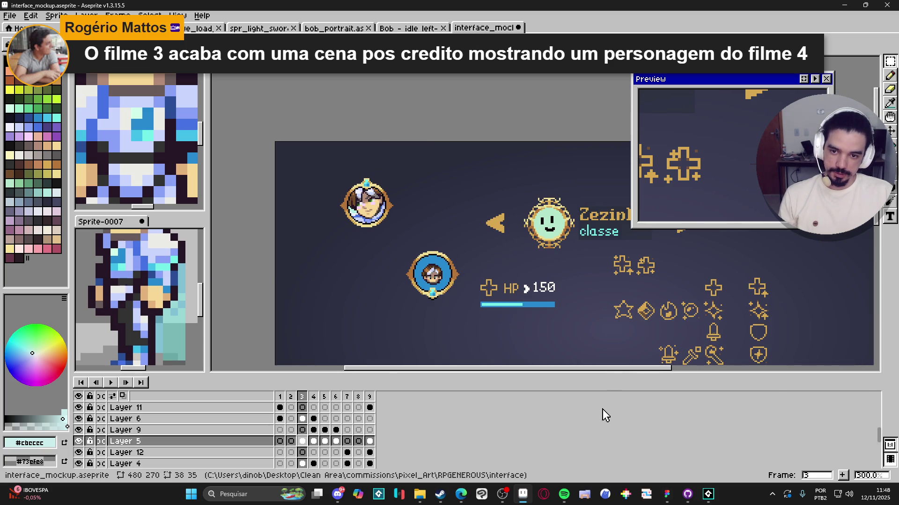
# Bring the Figma Spiritalis design forward and zoom toward the Bobson portrait in Equipment
pyautogui.moveTo(667, 494)
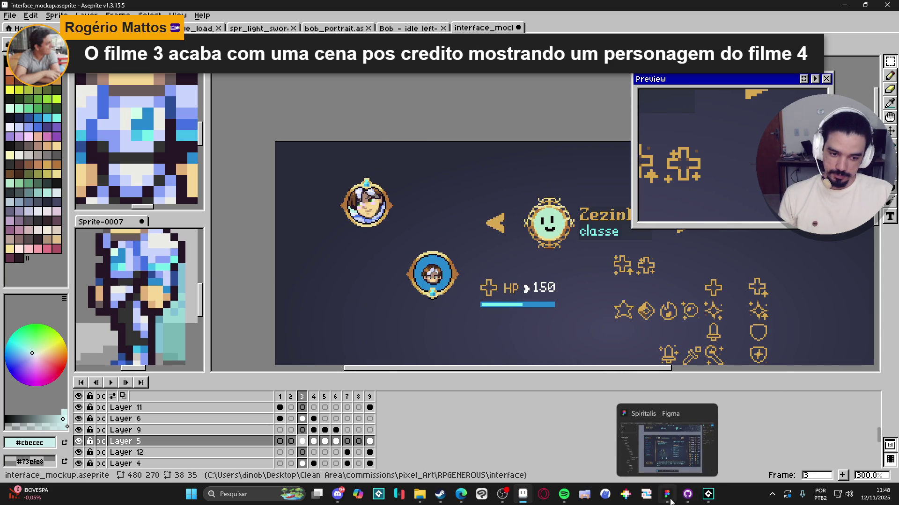
pyautogui.click(668, 454)
pyautogui.scroll(-2, 449, 253)
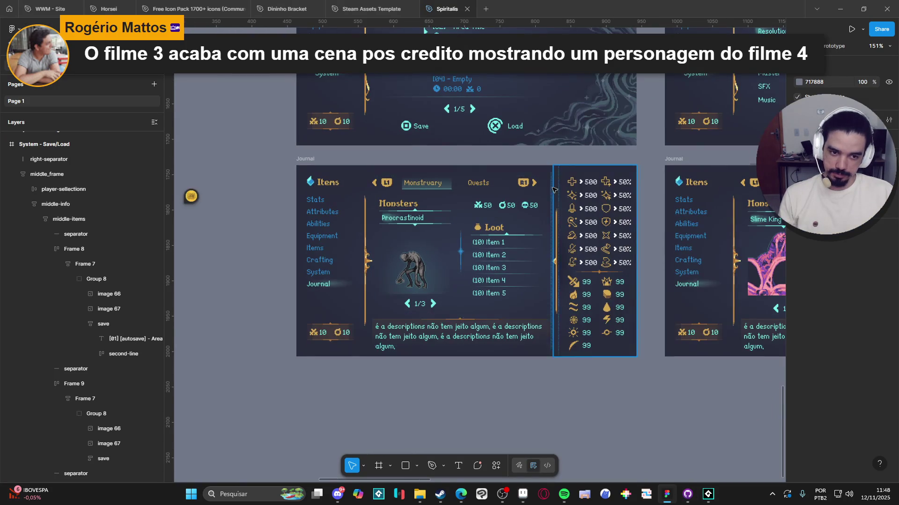
pyautogui.scroll(3, 531, 257)
pyautogui.scroll(-6, 530, 258)
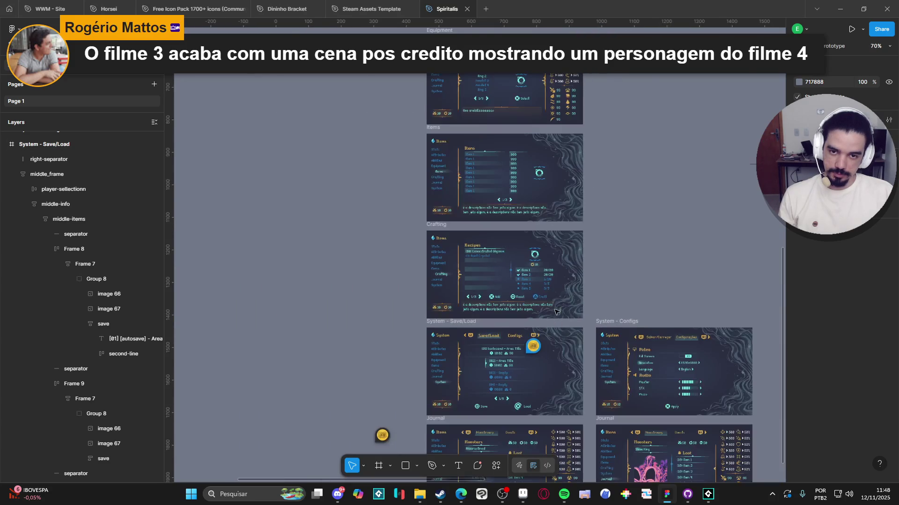
pyautogui.scroll(5, 525, 303)
pyautogui.scroll(5, 480, 241)
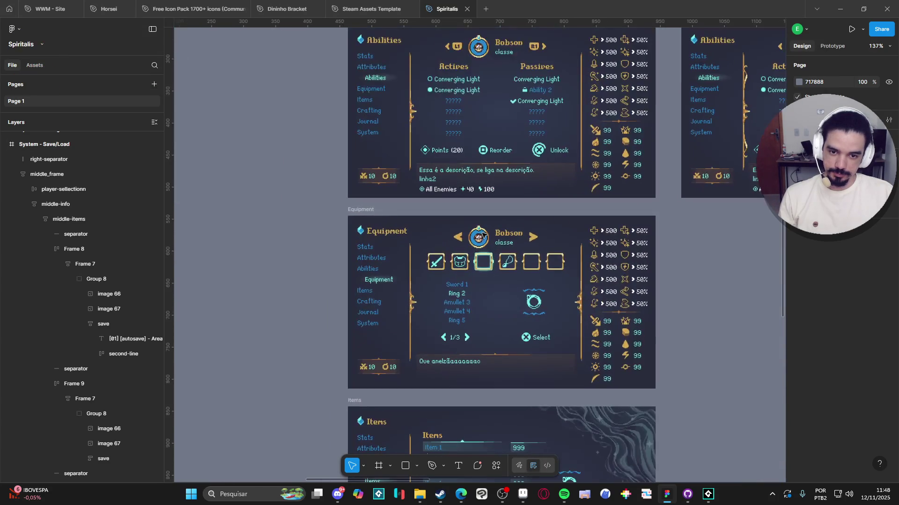
pyautogui.scroll(5, 480, 241)
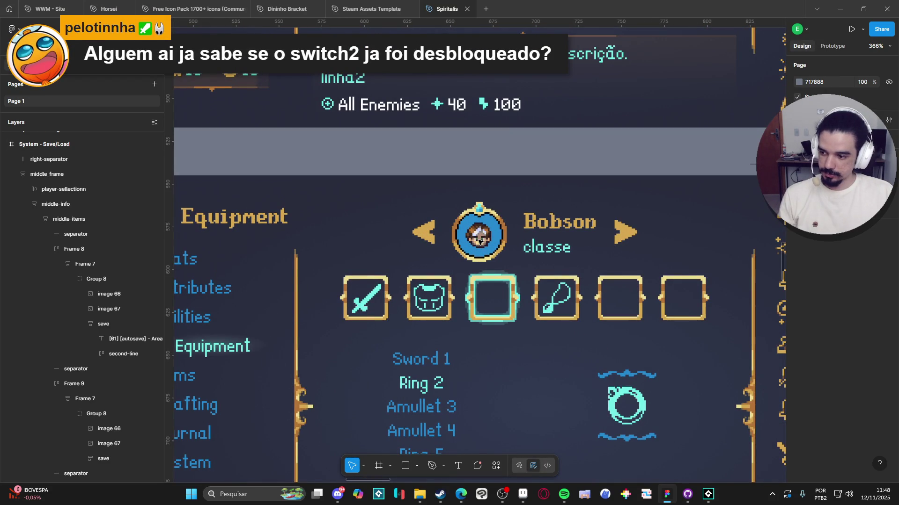
# On the Abilities screen, replace the Bobson portrait's image fill with the pasted girl character image
pyautogui.doubleClick(478, 241)
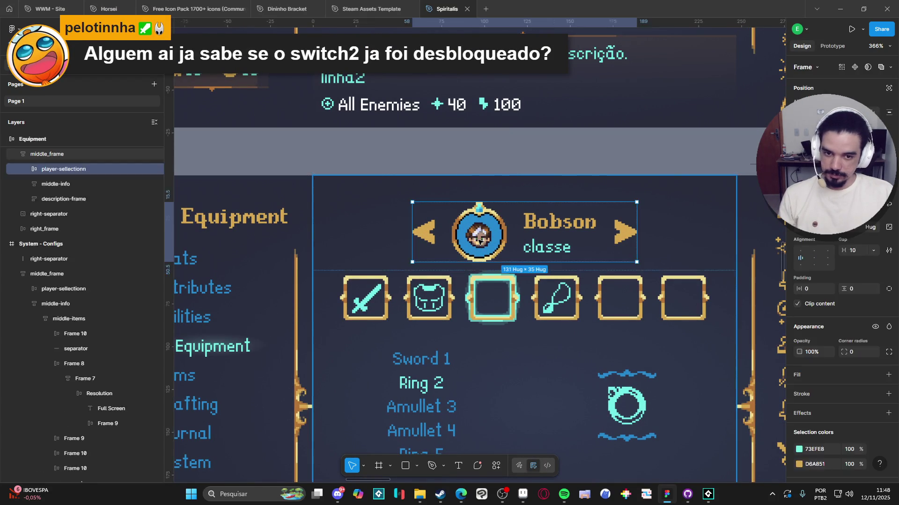
pyautogui.doubleClick(489, 247)
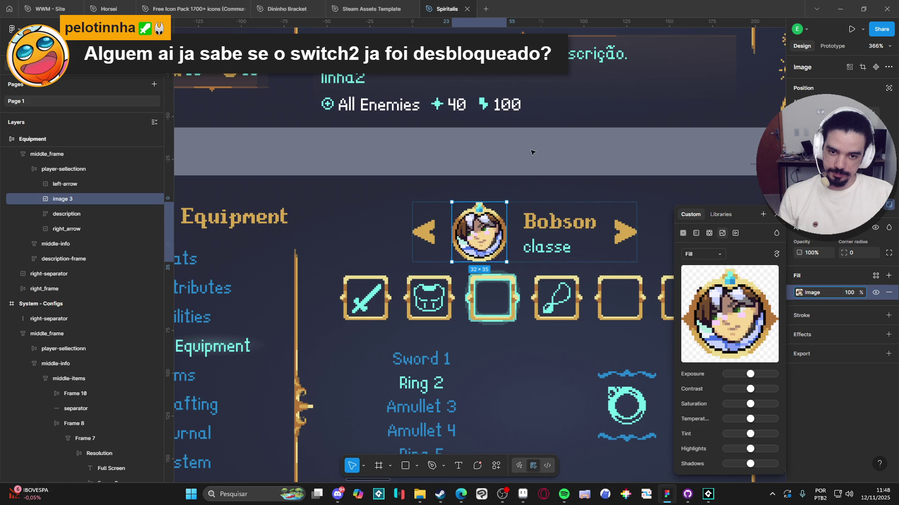
pyautogui.press('Escape')
pyautogui.scroll(-5, 543, 206)
pyautogui.scroll(5, 545, 206)
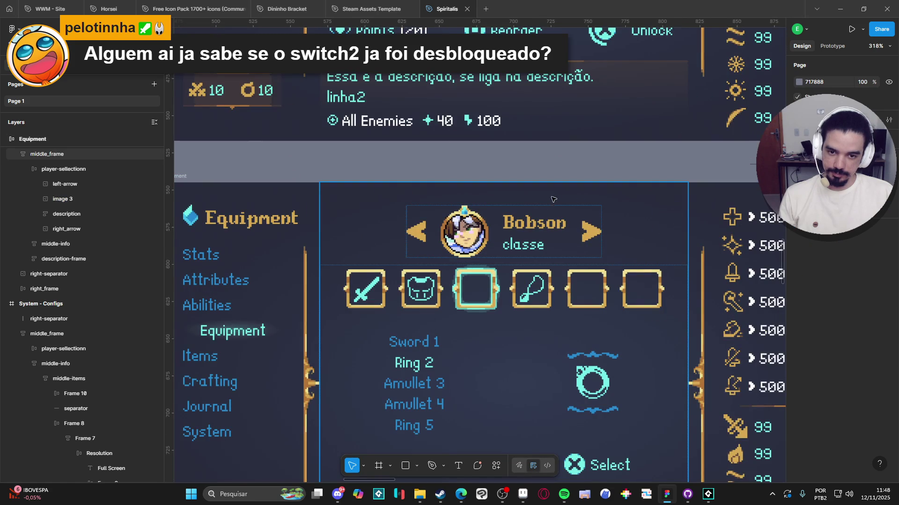
pyautogui.scroll(-5, 553, 200)
pyautogui.scroll(5, 514, 211)
pyautogui.scroll(5, 454, 221)
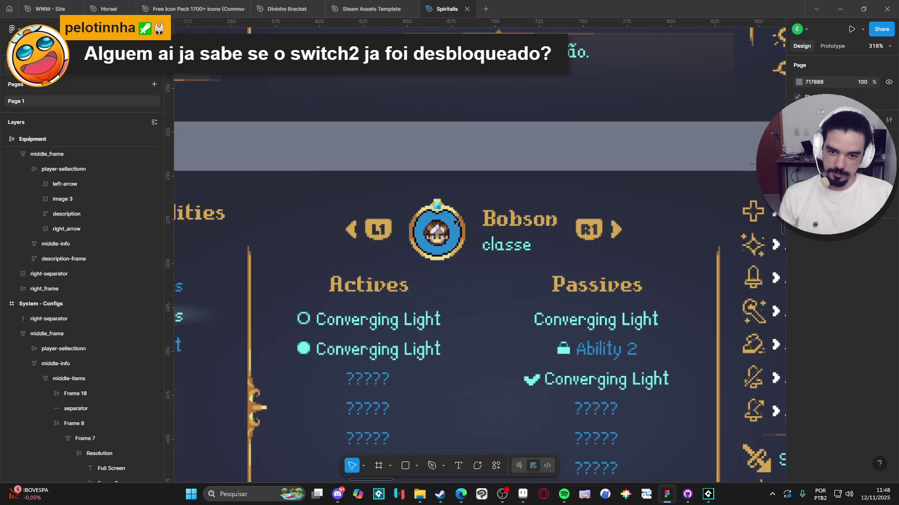
pyautogui.click(454, 222)
pyautogui.doubleClick(446, 231)
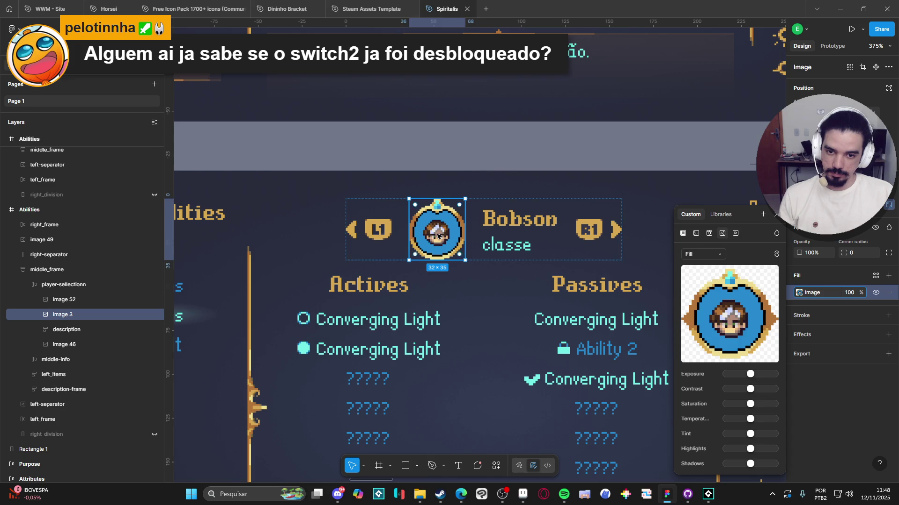
pyautogui.hotkey('ctrl', 'v')
pyautogui.click(511, 154)
# Paste the girl character portrait into the Attributes screen's header image fill
pyautogui.scroll(-5, 477, 187)
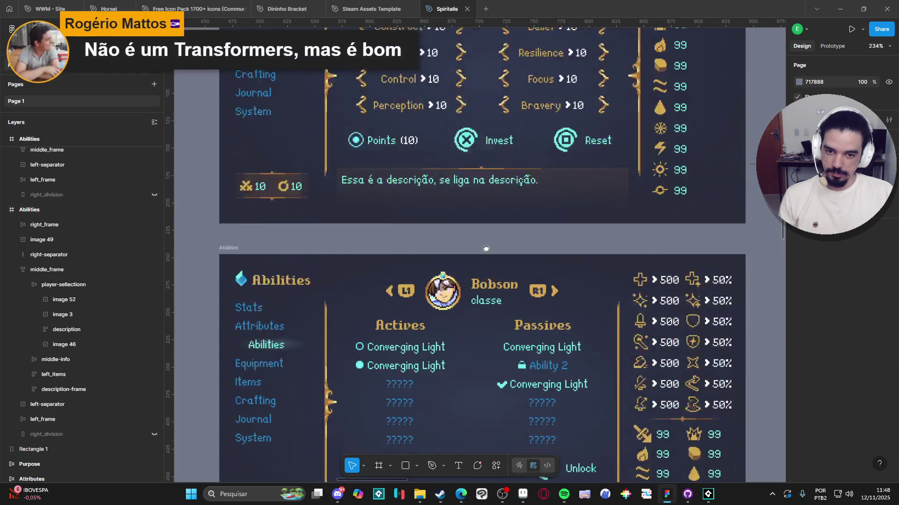
pyautogui.scroll(3, 474, 187)
pyautogui.scroll(3, 474, 187)
pyautogui.scroll(5, 474, 187)
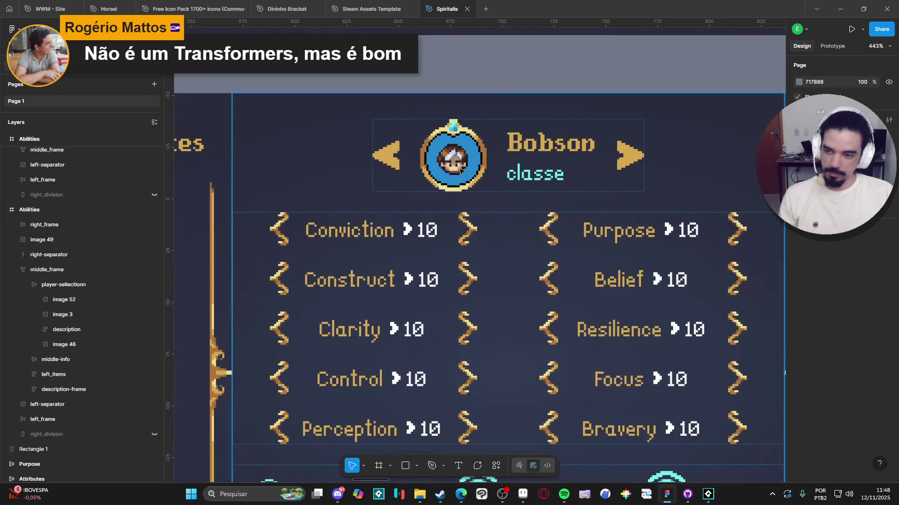
pyautogui.click(459, 171)
pyautogui.doubleClick(458, 171)
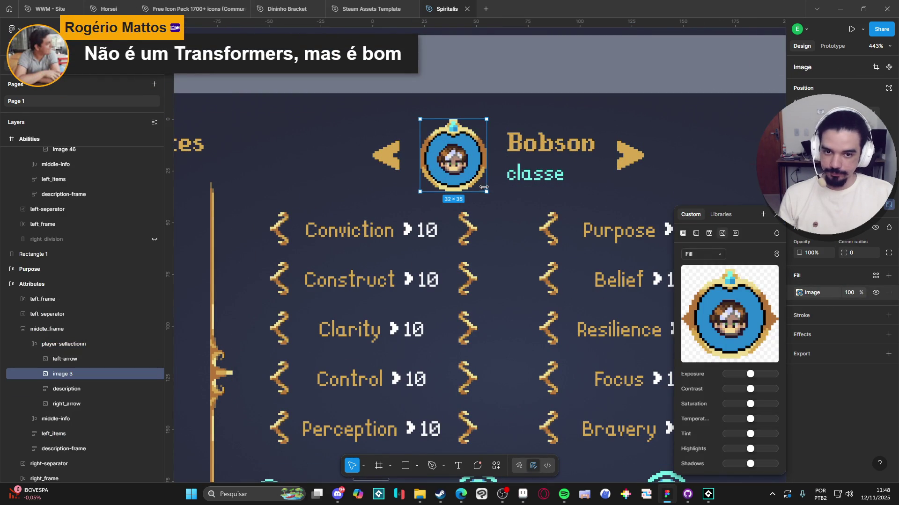
pyautogui.hotkey('ctrl', 'v')
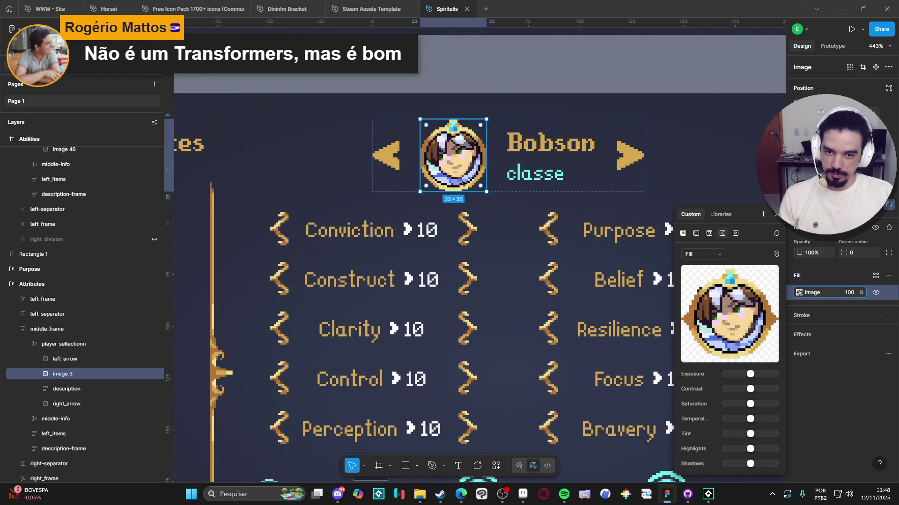
pyautogui.click(481, 82)
# Open the Stats screen portrait's image fill, then deselect it
pyautogui.scroll(-5, 481, 81)
pyautogui.scroll(5, 445, 169)
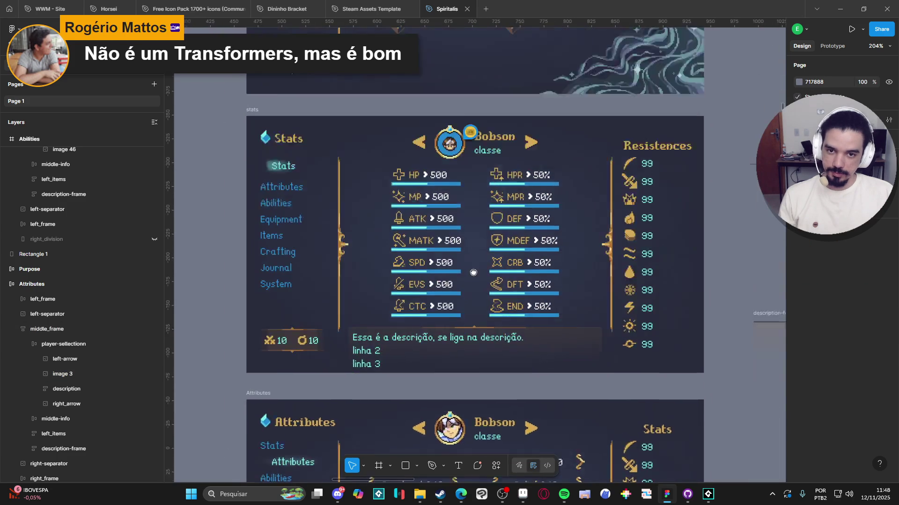
pyautogui.scroll(5, 445, 170)
pyautogui.scroll(3, 445, 170)
pyautogui.click(445, 169)
pyautogui.doubleClick(445, 170)
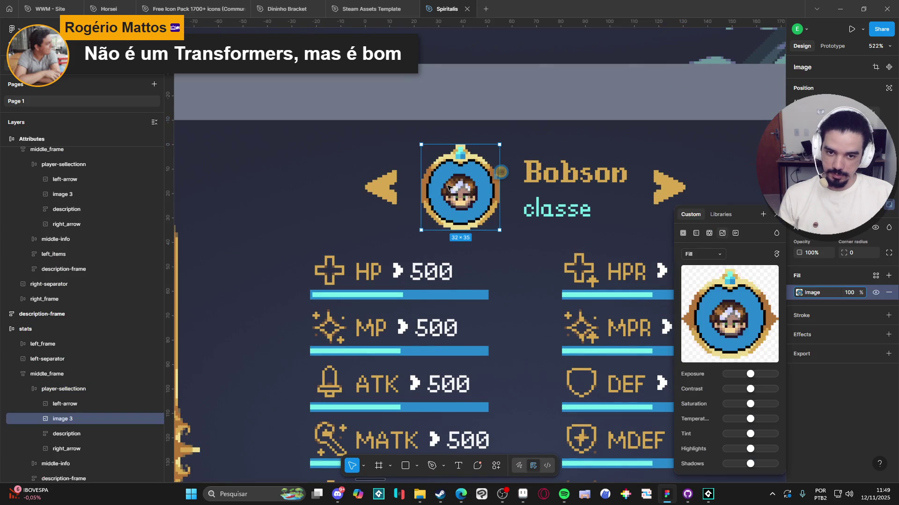
pyautogui.click(482, 137)
pyautogui.scroll(-8, 482, 137)
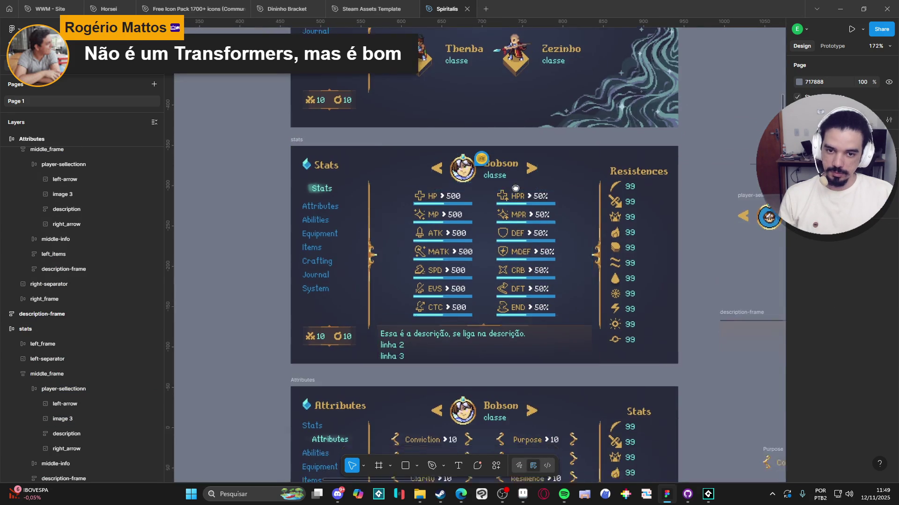
pyautogui.scroll(3, 490, 265)
pyautogui.scroll(5, 490, 264)
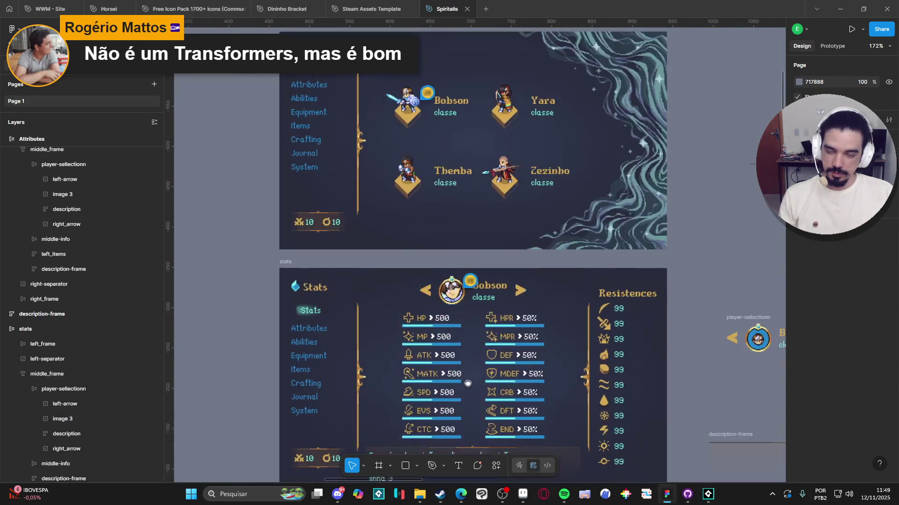
pyautogui.scroll(-15, 482, 334)
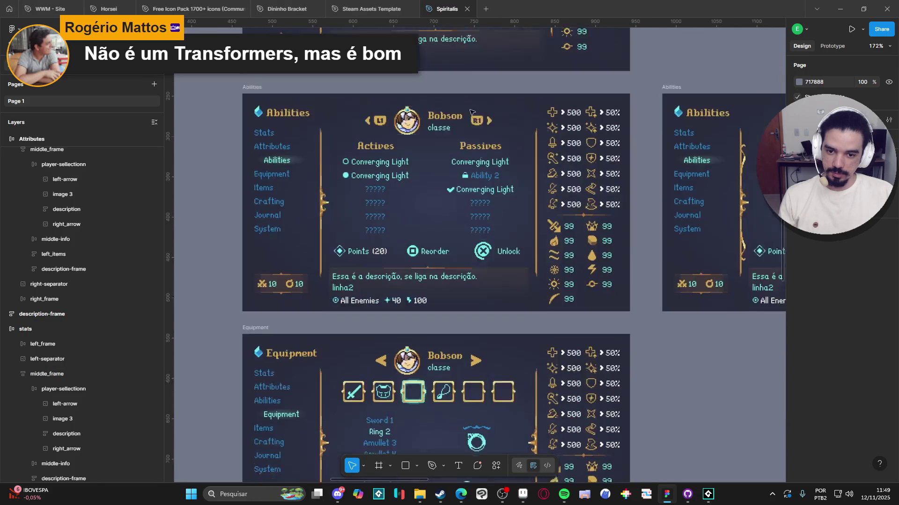
pyautogui.scroll(-15, 482, 261)
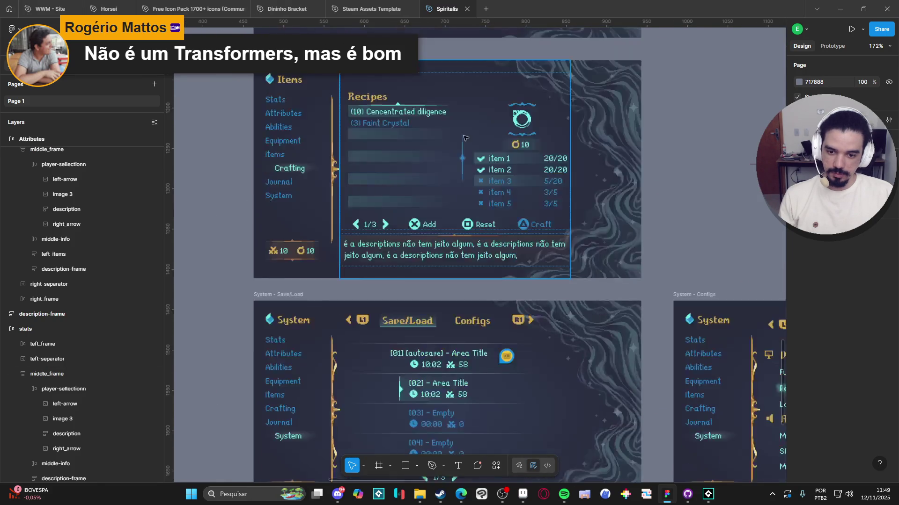
pyautogui.scroll(-5, 466, 318)
pyautogui.scroll(3, 421, 290)
pyautogui.keyDown('ctrl'); pyautogui.scroll(2, 391, 271); pyautogui.keyUp('ctrl')
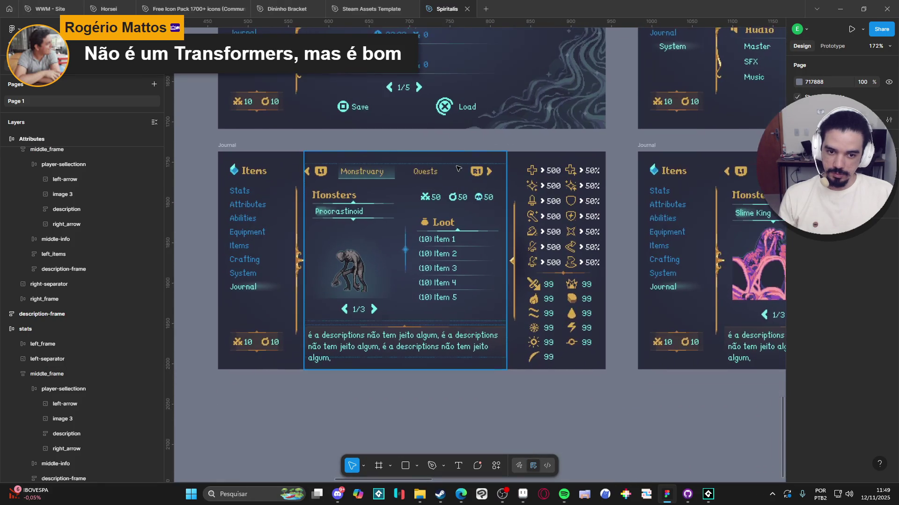
pyautogui.hscroll(-2, 412, 263)
pyautogui.keyDown('ctrl'); pyautogui.scroll(1, 439, 264); pyautogui.keyUp('ctrl')
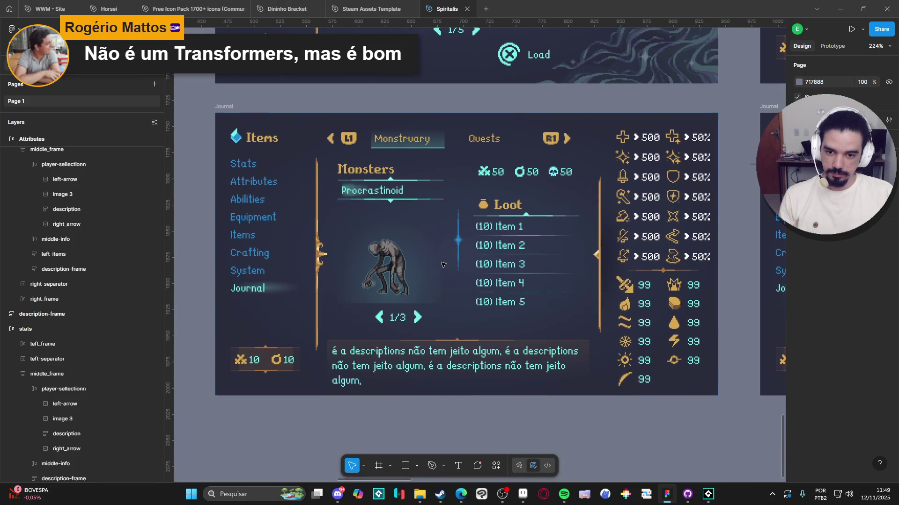
pyautogui.keyDown('ctrl'); pyautogui.scroll(-1, 451, 264); pyautogui.keyUp('ctrl')
pyautogui.scroll(2, 452, 234)
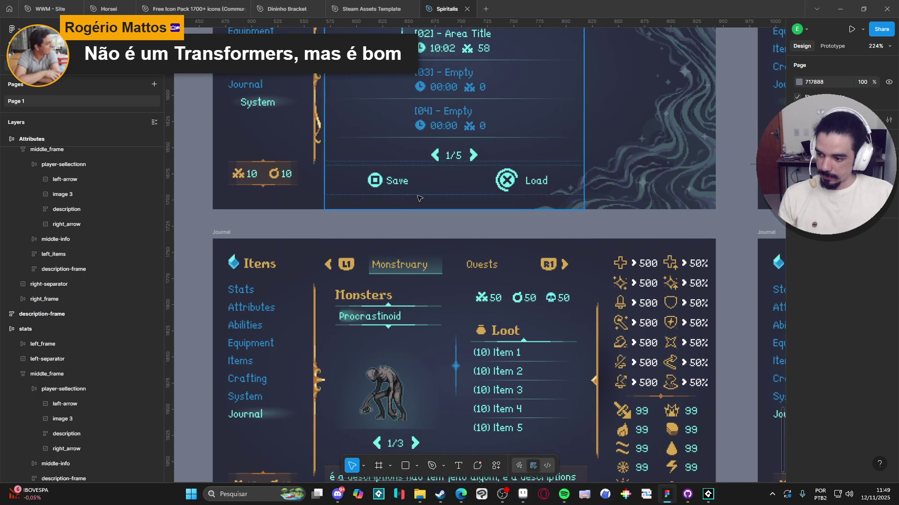
pyautogui.keyDown('ctrl'); pyautogui.scroll(-4, 451, 192); pyautogui.keyUp('ctrl')
pyautogui.scroll(5, 451, 234)
pyautogui.moveTo(456, 331)
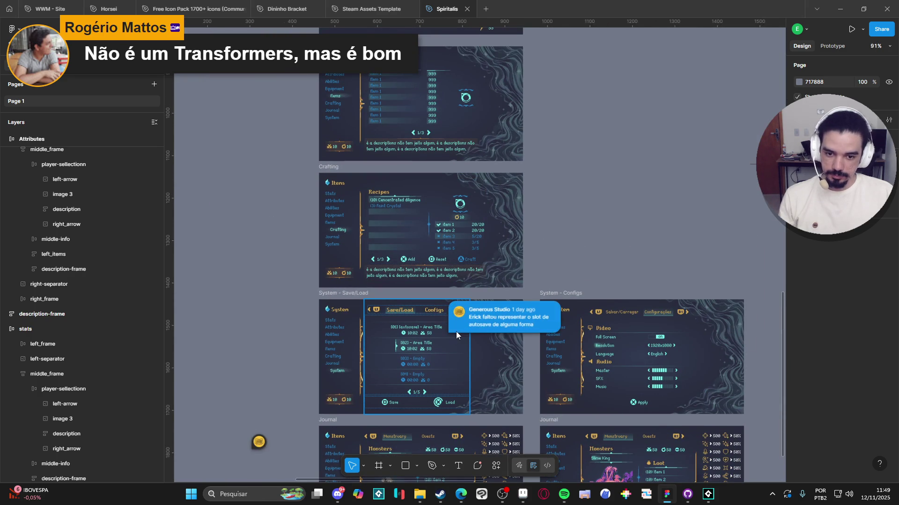
pyautogui.scroll(5, 457, 331)
pyautogui.keyDown('ctrl'); pyautogui.scroll(3, 523, 222); pyautogui.keyUp('ctrl')
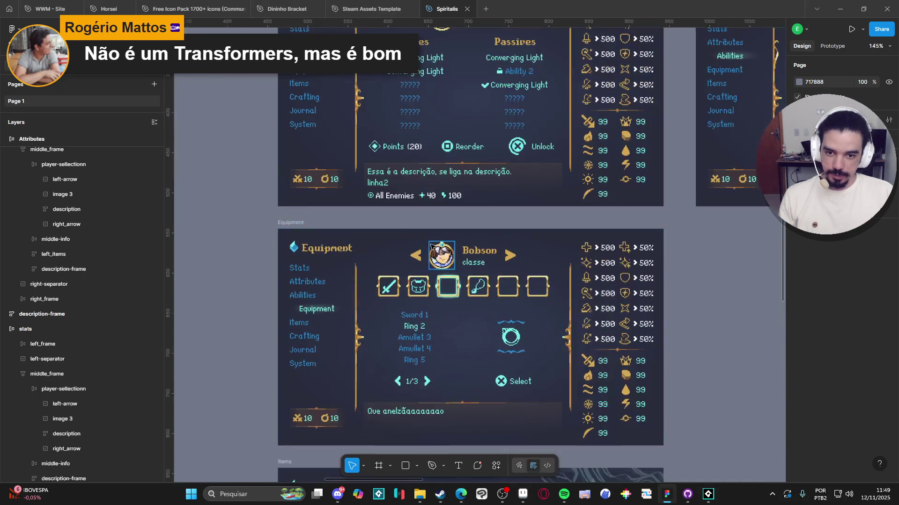
pyautogui.scroll(-2, 523, 222)
pyautogui.keyDown('ctrl'); pyautogui.scroll(4, 524, 197); pyautogui.keyUp('ctrl')
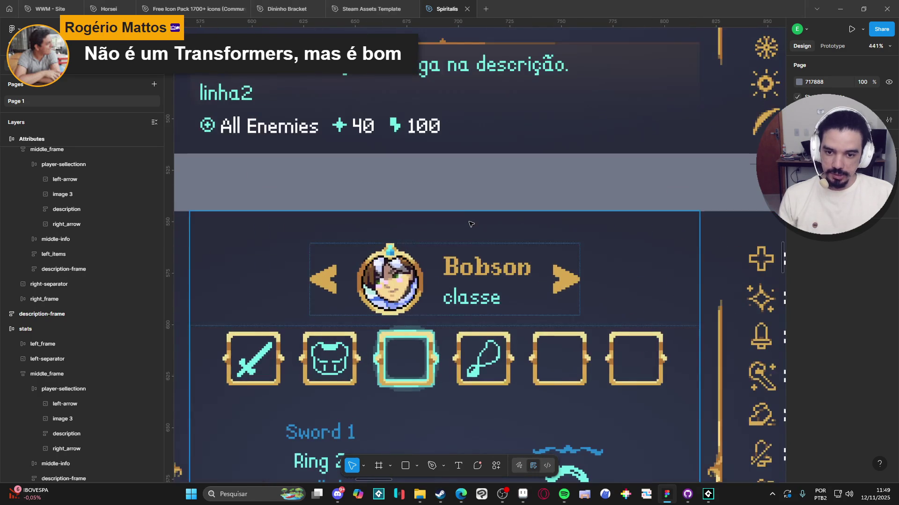
pyautogui.keyDown('ctrl'); pyautogui.scroll(-2, 525, 197); pyautogui.keyUp('ctrl')
pyautogui.scroll(-2, 525, 197)
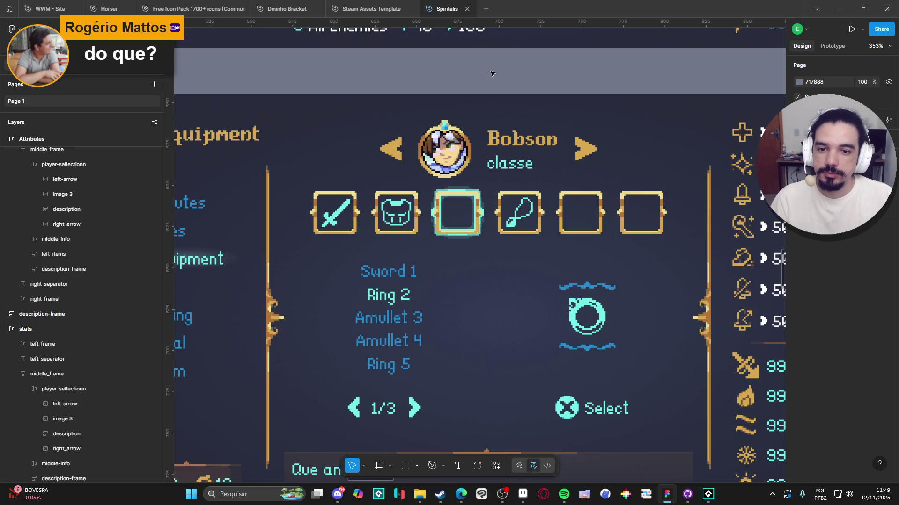
pyautogui.scroll(-5, 492, 74)
pyautogui.scroll(3, 557, 121)
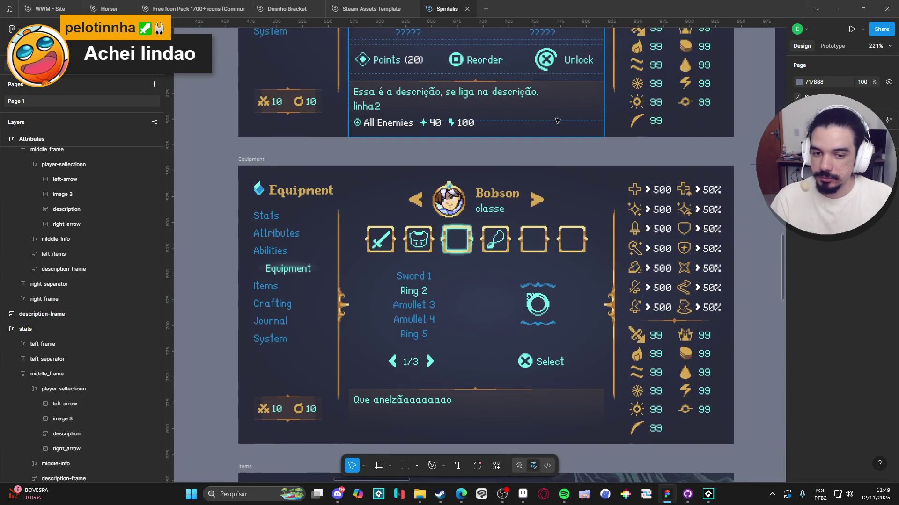
pyautogui.scroll(2, 557, 121)
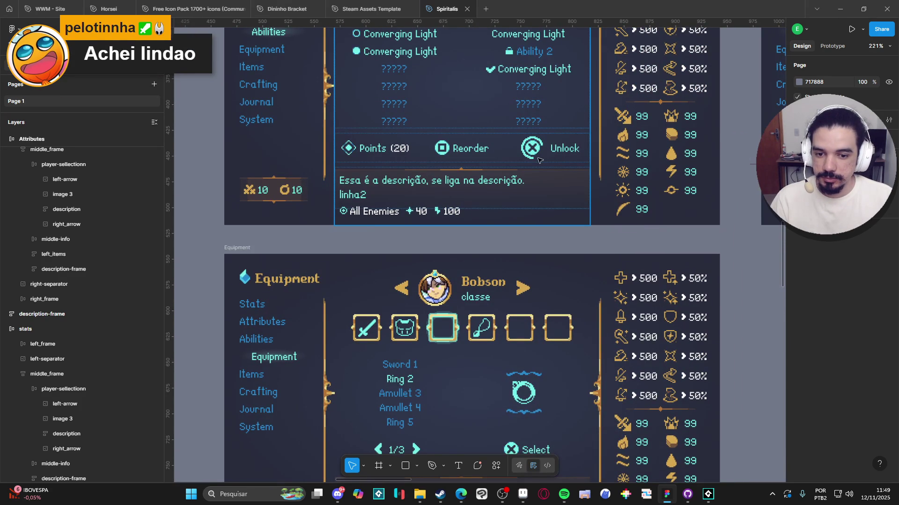
pyautogui.scroll(7, 538, 160)
pyautogui.scroll(-3, 537, 172)
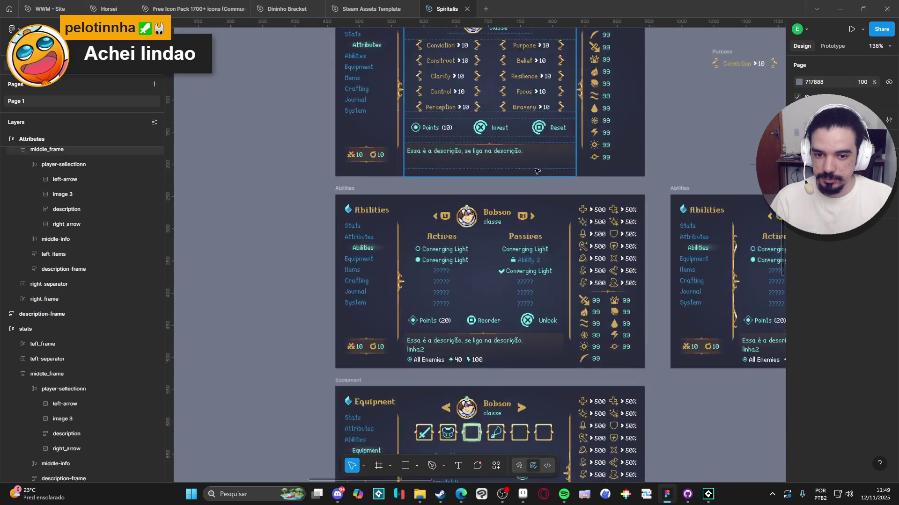
pyautogui.scroll(5, 537, 171)
pyautogui.scroll(-8, 487, 287)
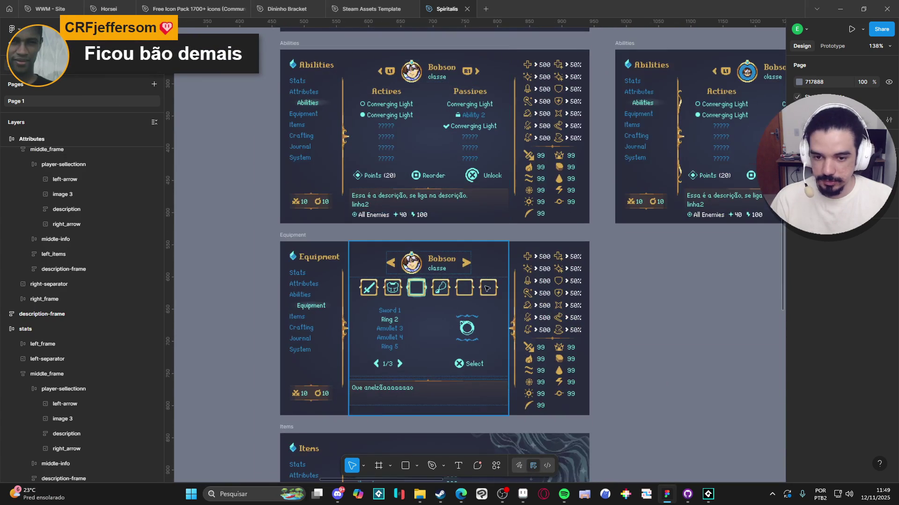
pyautogui.scroll(1, 265, 203)
pyautogui.keyDown('ctrl'); pyautogui.scroll(2, 265, 202); pyautogui.keyUp('ctrl')
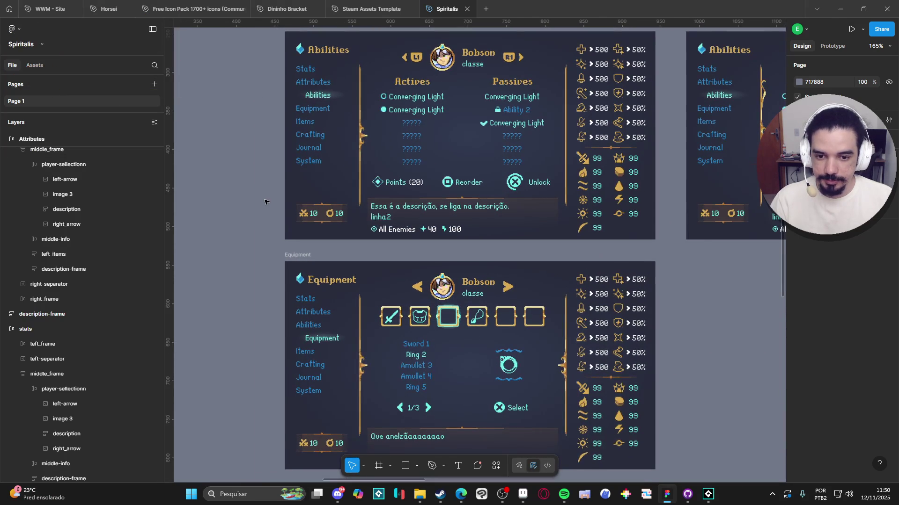
pyautogui.keyDown('ctrl'); pyautogui.scroll(1, 265, 202); pyautogui.keyUp('ctrl')
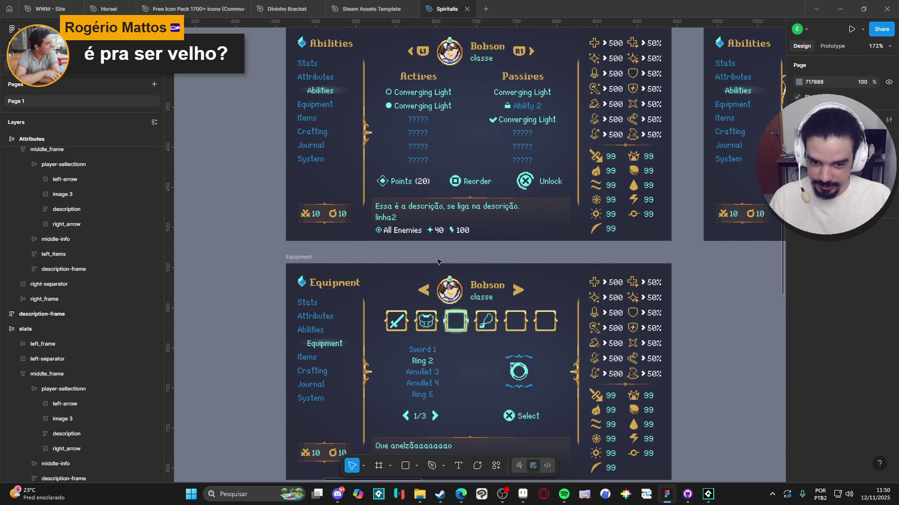
pyautogui.scroll(5, 479, 344)
pyautogui.click(478, 344)
pyautogui.scroll(-3, 478, 344)
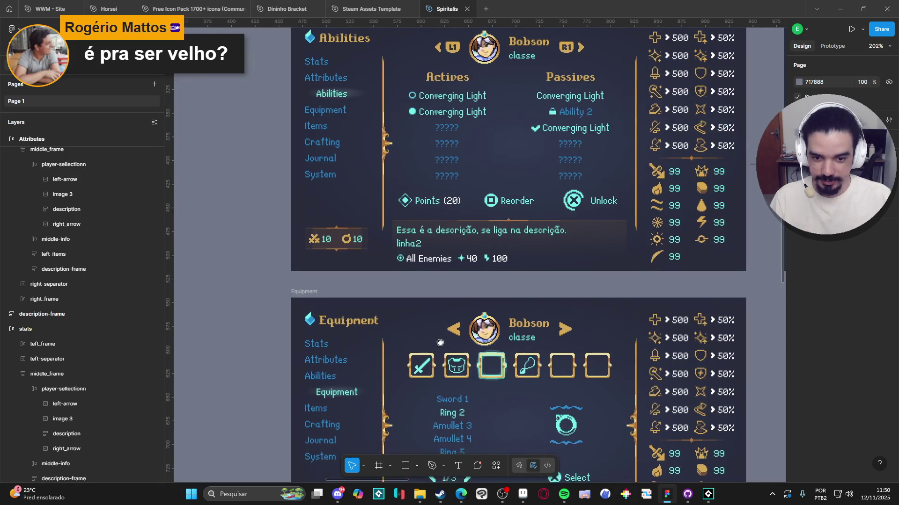
pyautogui.scroll(4, 442, 319)
pyautogui.moveTo(443, 320); pyautogui.dragTo(470, 301)
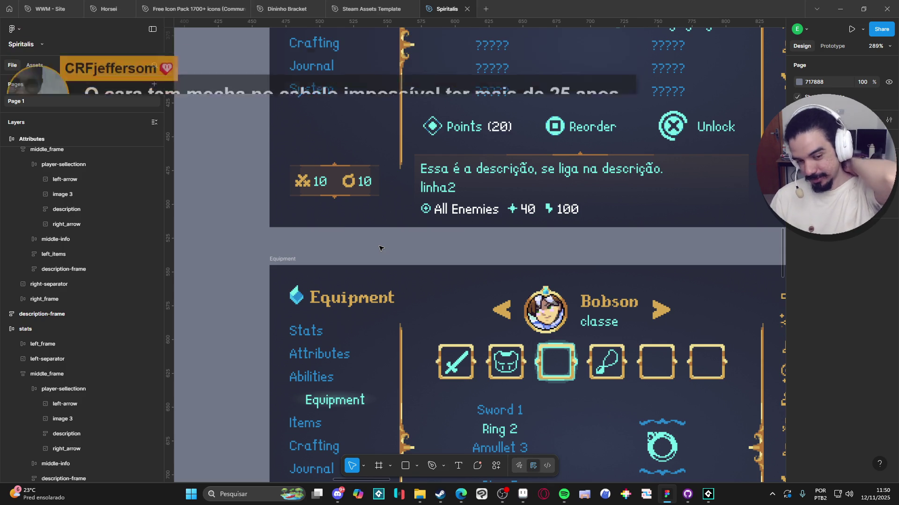
pyautogui.scroll(-5, 406, 255)
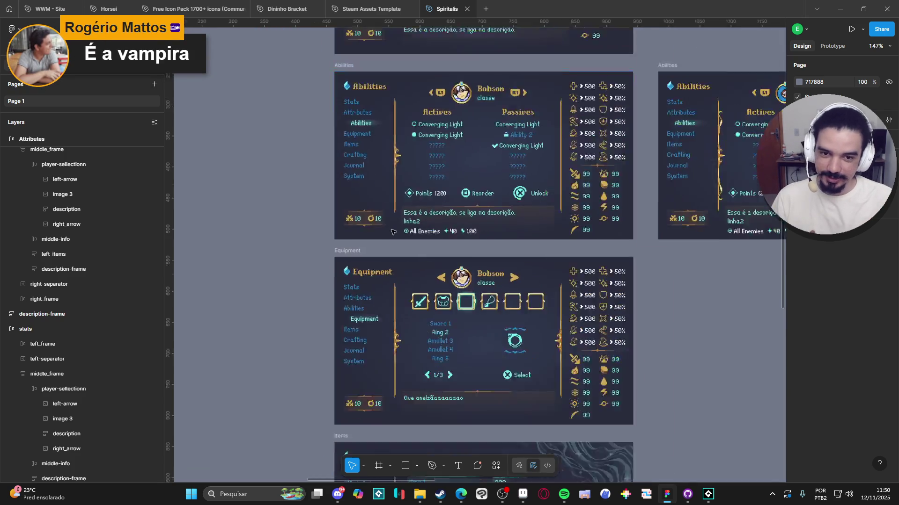
pyautogui.scroll(5, 351, 162)
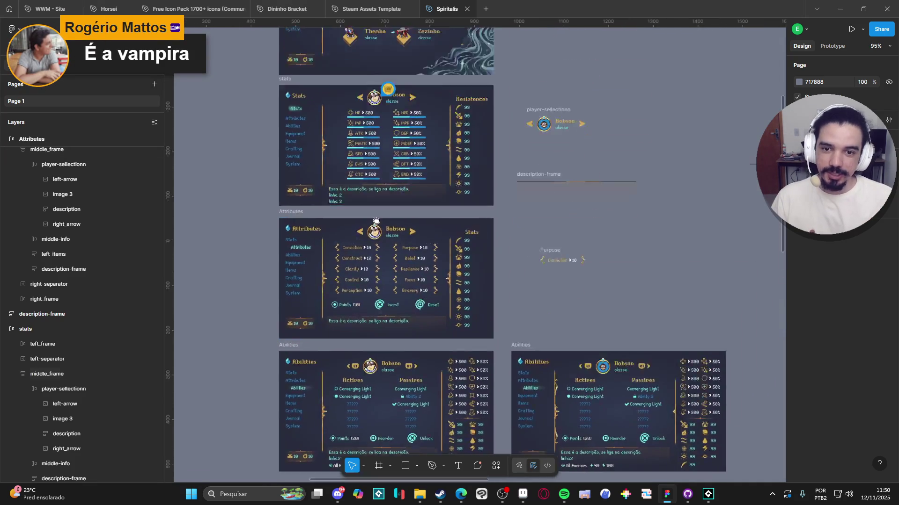
pyautogui.scroll(3, 443, 190)
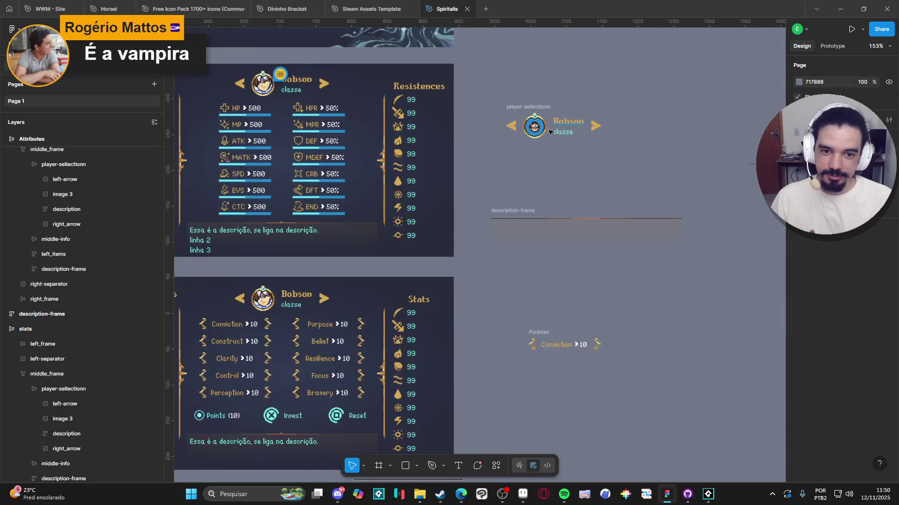
pyautogui.hscroll(-5, 294, 169)
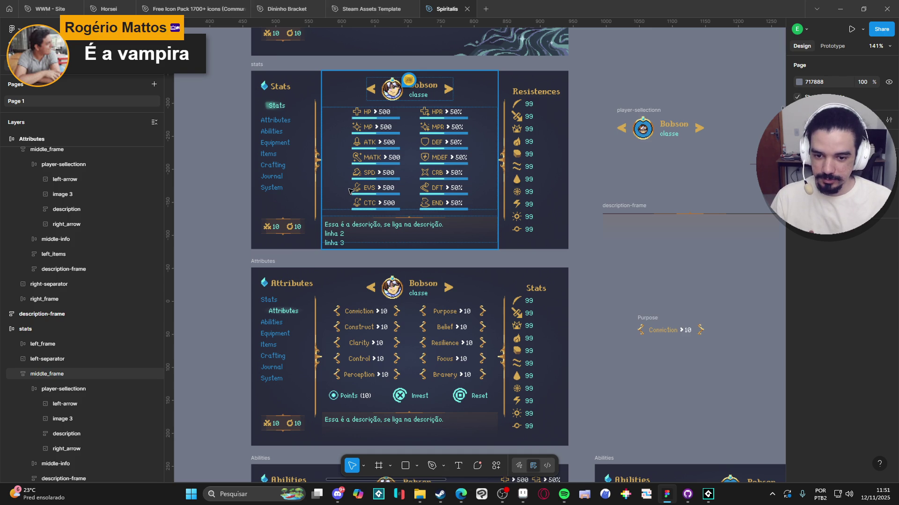
pyautogui.moveTo(334, 174); pyautogui.dragTo(346, 217)
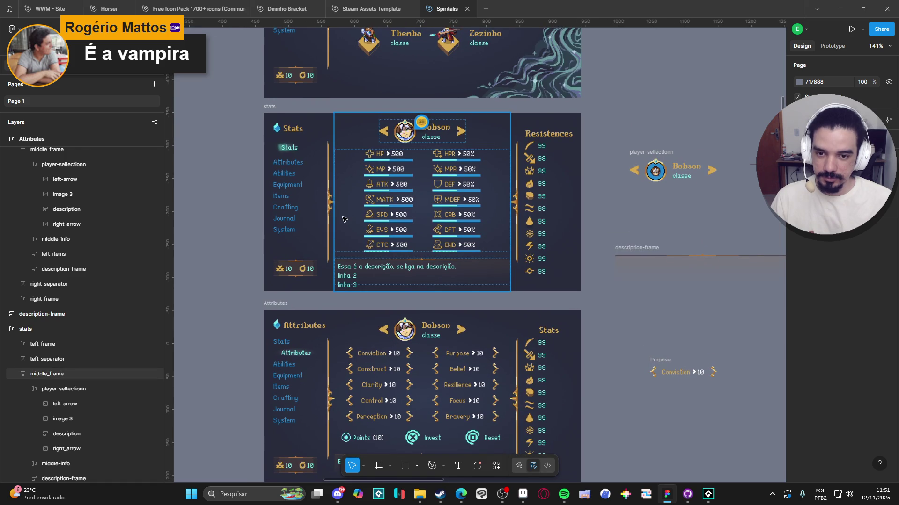
pyautogui.scroll(4, 383, 161)
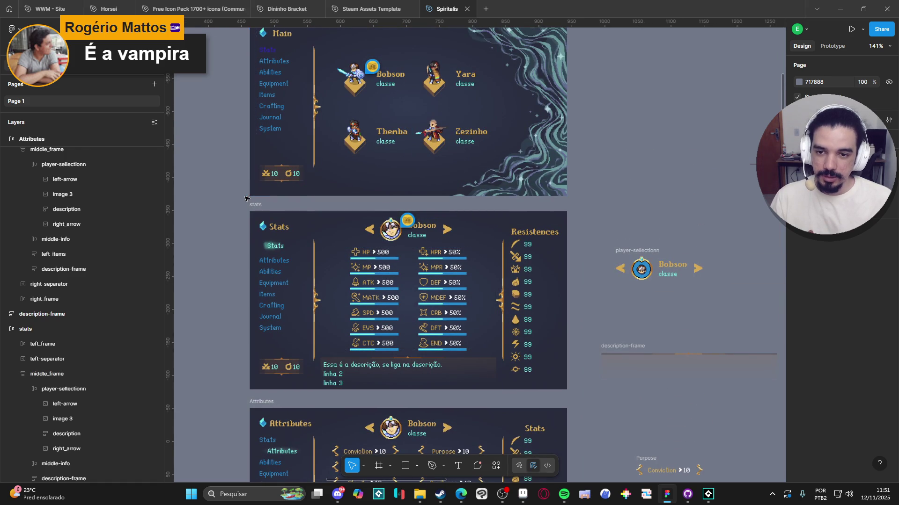
pyautogui.moveTo(268, 141); pyautogui.dragTo(276, 171)
pyautogui.scroll(6, 276, 171)
pyautogui.scroll(-10, 351, 315)
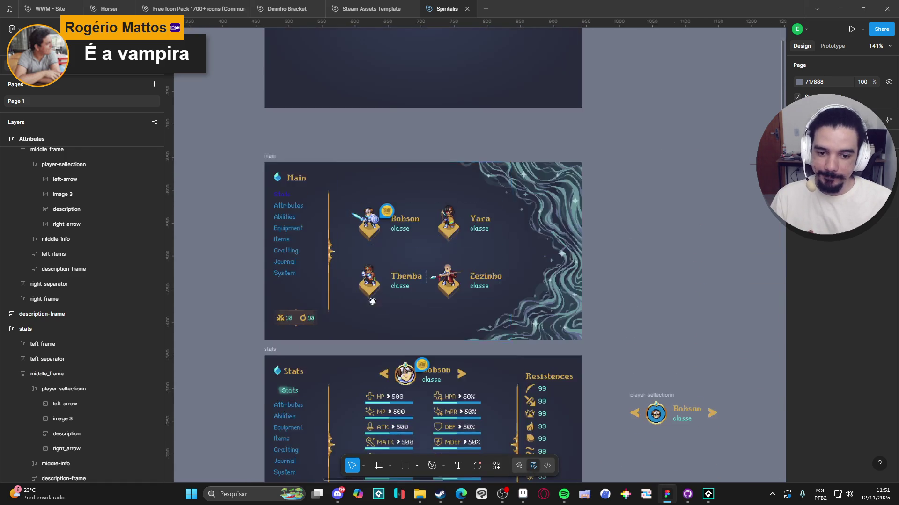
pyautogui.scroll(-10, 411, 104)
pyautogui.scroll(15, 439, 43)
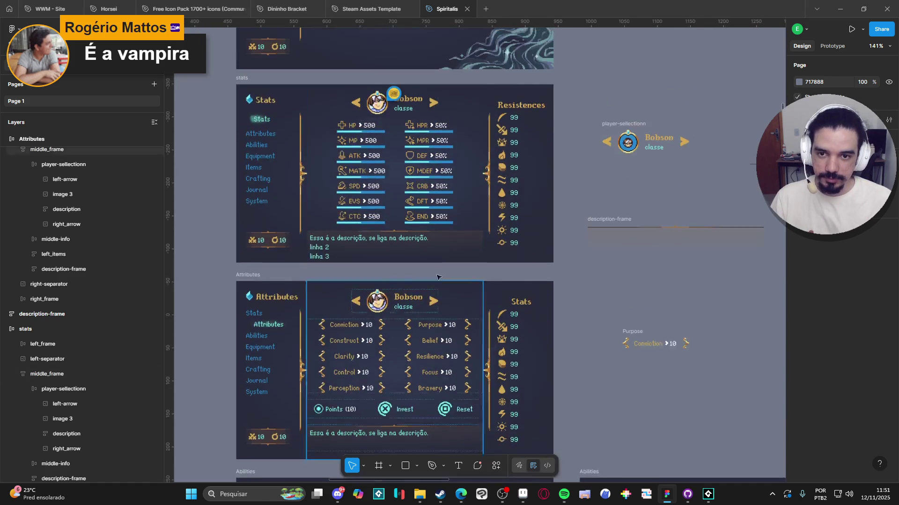
pyautogui.scroll(3, 439, 43)
pyautogui.scroll(5, 406, 265)
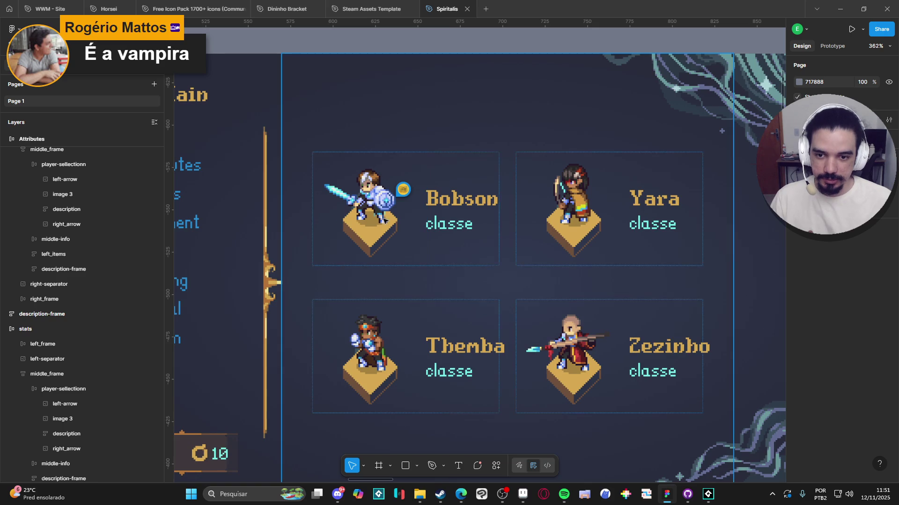
pyautogui.scroll(-2, 405, 265)
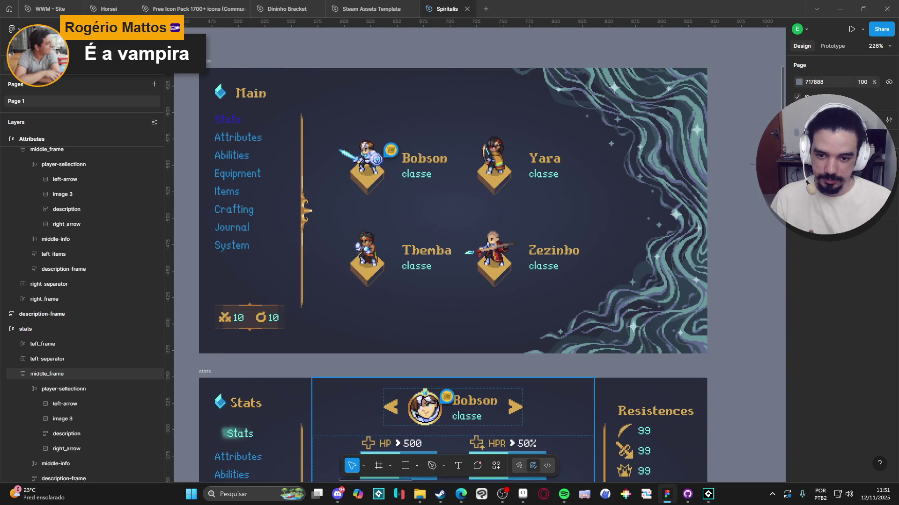
pyautogui.moveTo(429, 498)
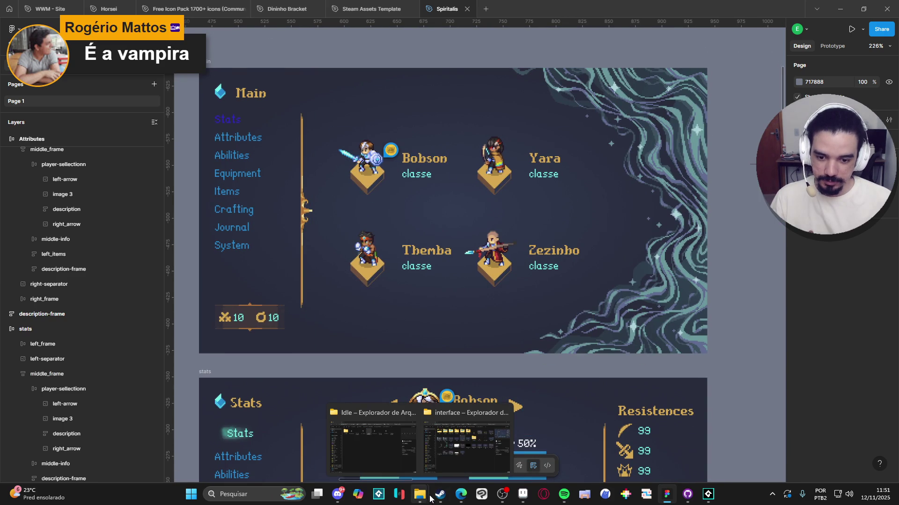
# On the first frame's bg layer, marquee-select the Zezinho character with his pedestal and copy it
pyautogui.click(523, 494)
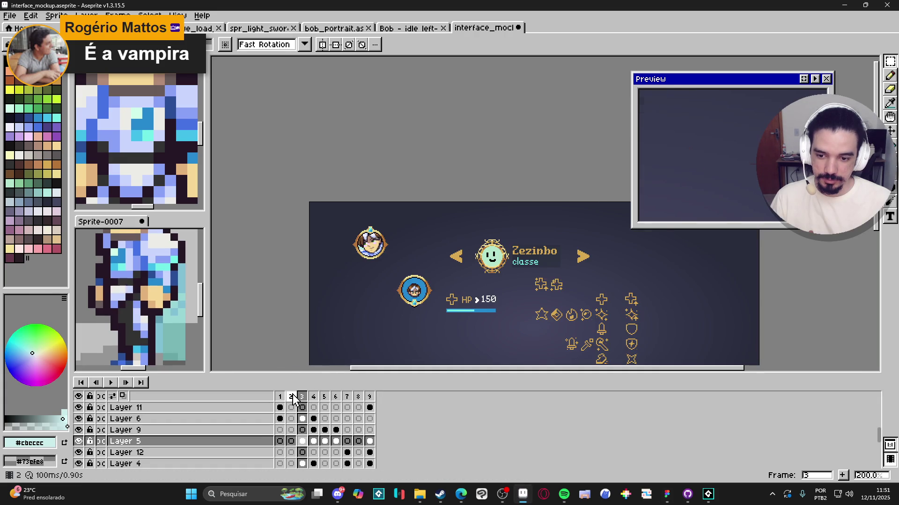
pyautogui.click(291, 397)
pyautogui.press('Left')
pyautogui.scroll(2, 448, 270)
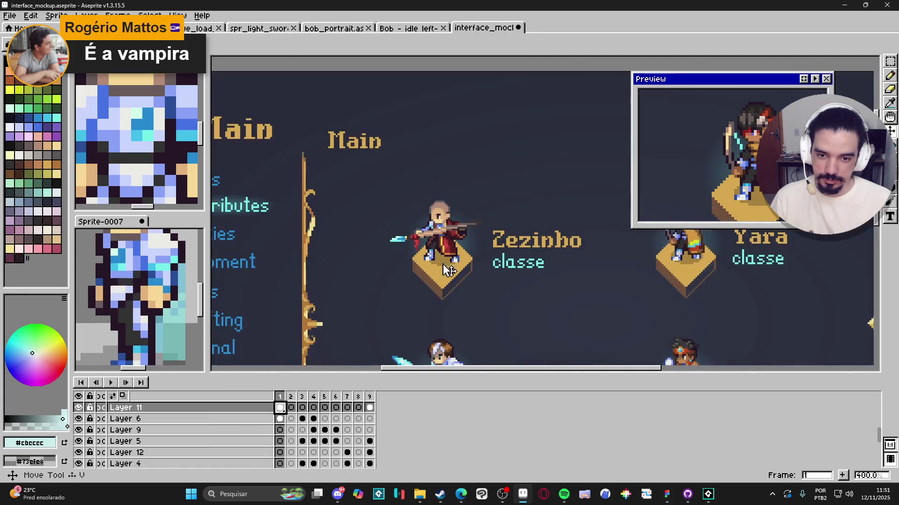
pyautogui.click(448, 270)
pyautogui.press('m')
pyautogui.moveTo(377, 176); pyautogui.dragTo(487, 303)
pyautogui.scroll(-2, 355, 227)
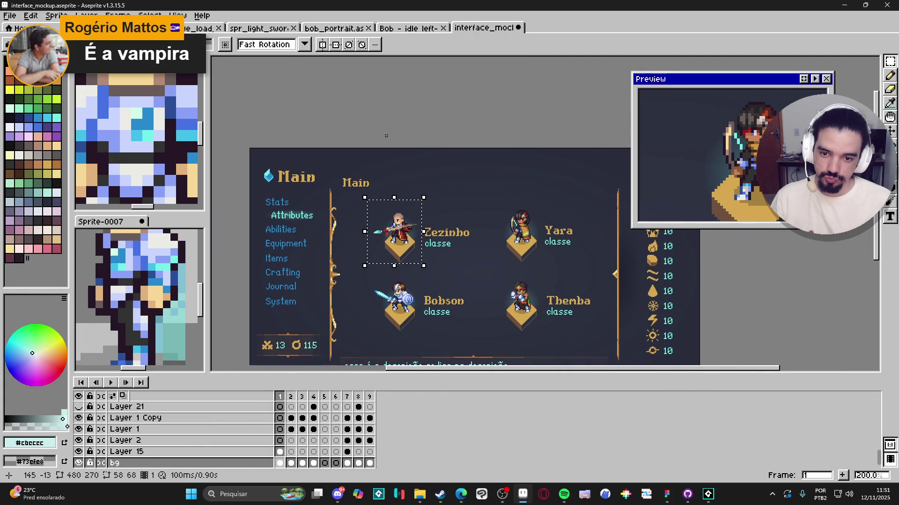
pyautogui.hotkey('ctrl', 'c')
# Create a new 58×68 sprite and paste the copied character into it
pyautogui.click(9, 15)
pyautogui.click(19, 28)
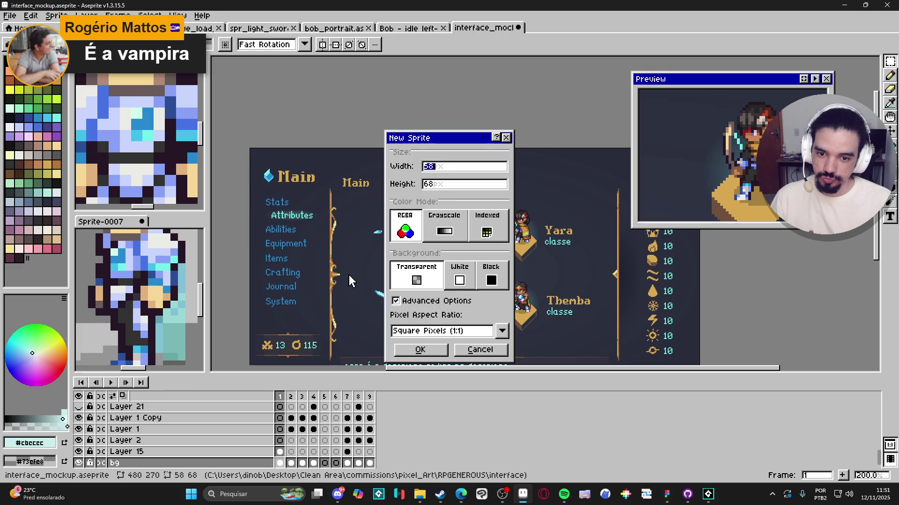
pyautogui.click(420, 351)
pyautogui.hotkey('ctrl', 'v')
pyautogui.scroll(1, 491, 244)
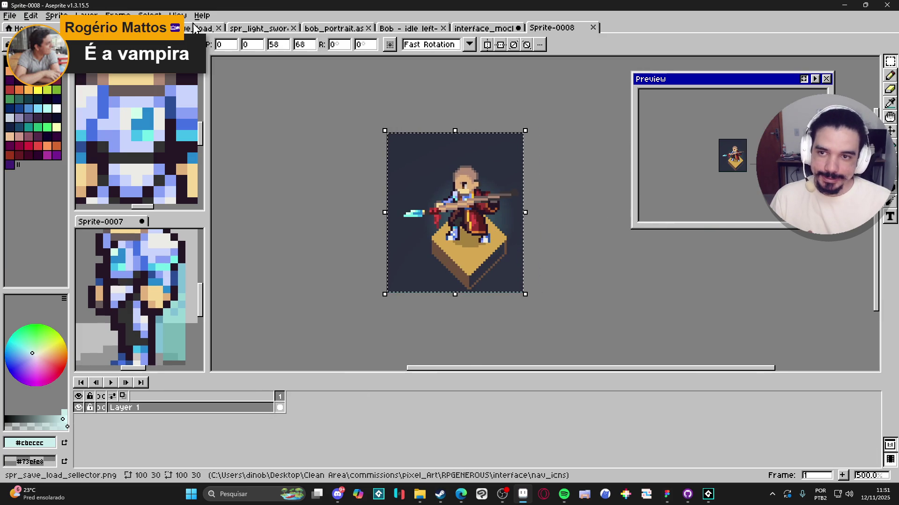
# Nudge the pasted character slightly left, add Layer 2, and pick the pedestal's gold colour
pyautogui.click(155, 28)
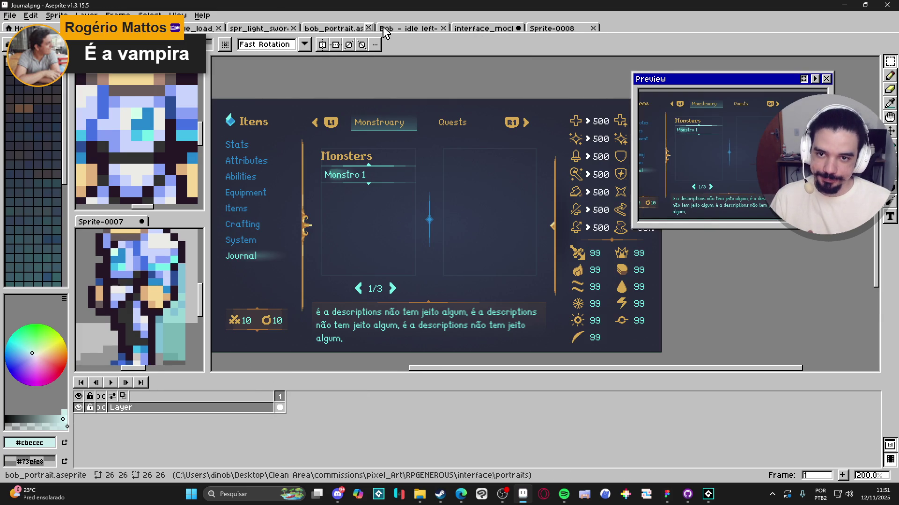
pyautogui.click(559, 28)
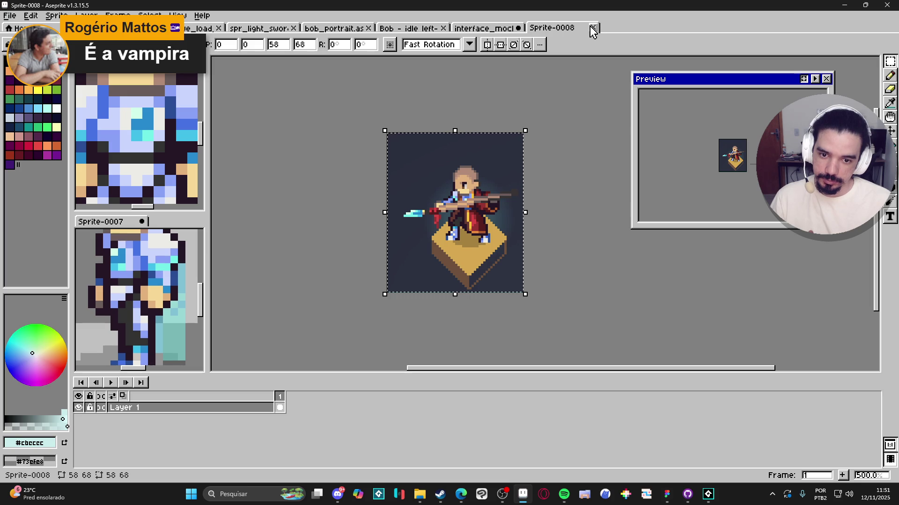
pyautogui.moveTo(471, 200); pyautogui.dragTo(463, 201)
pyautogui.scroll(1, 463, 202)
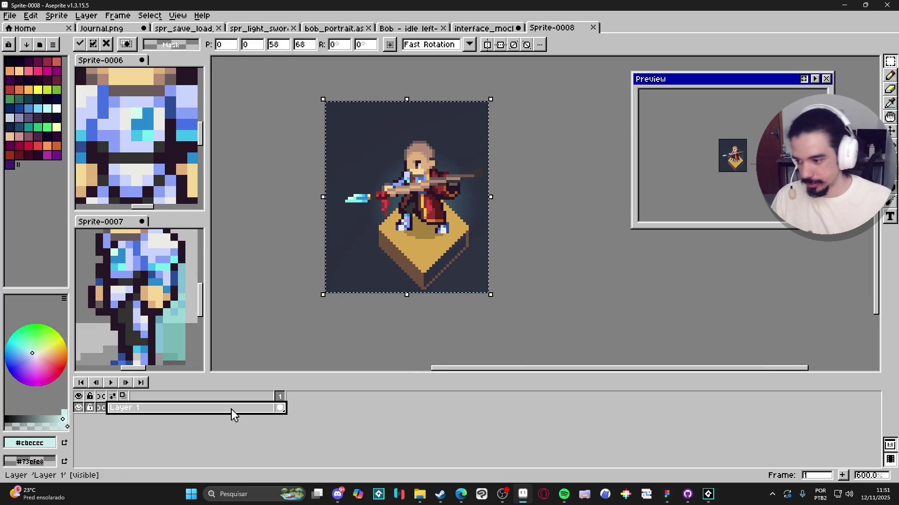
pyautogui.hotkey('shift', 'n')
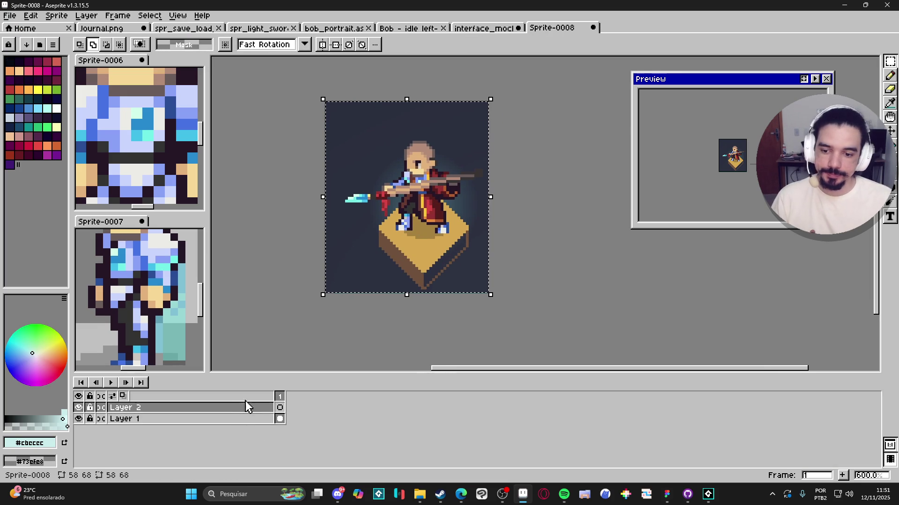
pyautogui.click(247, 407)
pyautogui.scroll(3, 440, 253)
pyautogui.press('v')
pyautogui.press('b')
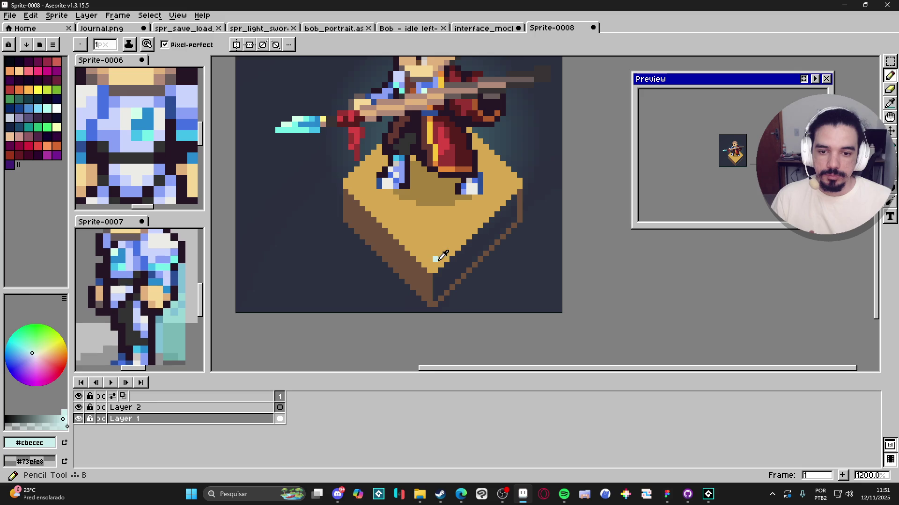
pyautogui.keyDown('alt'); pyautogui.click(442, 253); pyautogui.keyUp('alt')
pyautogui.scroll(-2, 442, 253)
# Set Layer 1's opacity to 51%
pyautogui.doubleClick(256, 419)
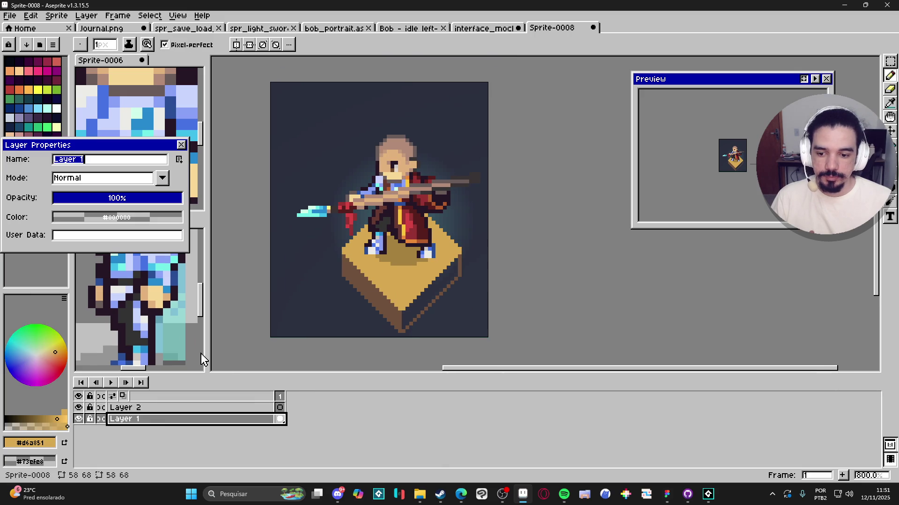
pyautogui.click(185, 145)
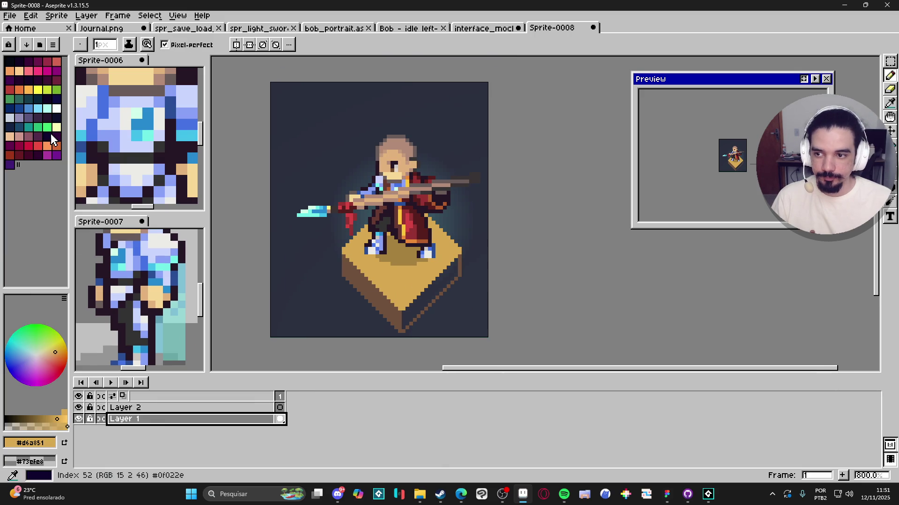
pyautogui.doubleClick(257, 419)
pyautogui.click(118, 199)
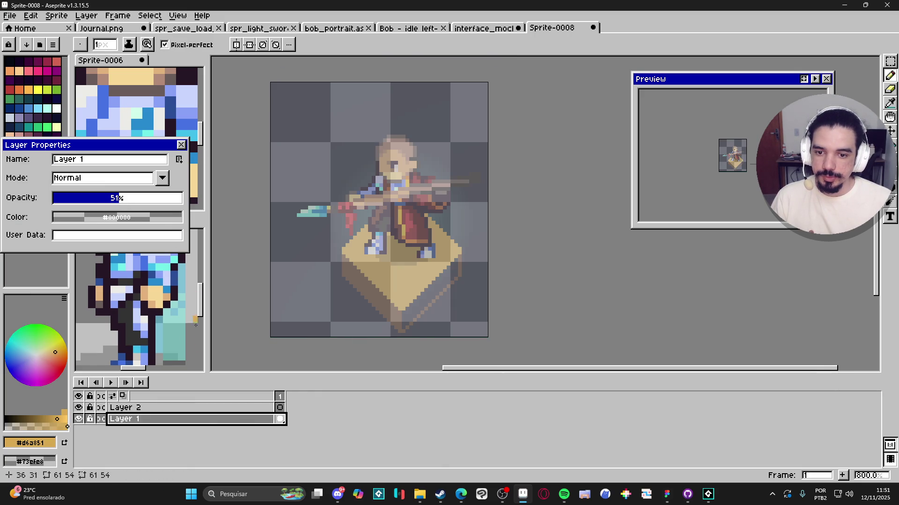
pyautogui.click(187, 408)
# Draw the gold diamond outline on Layer 2 with straight diagonal lines
pyautogui.click(181, 144)
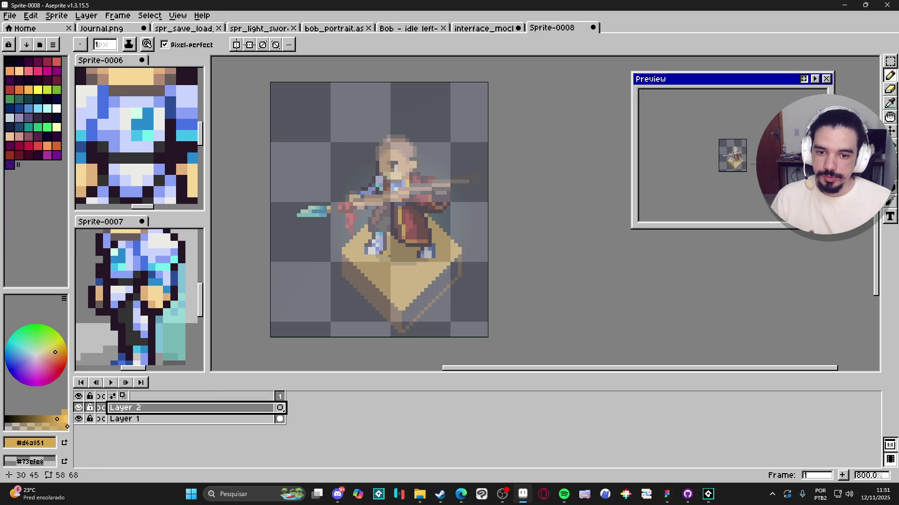
pyautogui.scroll(2, 385, 253)
pyautogui.moveTo(496, 259); pyautogui.dragTo(369, 132)
pyautogui.press('Escape')
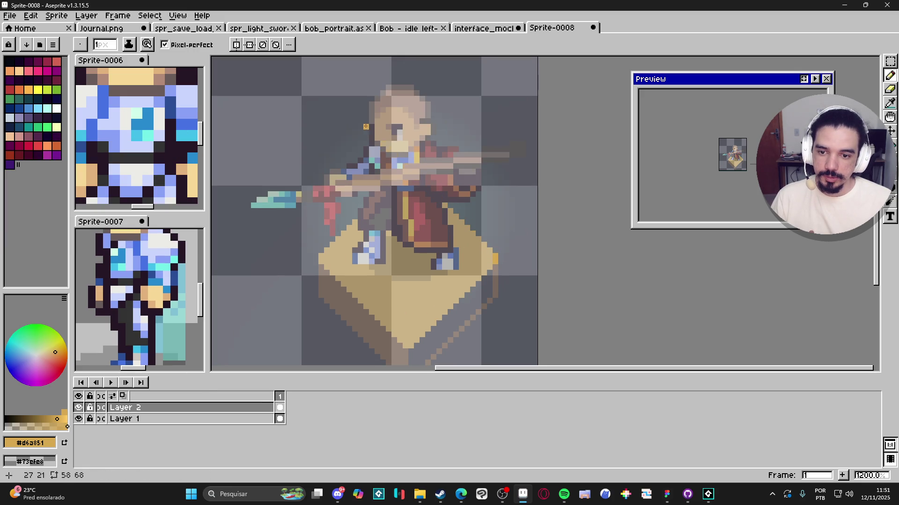
pyautogui.press('shift')
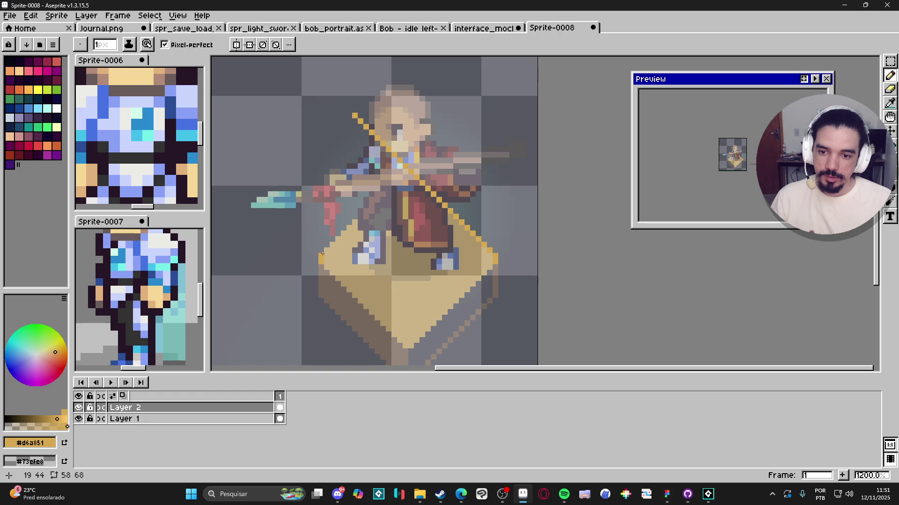
pyautogui.press('v')
pyautogui.press('b')
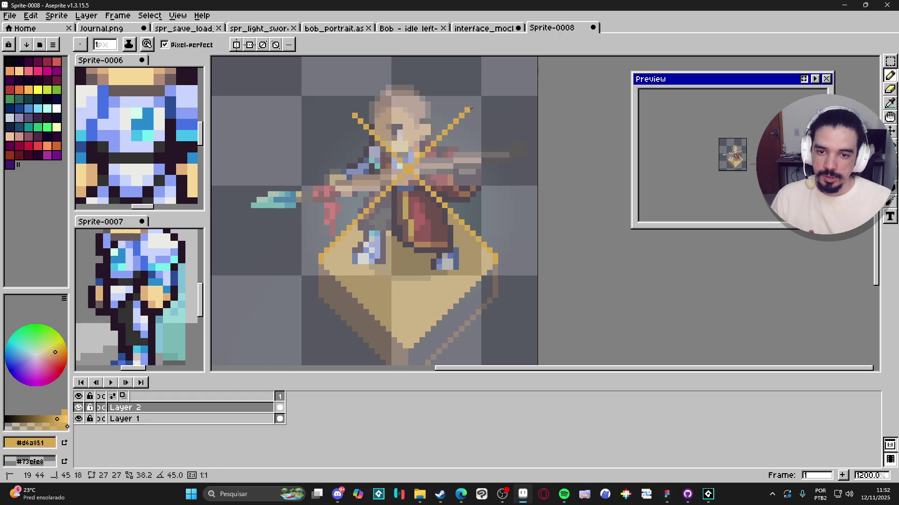
pyautogui.click(471, 109)
pyautogui.scroll(-3, 333, 205)
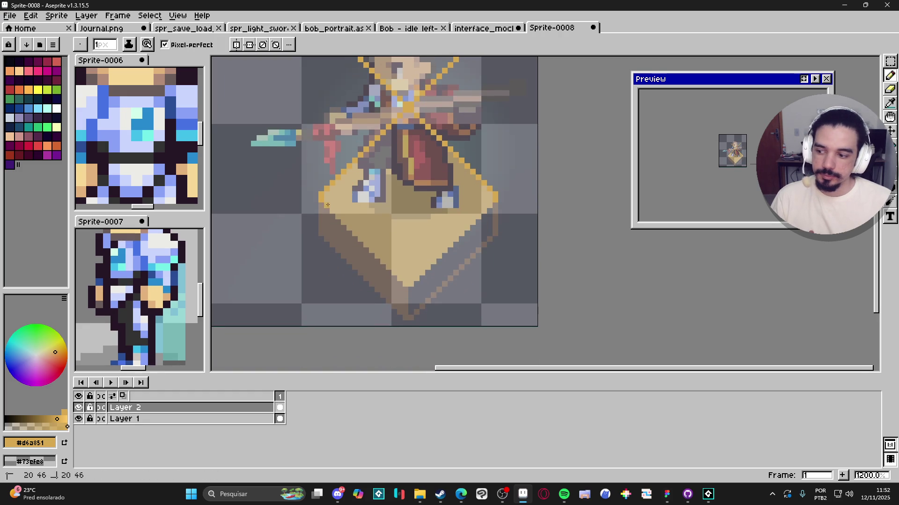
pyautogui.keyDown('shift'); pyautogui.click(405, 285); pyautogui.keyUp('shift')
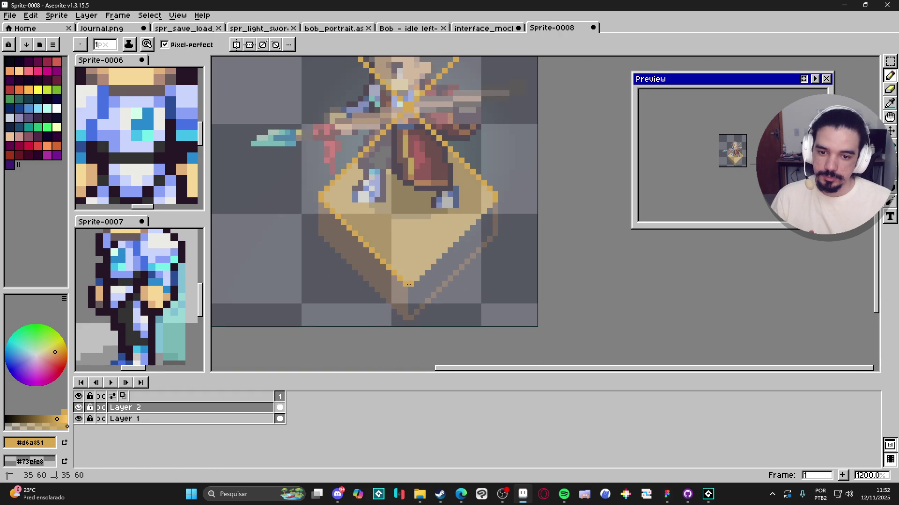
pyautogui.keyDown('shift'); pyautogui.click(518, 176); pyautogui.keyUp('shift')
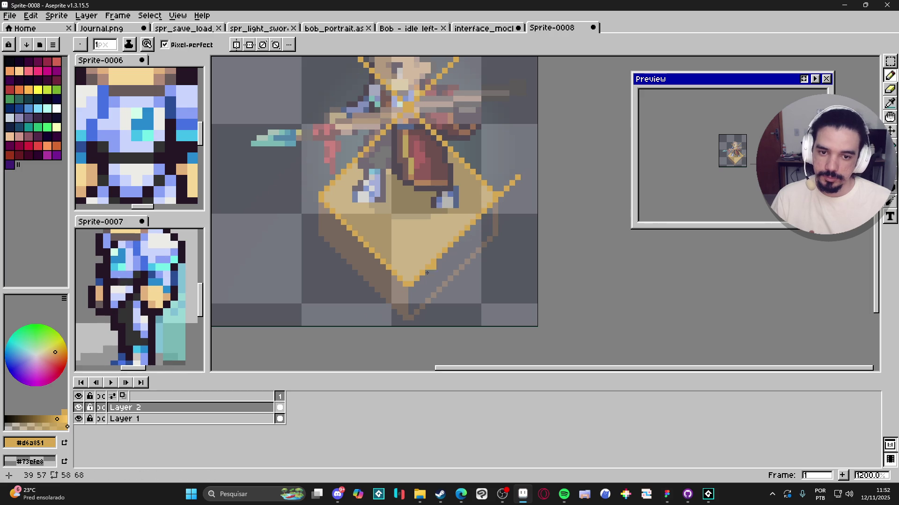
# Erase the stray lines near the head and face, then fill the diamond top solid gold
pyautogui.press('e')
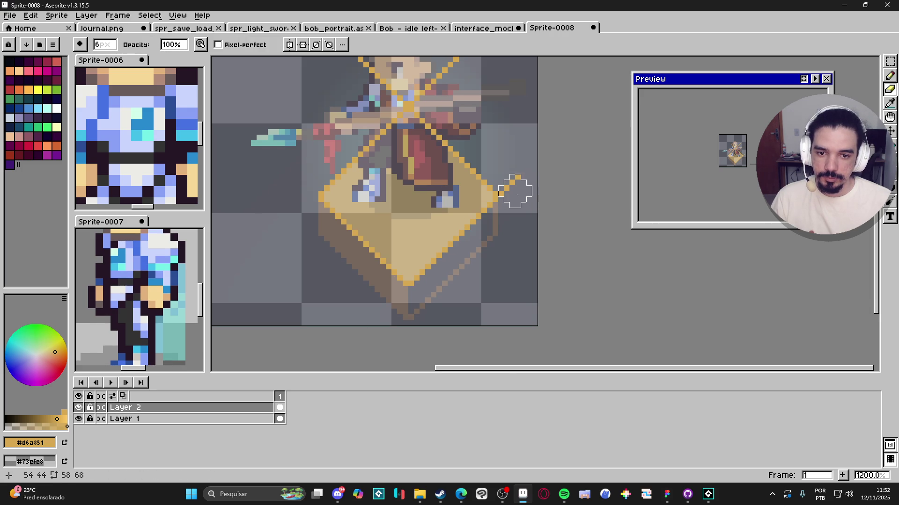
pyautogui.scroll(2, 509, 138)
pyautogui.moveTo(425, 183); pyautogui.dragTo(488, 145)
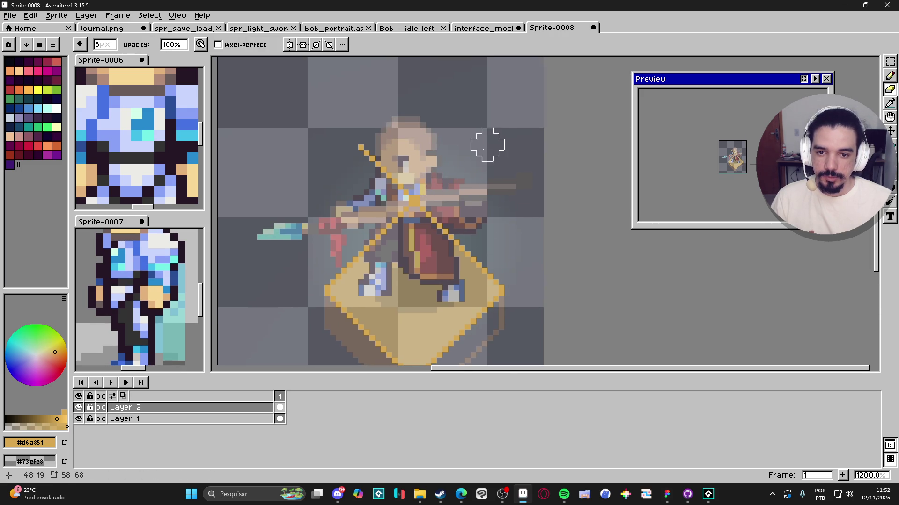
pyautogui.moveTo(402, 175)
pyautogui.mouseDown()
pyautogui.moveTo(411, 178)
pyautogui.moveTo(397, 167)
pyautogui.mouseUp()
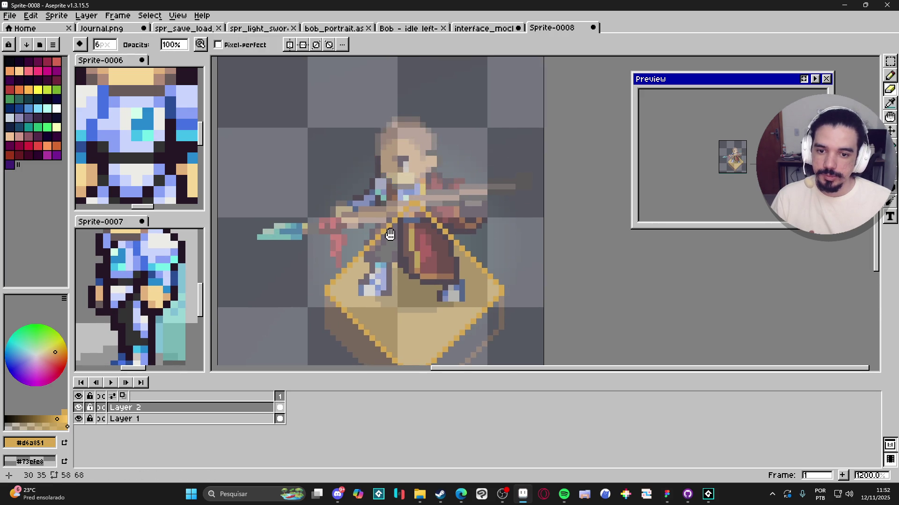
pyautogui.scroll(-1, 421, 211)
pyautogui.press('g')
pyautogui.click(433, 220)
pyautogui.scroll(-2, 393, 184)
pyautogui.press('b')
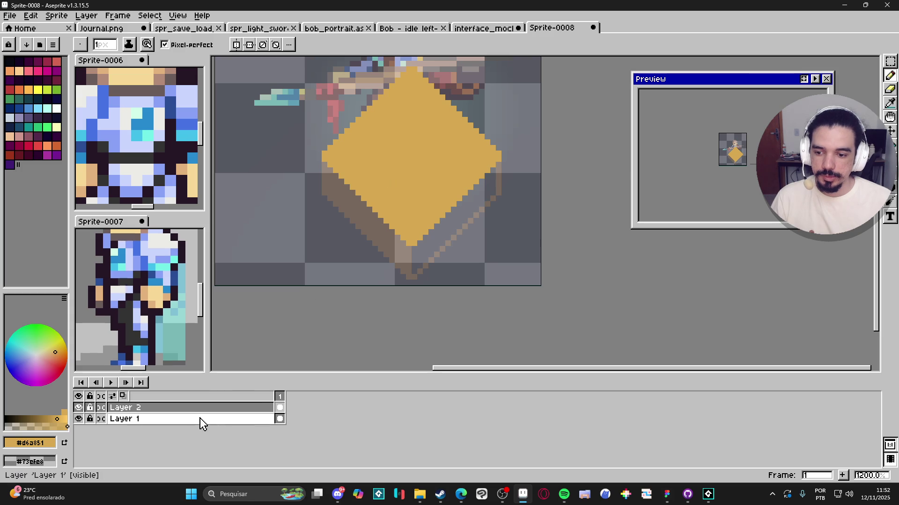
# Restore Layer 1 to full opacity
pyautogui.doubleClick(202, 409)
pyautogui.click(182, 145)
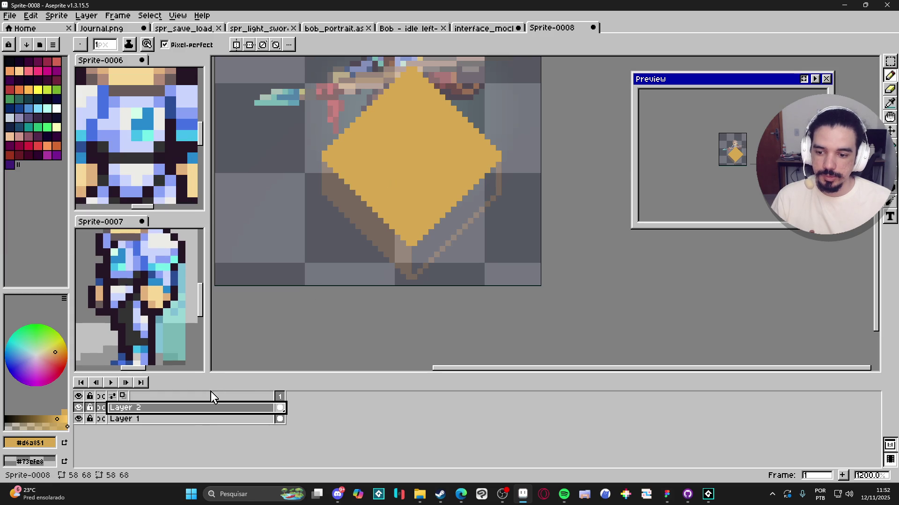
pyautogui.doubleClick(199, 418)
pyautogui.moveTo(156, 200); pyautogui.dragTo(213, 194)
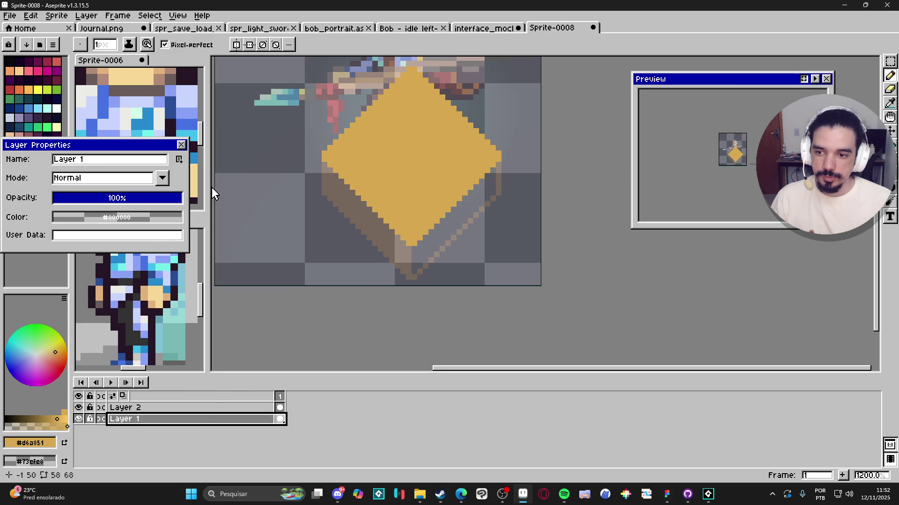
# Pick the brown from the box's shaded side and raise Layer 2's opacity
pyautogui.click(181, 145)
pyautogui.keyDown('alt'); pyautogui.click(379, 234); pyautogui.keyUp('alt')
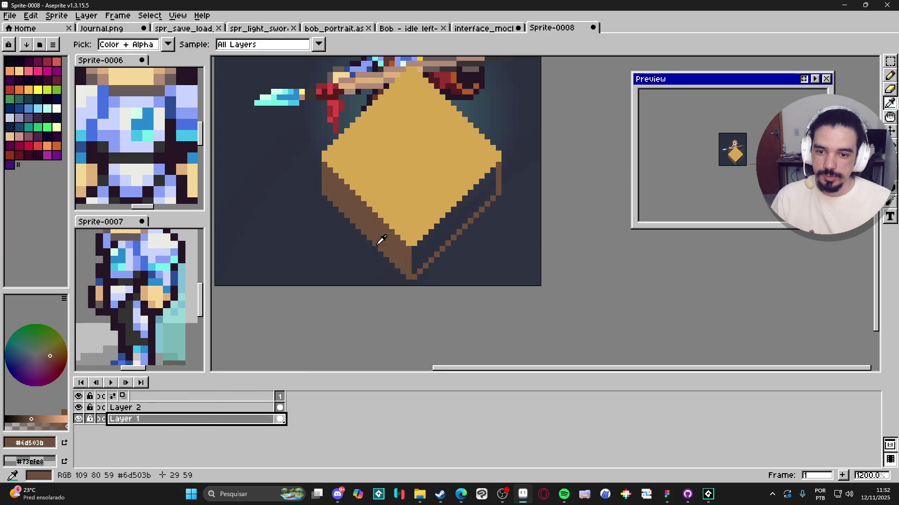
pyautogui.doubleClick(225, 407)
pyautogui.moveTo(113, 197); pyautogui.dragTo(120, 197)
pyautogui.click(182, 145)
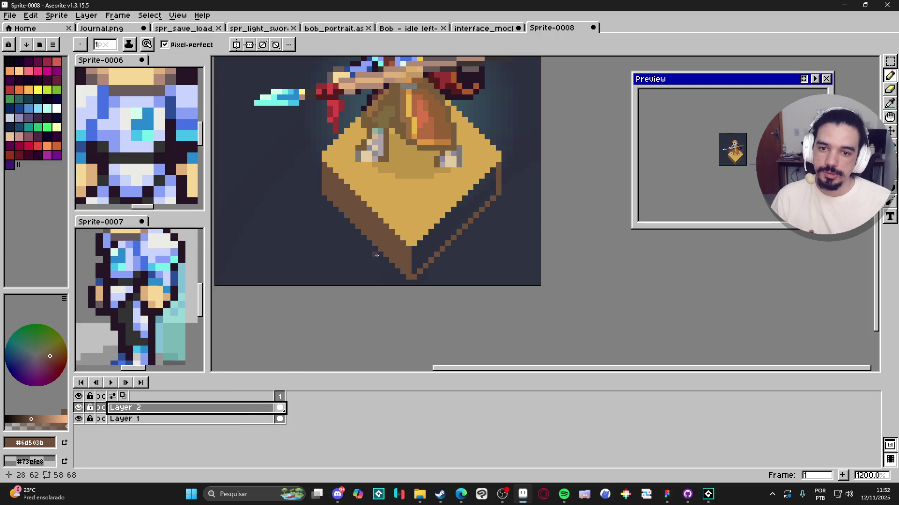
# Set Layer 2 to 100% opacity and Layer 1 to about half opacity
pyautogui.doubleClick(236, 409)
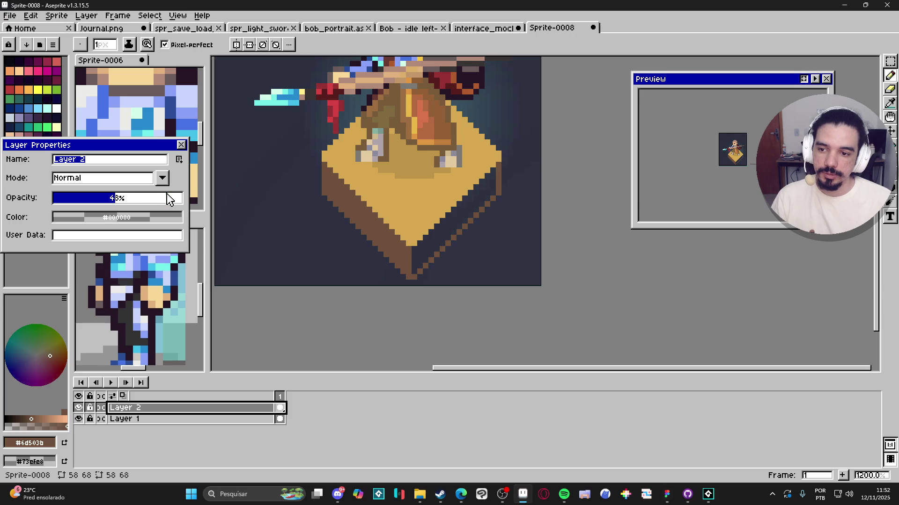
pyautogui.moveTo(169, 199); pyautogui.dragTo(206, 202)
pyautogui.click(182, 145)
pyautogui.doubleClick(250, 419)
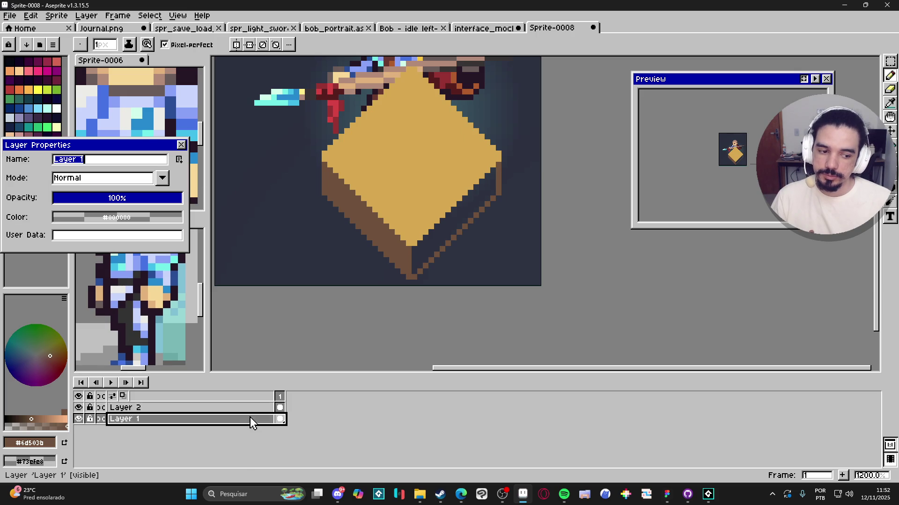
pyautogui.moveTo(111, 198); pyautogui.dragTo(126, 199)
pyautogui.click(182, 145)
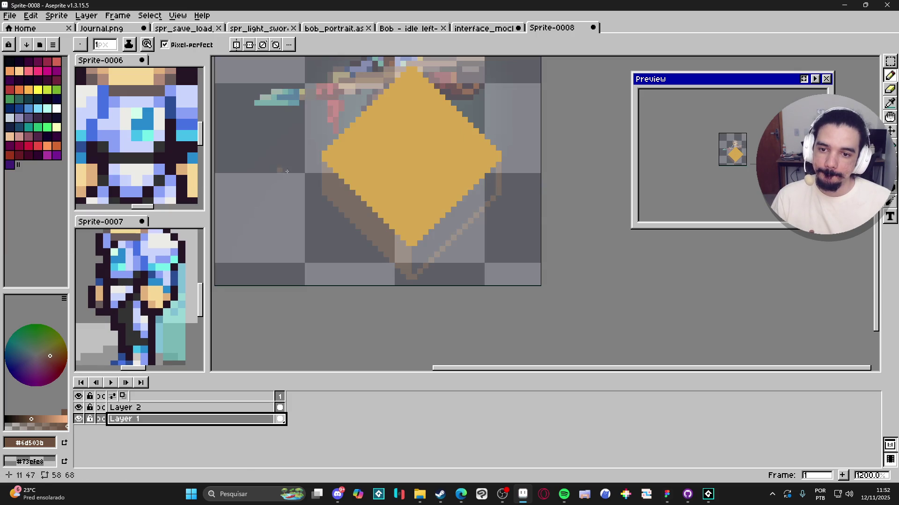
pyautogui.scroll(1, 287, 172)
# On Layer 2, outline the diamond's lower-left edge in dark brown and fill that face
pyautogui.click(269, 407)
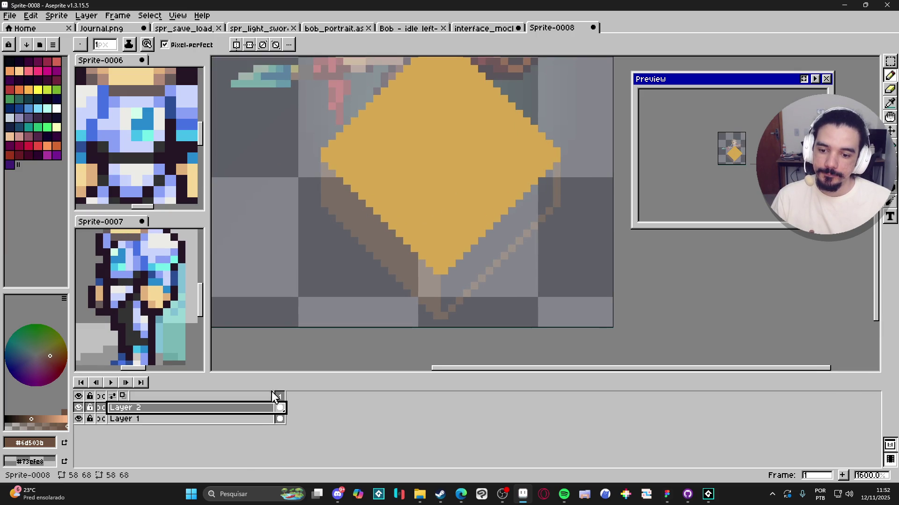
pyautogui.moveTo(324, 163)
pyautogui.mouseDown()
pyautogui.moveTo(325, 200)
pyautogui.moveTo(396, 259)
pyautogui.moveTo(440, 317)
pyautogui.moveTo(562, 199)
pyautogui.moveTo(554, 164)
pyautogui.mouseUp()
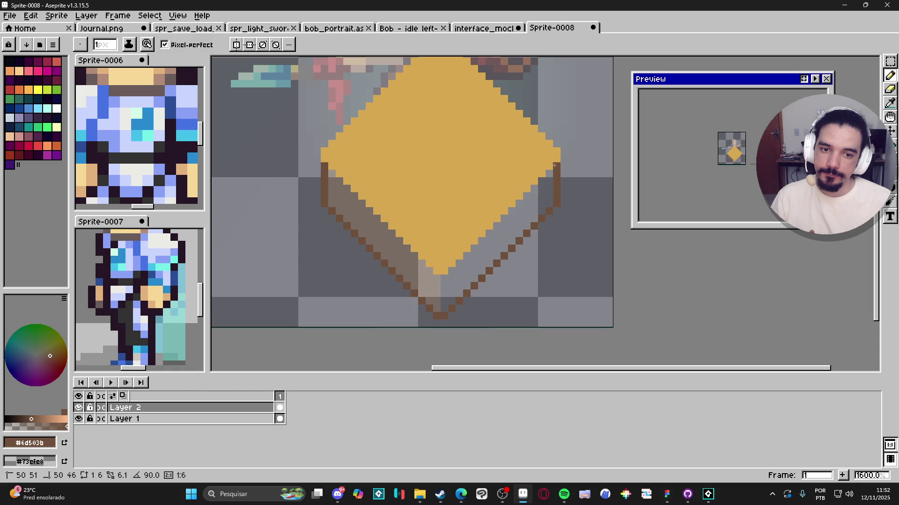
pyautogui.moveTo(437, 309); pyautogui.dragTo(436, 276)
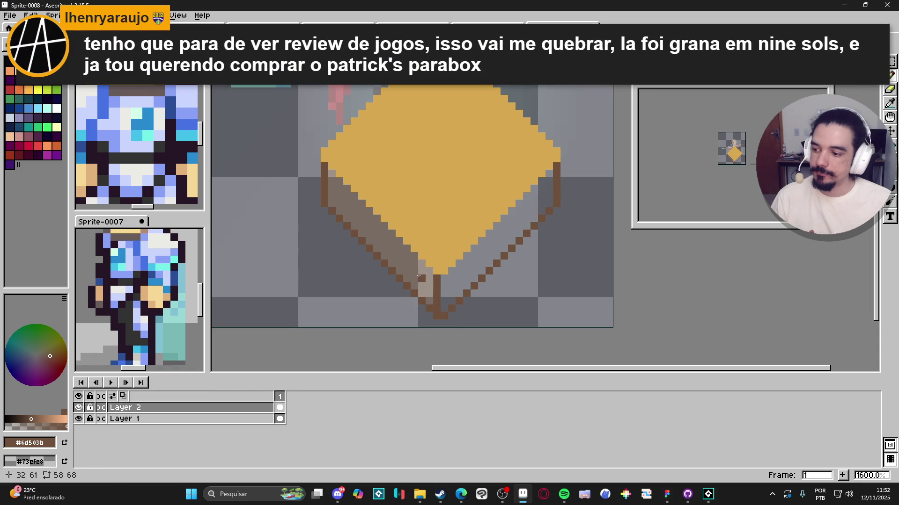
pyautogui.press('g')
pyautogui.click(419, 276)
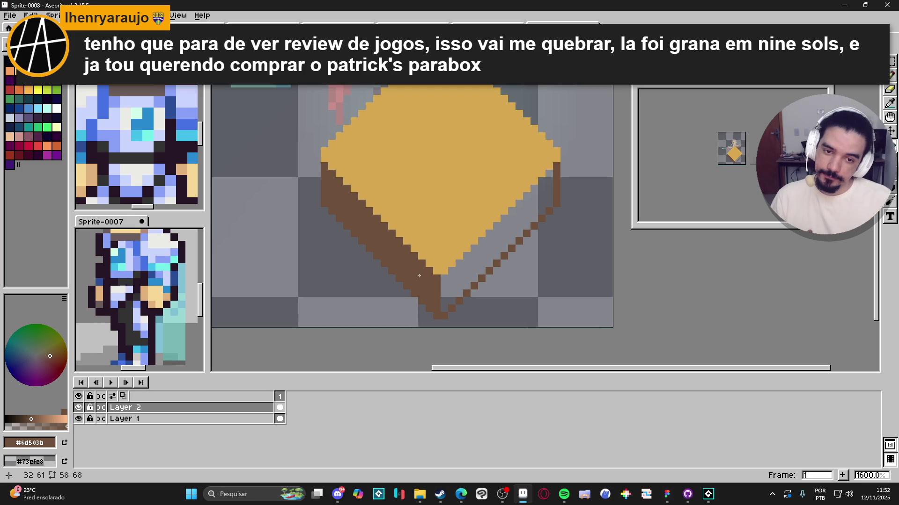
pyautogui.scroll(-3, 418, 276)
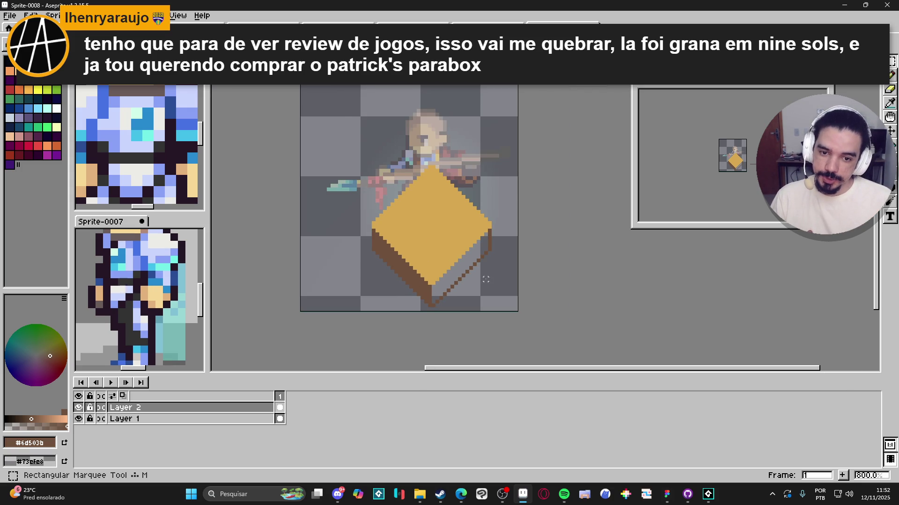
pyautogui.scroll(2, 484, 264)
pyautogui.moveTo(495, 247)
pyautogui.mouseDown()
pyautogui.moveTo(360, 331)
pyautogui.moveTo(297, 315)
pyautogui.moveTo(349, 315)
pyautogui.moveTo(318, 329)
pyautogui.mouseUp()
# Adjust the diamond box's right side with a marquee selection, deselect, and bring up File Explorer
pyautogui.moveTo(405, 117)
pyautogui.mouseDown()
pyautogui.moveTo(491, 221)
pyautogui.moveTo(495, 242)
pyautogui.moveTo(322, 247)
pyautogui.moveTo(494, 244)
pyautogui.moveTo(487, 248)
pyautogui.mouseUp()
pyautogui.scroll(3, 323, 244)
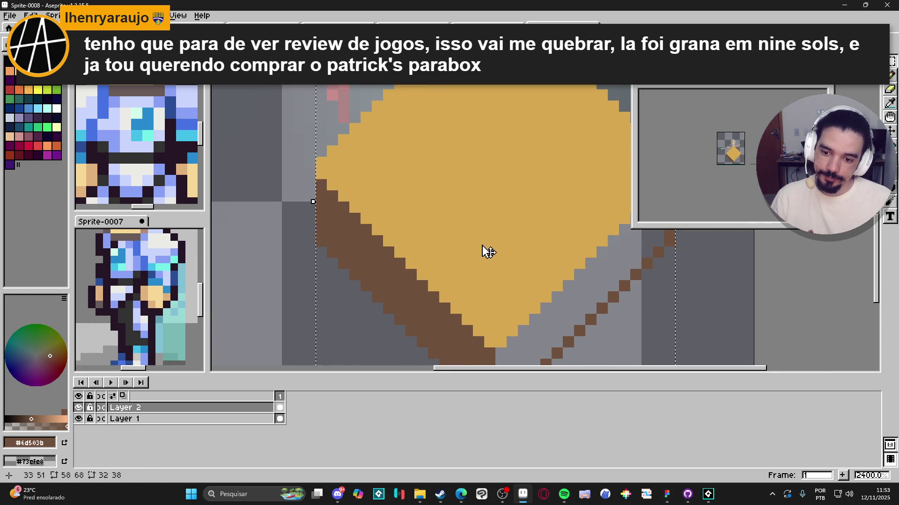
pyautogui.scroll(-6, 484, 251)
pyautogui.hotkey('ctrl', 'd')
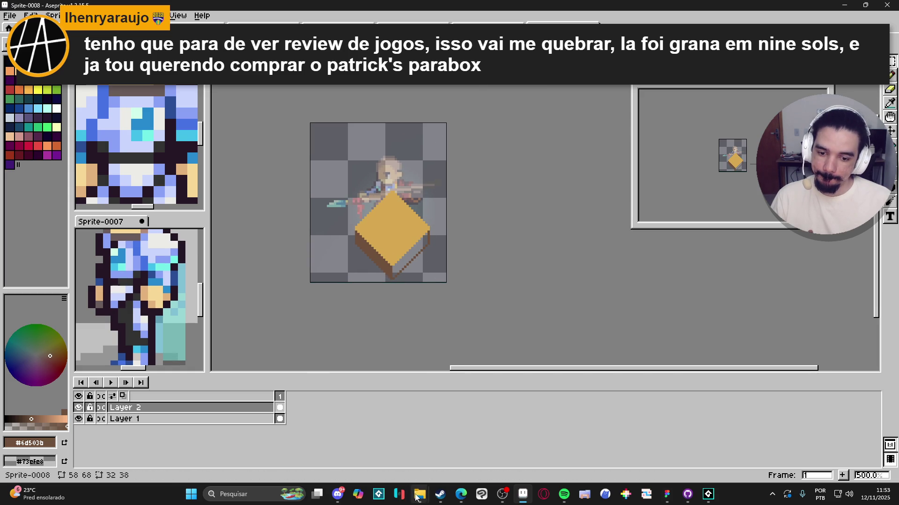
pyautogui.moveTo(419, 495)
pyautogui.click(367, 453)
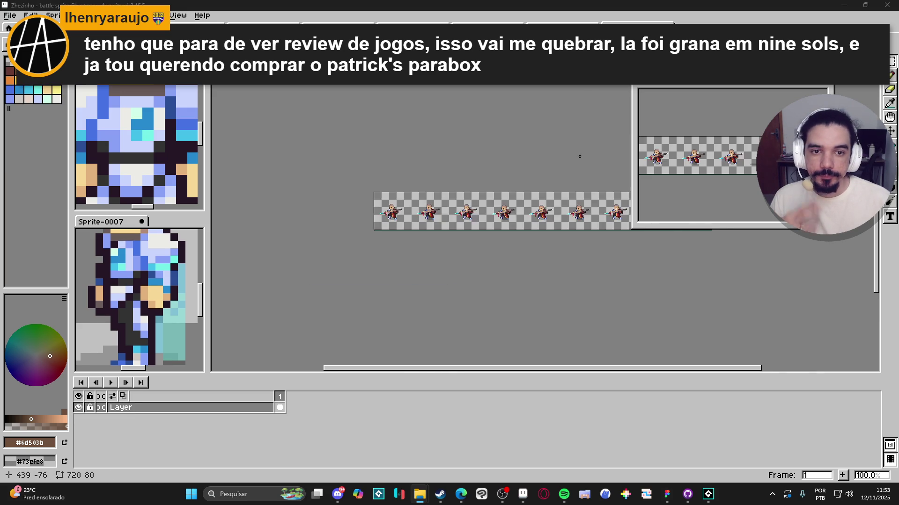
# Import the battle strip as a sprite sheet with 9 columns, giving nine 80×80 frames
pyautogui.scroll(3, 305, 243)
pyautogui.scroll(-2, 281, 250)
pyautogui.scroll(1, 332, 236)
pyautogui.scroll(-1, 299, 234)
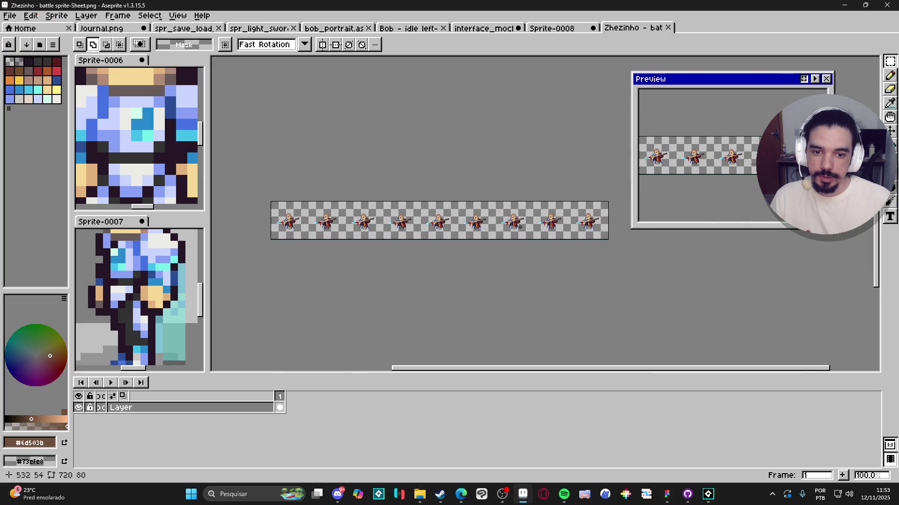
pyautogui.click(10, 15)
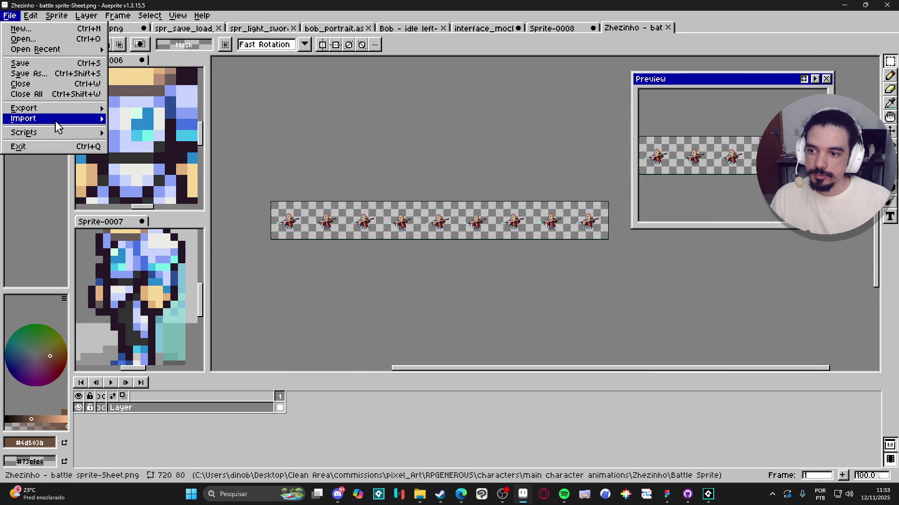
pyautogui.moveTo(58, 127)
pyautogui.click(140, 120)
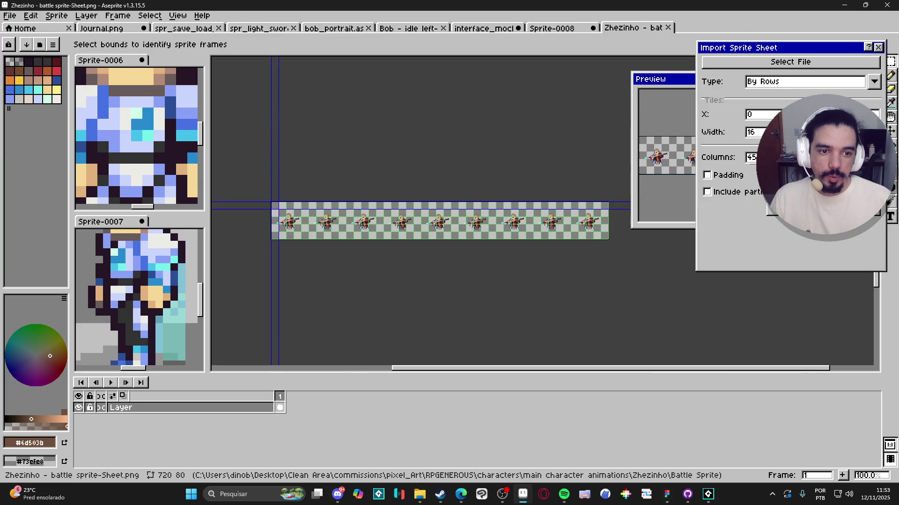
pyautogui.write('9')
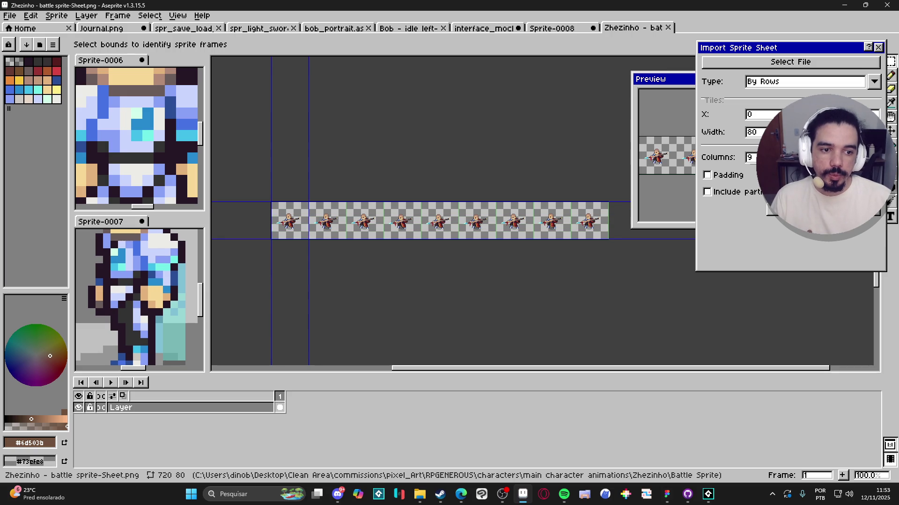
pyautogui.press('Return')
# Preview the animation, select its cels for copying, and return to Sprite-0008
pyautogui.scroll(3, 545, 263)
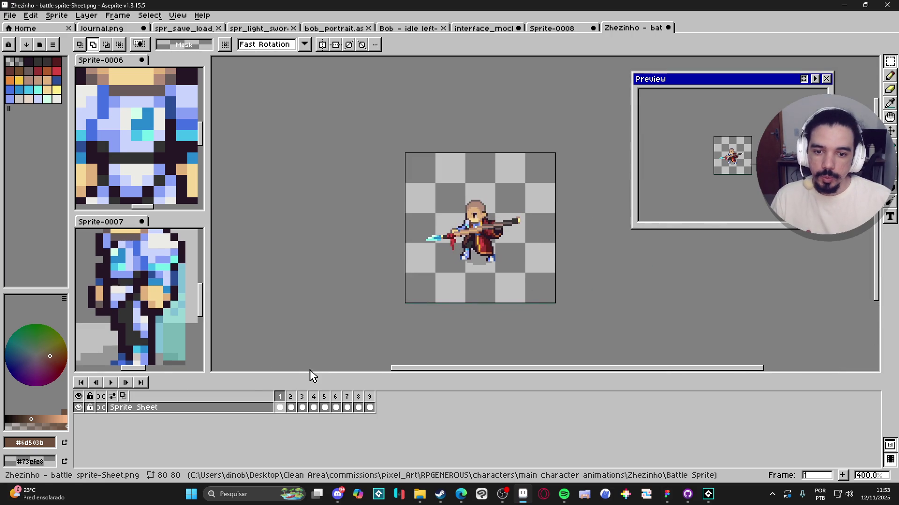
pyautogui.click(110, 383)
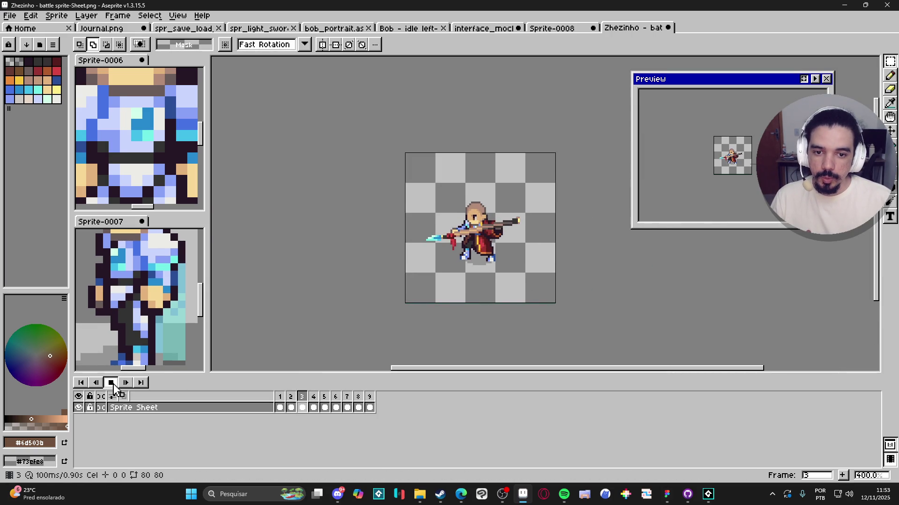
pyautogui.press('Return')
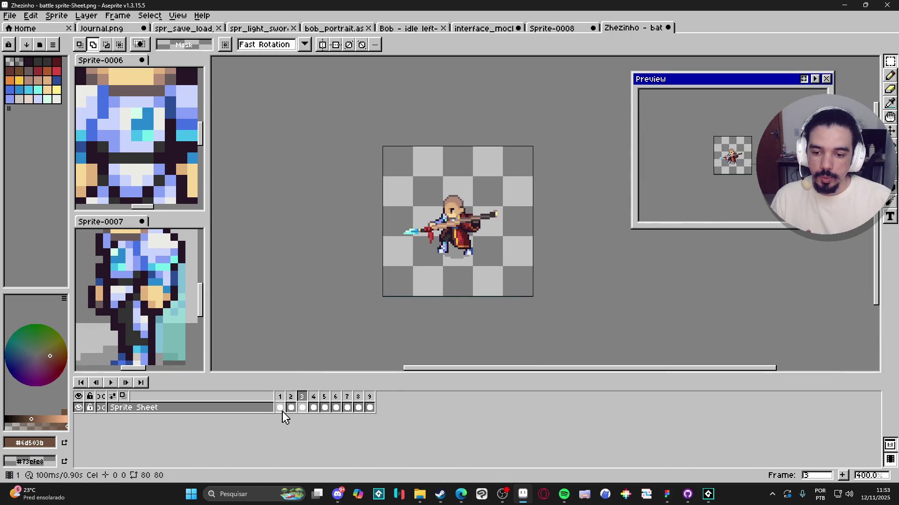
pyautogui.click(280, 408)
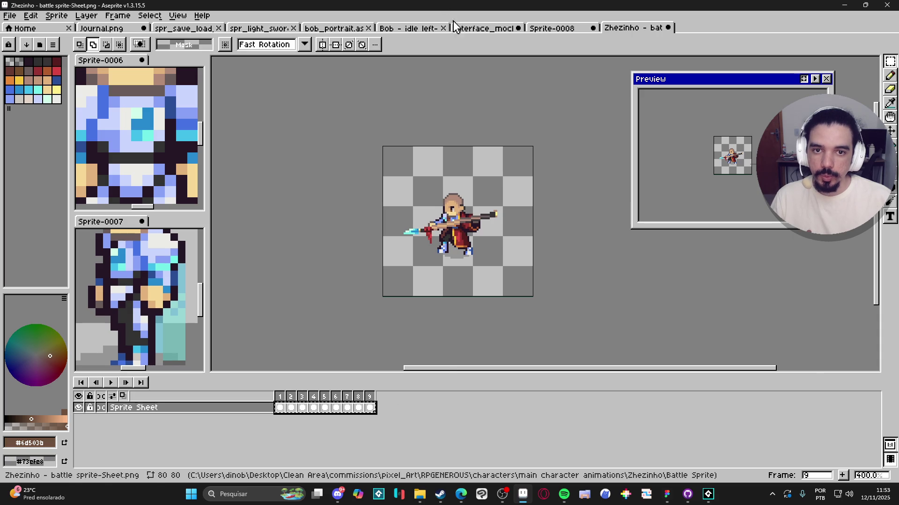
pyautogui.click(544, 29)
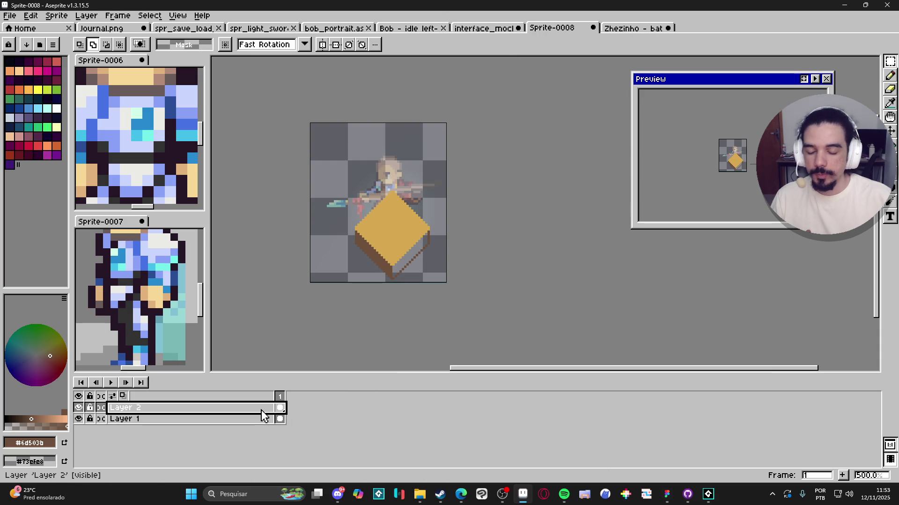
# Paste the nine battle frames onto a new Layer 3 and move the character onto the gold pedestal
pyautogui.hotkey('shift', 'n')
pyautogui.hotkey('ctrl', 'v')
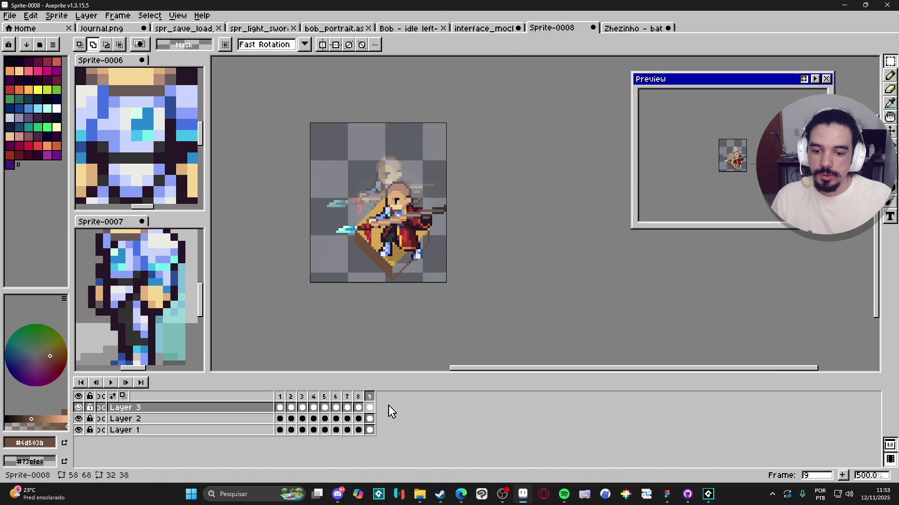
pyautogui.moveTo(369, 408); pyautogui.dragTo(279, 409)
pyautogui.press('v')
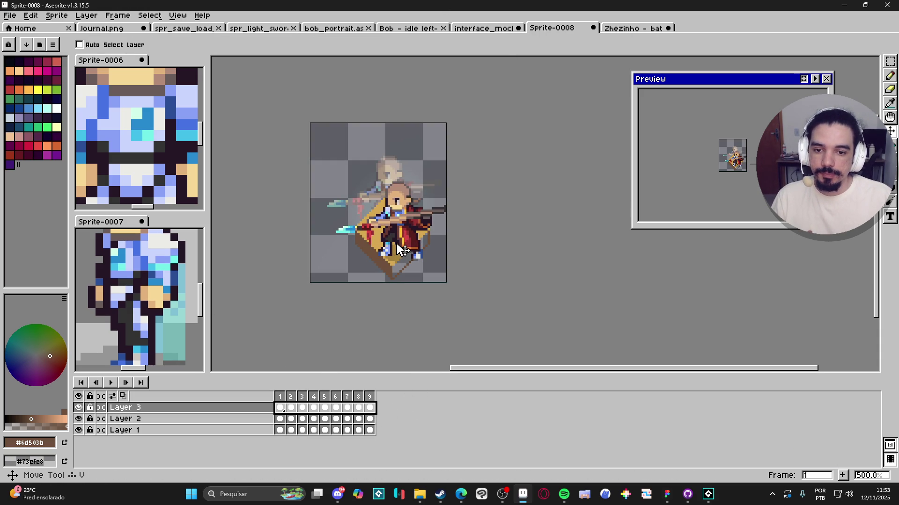
pyautogui.moveTo(402, 251); pyautogui.dragTo(405, 183)
pyautogui.scroll(3, 403, 192)
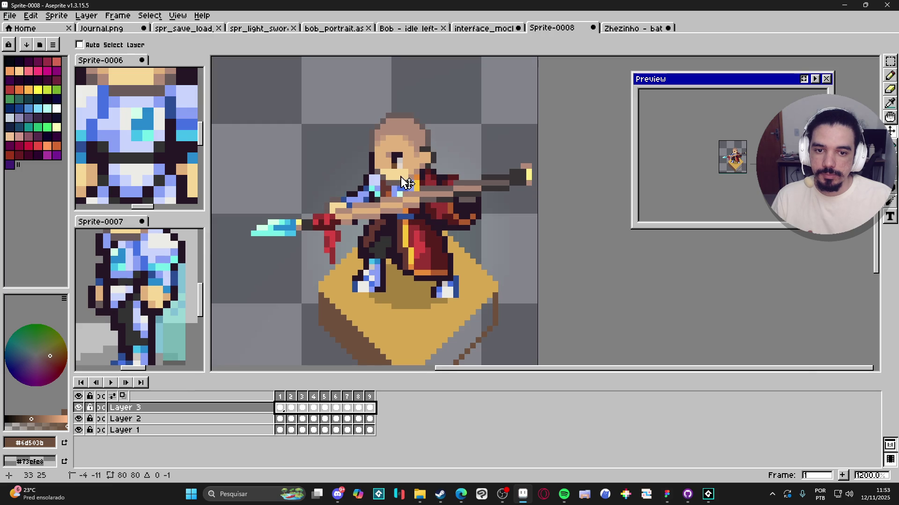
pyautogui.scroll(-5, 406, 182)
# Create a new character_pose folder inside the interface folder
pyautogui.hotkey('ctrl', 's')
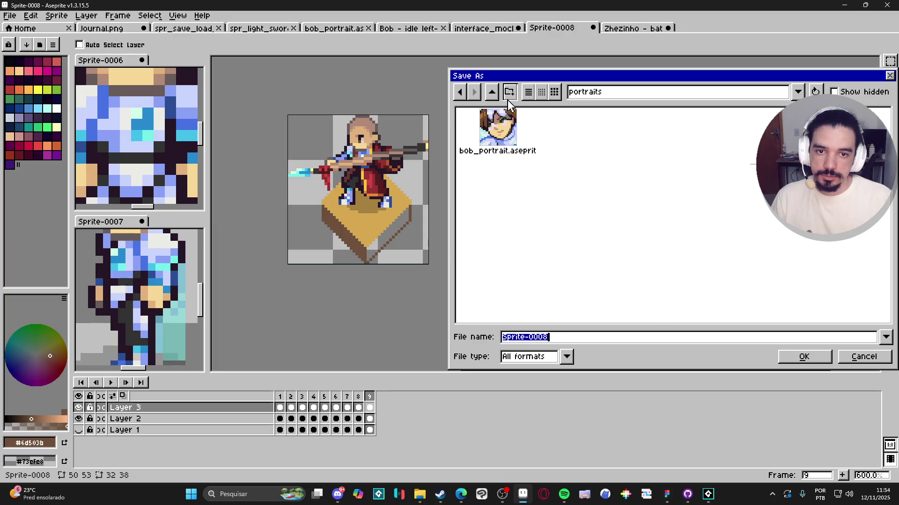
pyautogui.click(492, 92)
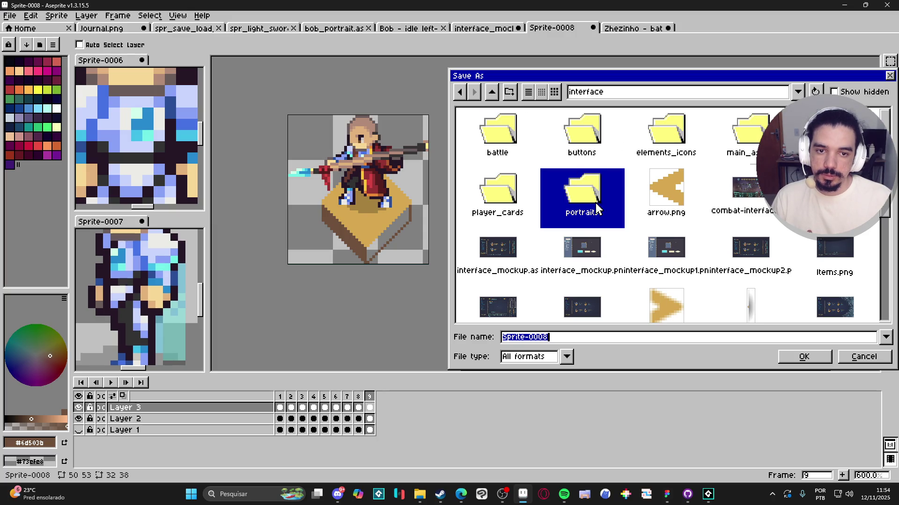
pyautogui.click(632, 237)
pyautogui.click(630, 221)
pyautogui.scroll(-5, 856, 286)
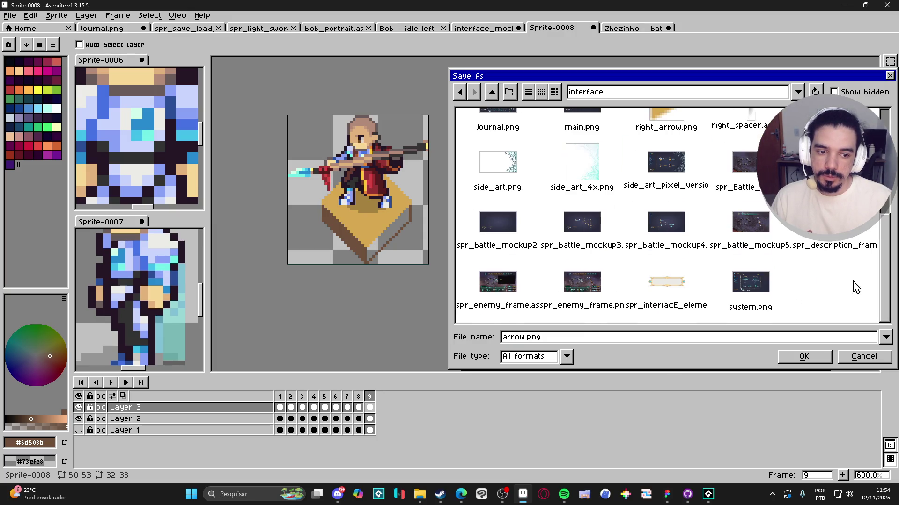
pyautogui.scroll(5, 804, 306)
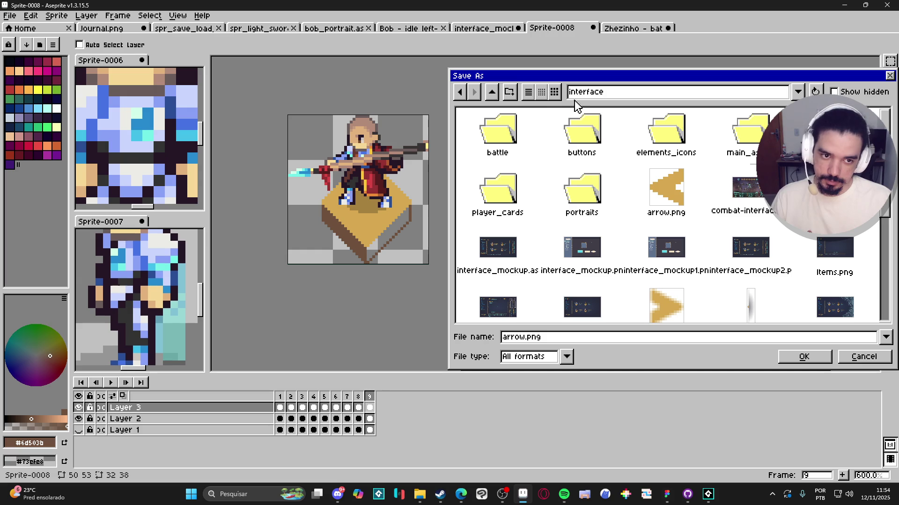
pyautogui.click(509, 93)
pyautogui.write('character_pose')
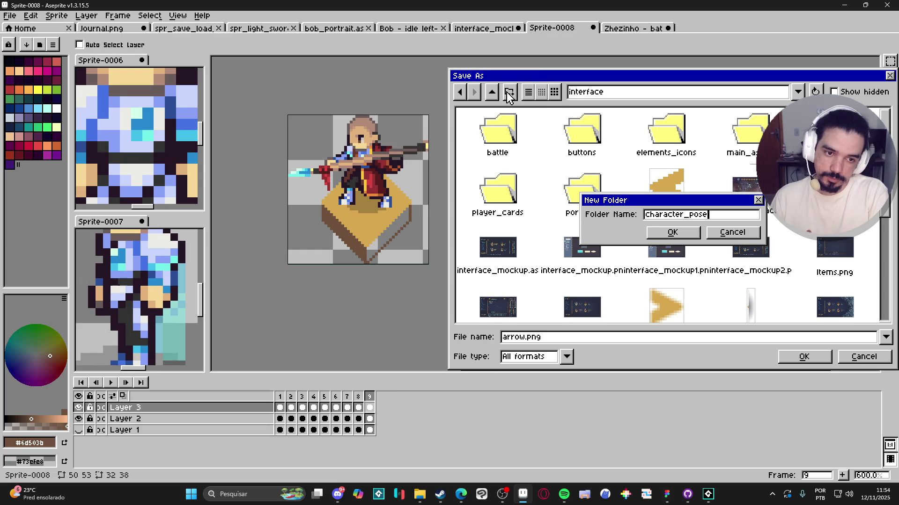
pyautogui.press('Return')
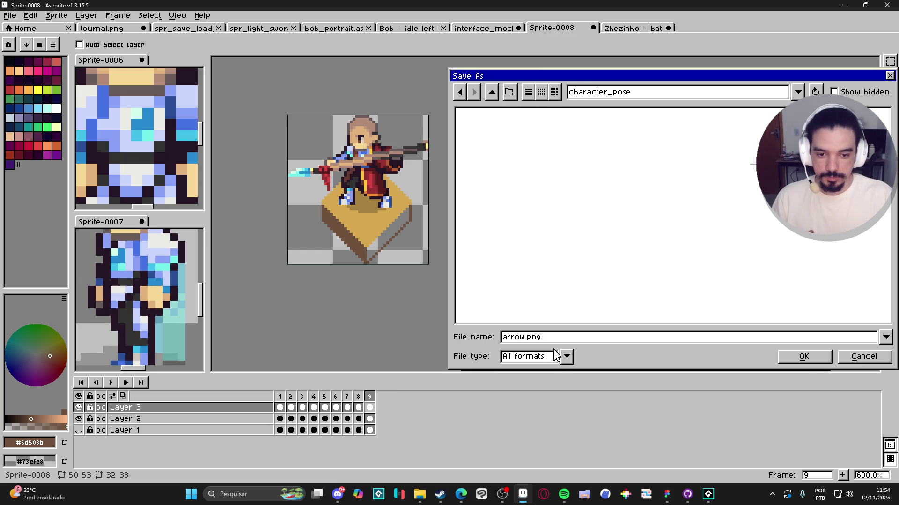
# Close the save dialog and bring up the Export Sprite Sheet settings
pyautogui.click(557, 357)
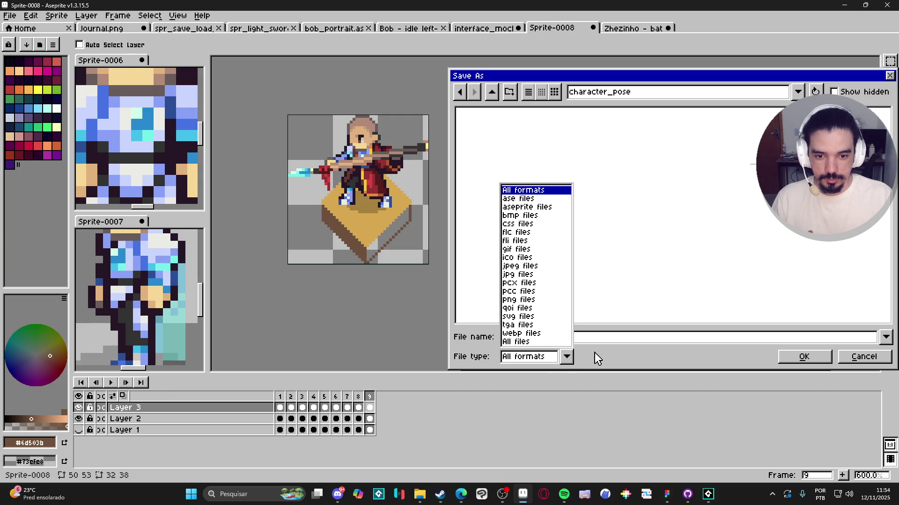
pyautogui.click(802, 359)
pyautogui.hotkey('ctrl', 'e')
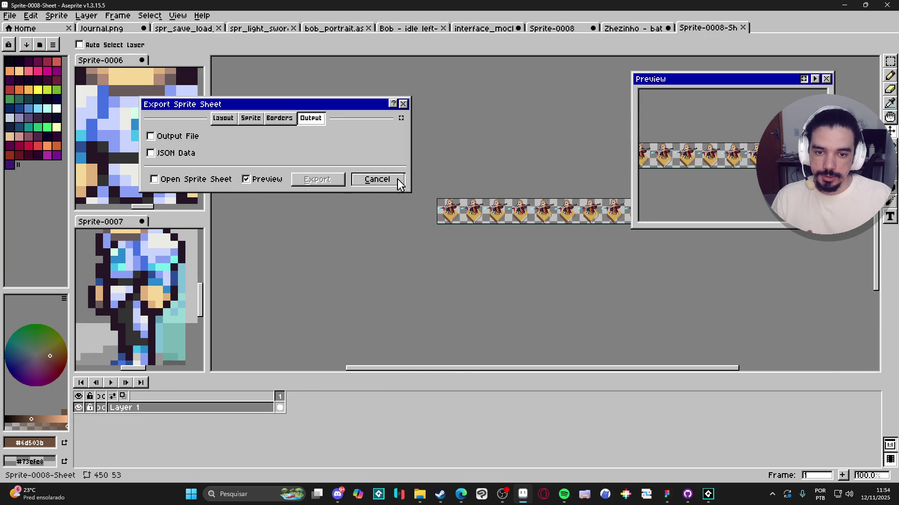
# Cancel the sprite sheet export and dismiss the Save As dialog
pyautogui.click(377, 180)
pyautogui.click(16, 18)
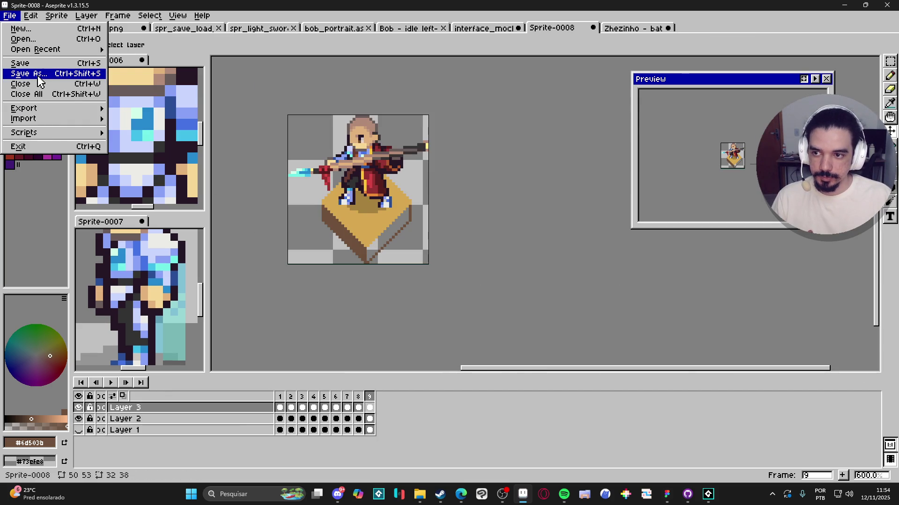
pyautogui.click(28, 75)
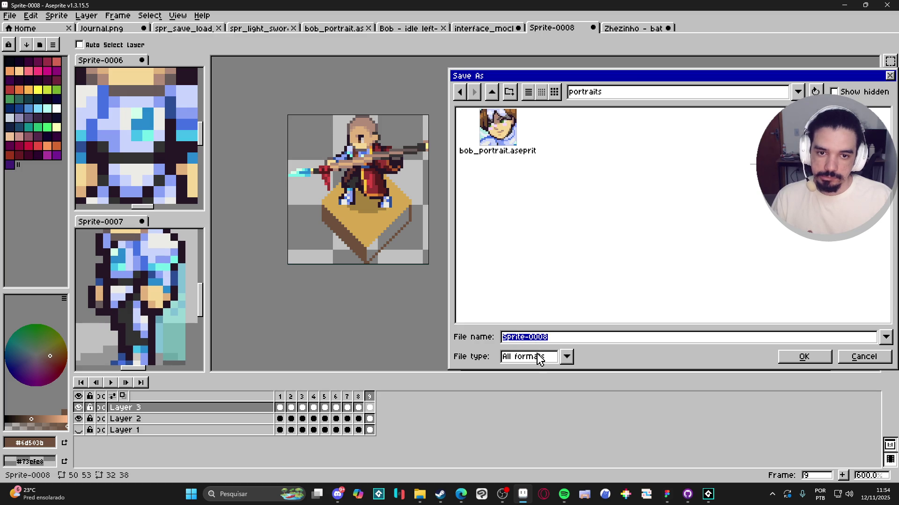
pyautogui.press('Escape')
# Reopen Export Sprite Sheet with Output File enabled and browse the folder locations
pyautogui.hotkey('ctrl', 'e')
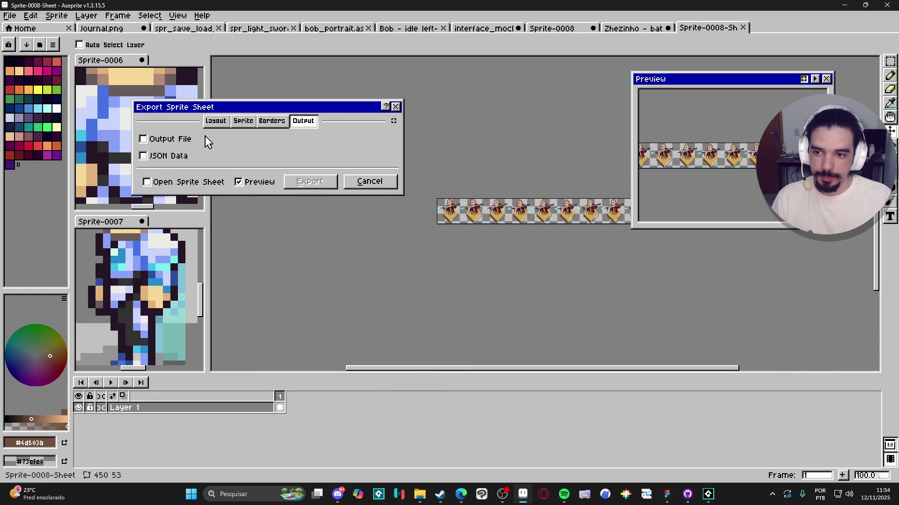
pyautogui.click(185, 140)
pyautogui.click(390, 140)
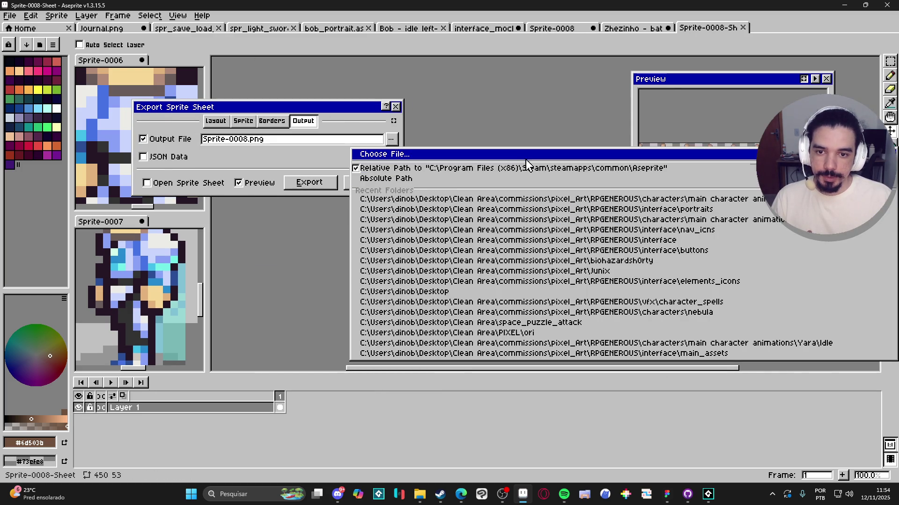
pyautogui.click(520, 155)
pyautogui.click(635, 97)
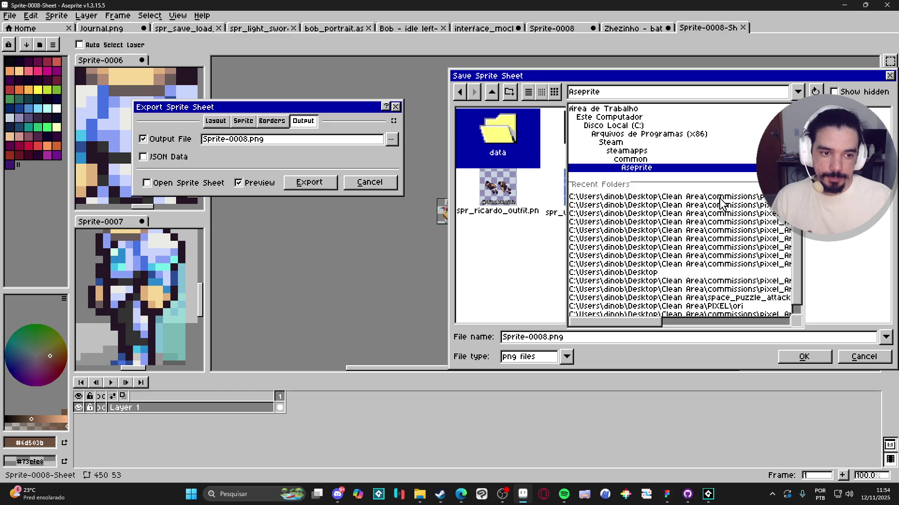
pyautogui.press('Escape')
pyautogui.click(619, 92)
pyautogui.click(676, 204)
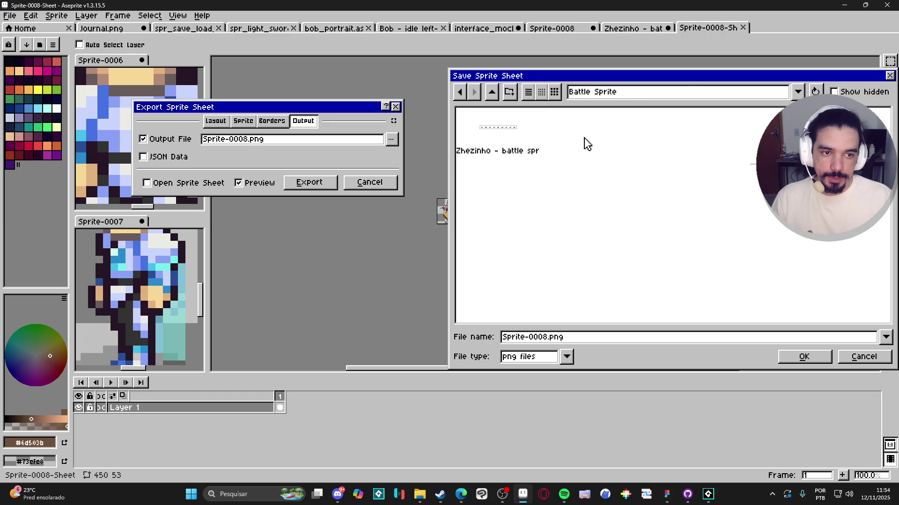
pyautogui.click(637, 95)
pyautogui.press('Escape')
# Navigate up to RPGENEROUS and into interface/character_pose for the output file
pyautogui.click(491, 92)
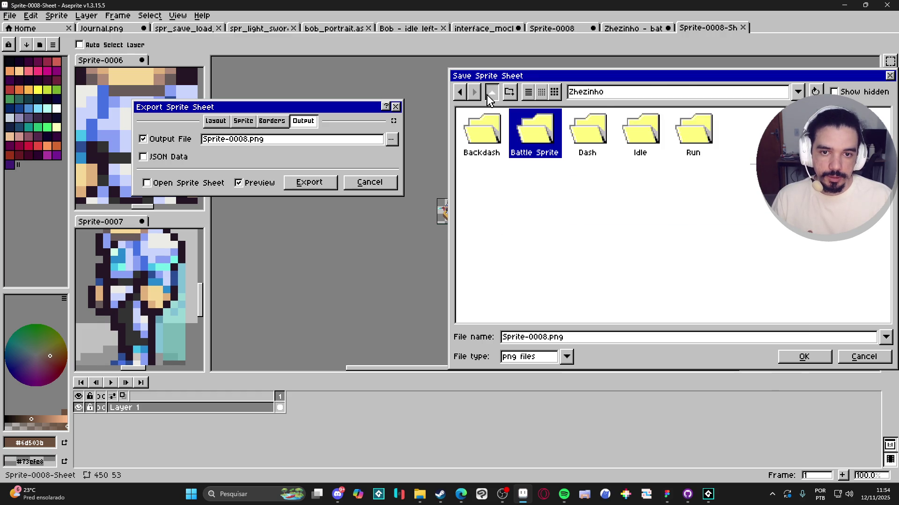
pyautogui.click(491, 93)
pyautogui.click(491, 92)
pyautogui.click(491, 92)
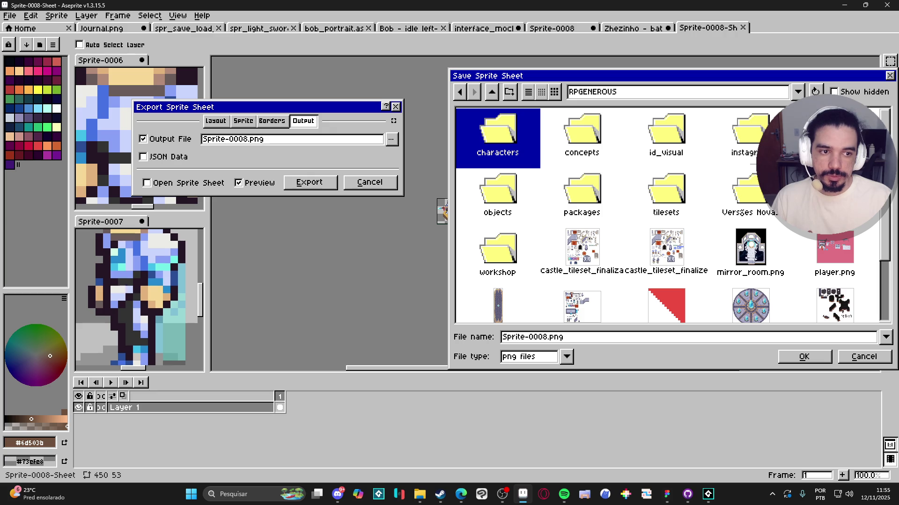
pyautogui.doubleClick(835, 133)
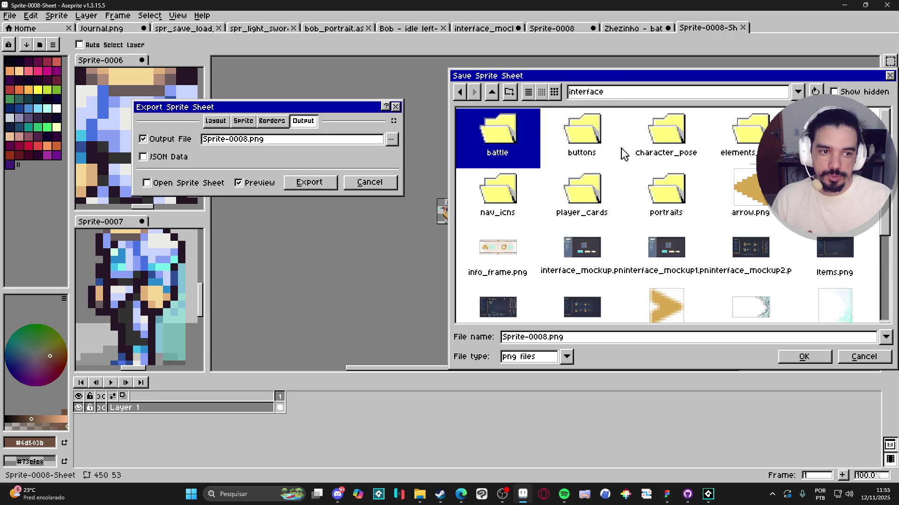
pyautogui.doubleClick(681, 136)
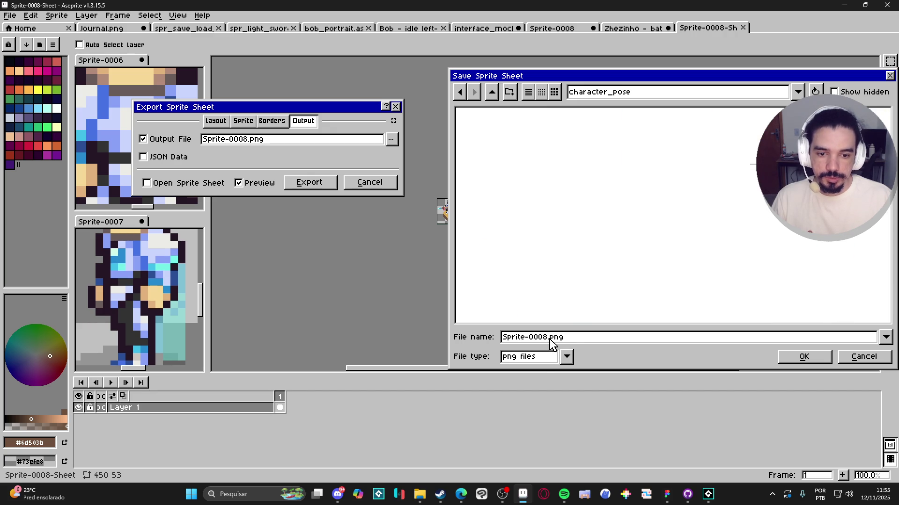
# Name the output character_pose_zeh.png and export the sprite sheet
pyautogui.moveTo(551, 338); pyautogui.dragTo(502, 338)
pyautogui.write('zeh')
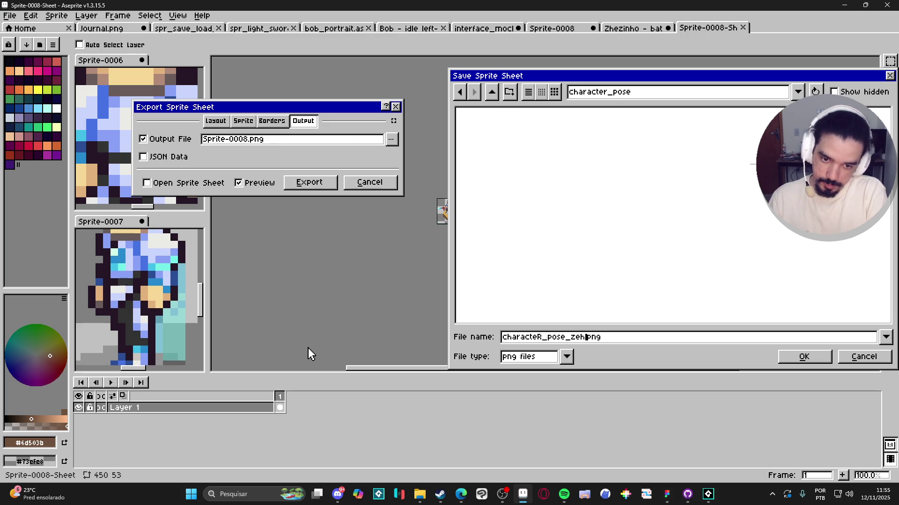
pyautogui.hotkey('shift', 'Left')
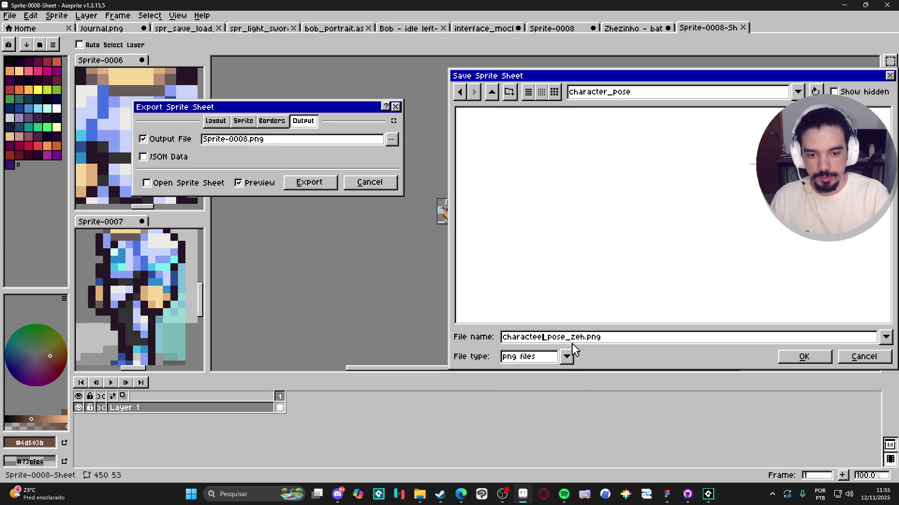
pyautogui.write('r')
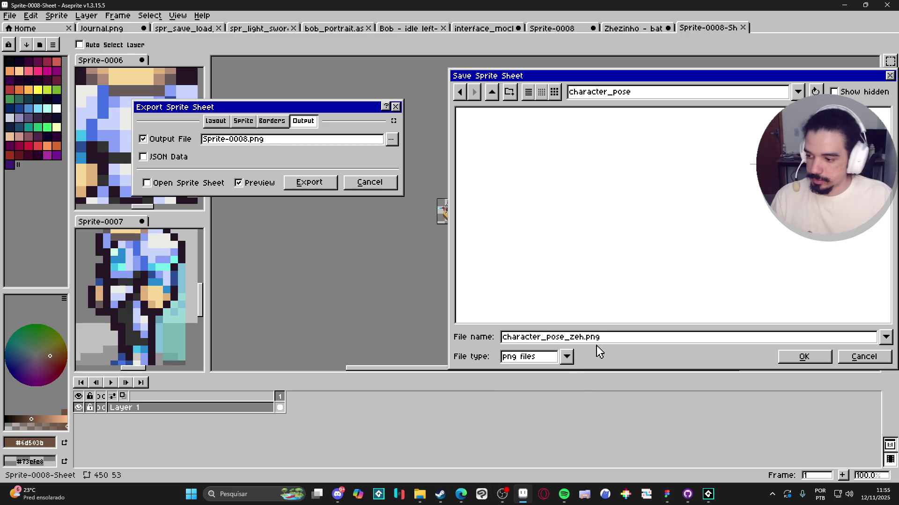
pyautogui.click(802, 357)
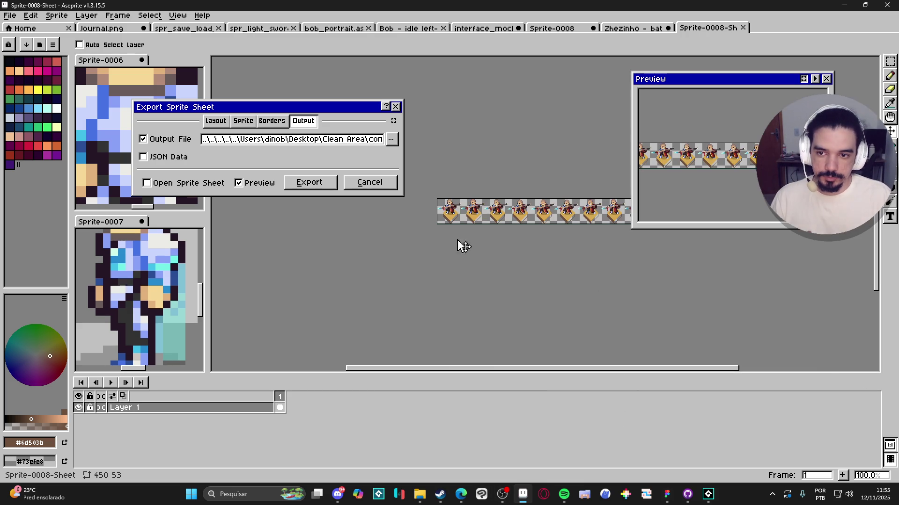
pyautogui.click(315, 183)
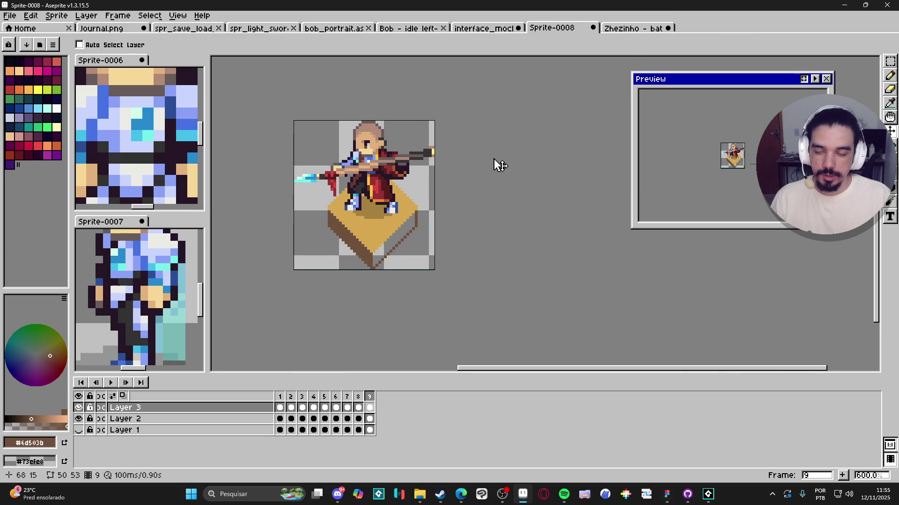
# Close Zhezinho without saving and open Bob's battle sprite-sheet PNG
pyautogui.click(625, 32)
pyautogui.click(668, 29)
pyautogui.click(461, 270)
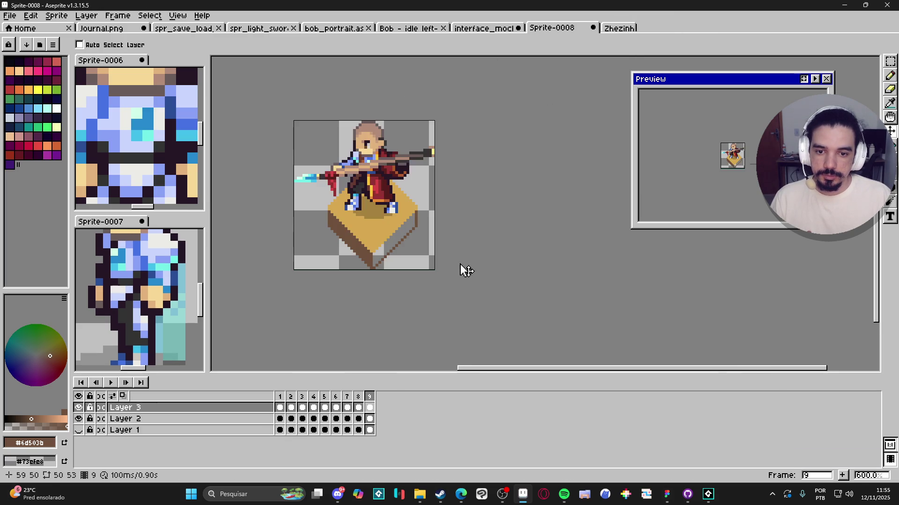
pyautogui.moveTo(427, 487)
pyautogui.moveTo(400, 432)
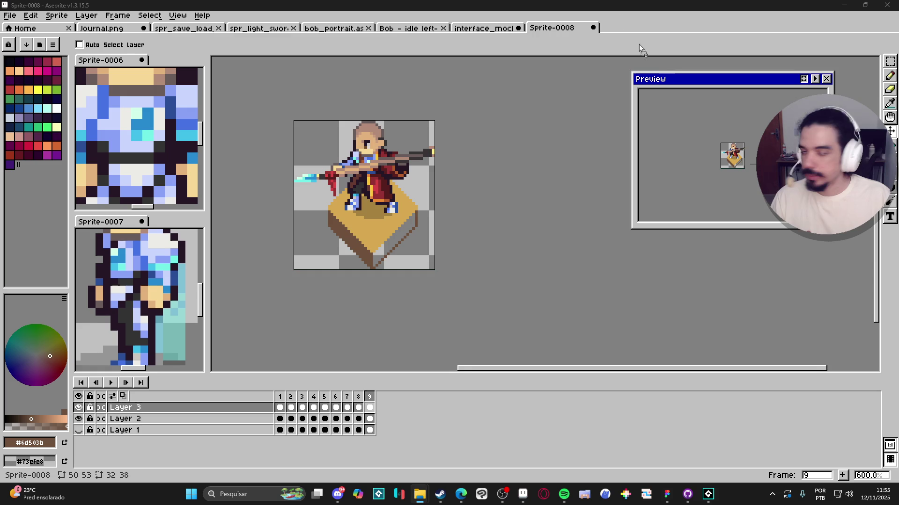
pyautogui.moveTo(639, 44); pyautogui.dragTo(652, 28)
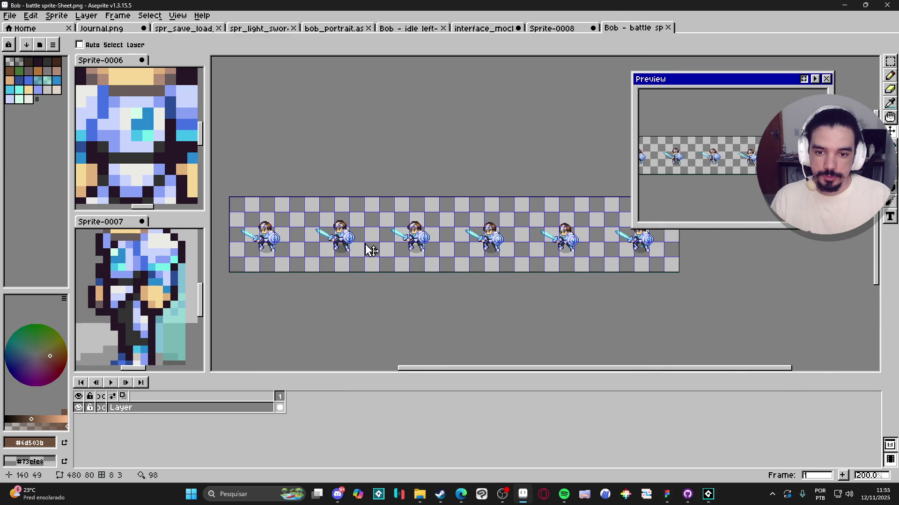
# Import Bob's sheet as a sprite sheet of six 80-pixel frames and select them all
pyautogui.click(9, 15)
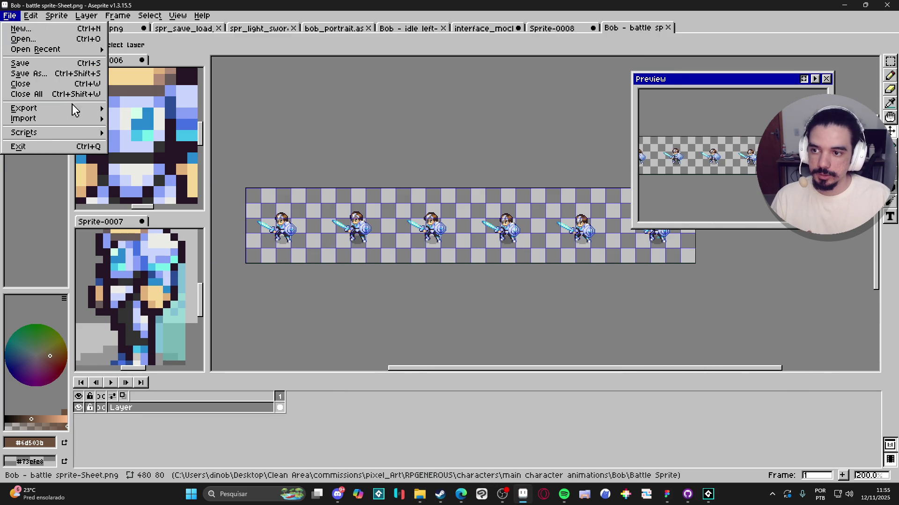
pyautogui.moveTo(70, 118)
pyautogui.click(151, 120)
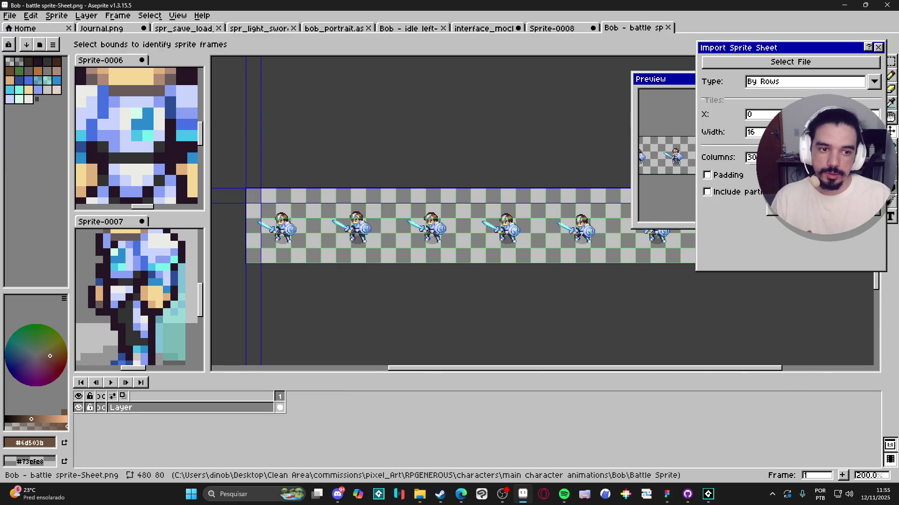
pyautogui.write('6')
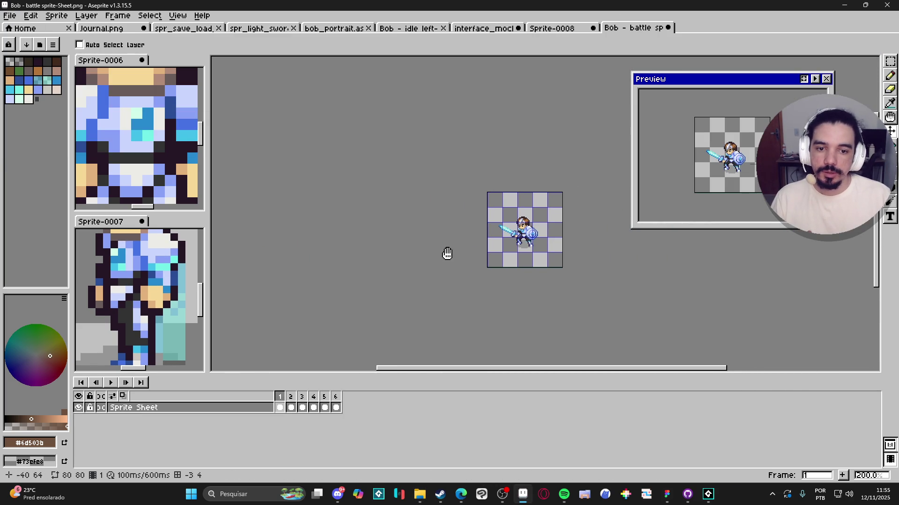
pyautogui.keyDown('shift'); pyautogui.click(336, 408); pyautogui.keyUp('shift')
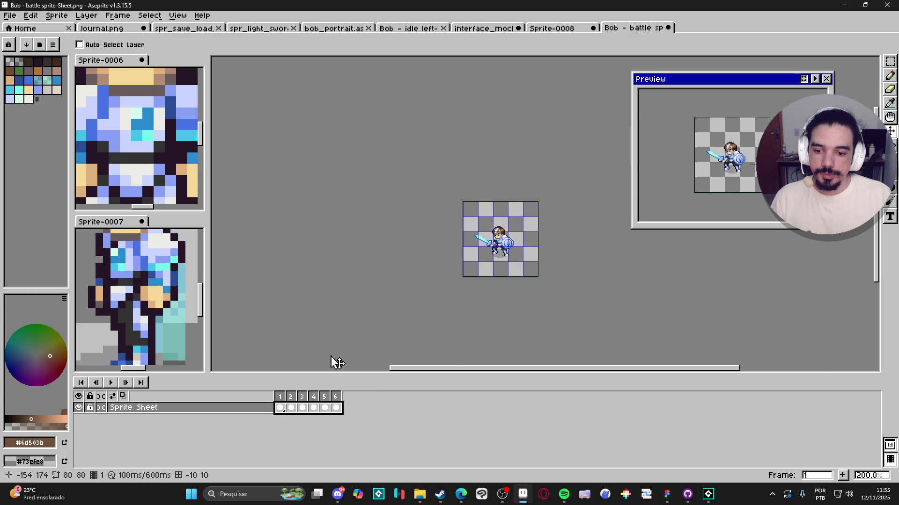
# Switch to Sprite-0008 and select frames 2 through 9 on all layers
pyautogui.click(579, 31)
pyautogui.moveTo(368, 409)
pyautogui.mouseDown()
pyautogui.moveTo(312, 424)
pyautogui.moveTo(301, 407)
pyautogui.moveTo(436, 444)
pyautogui.mouseUp()
pyautogui.click(285, 407)
# Delete frames 2–9, try pasting Bob over Layer 3, then undo back to the original
pyautogui.hotkey('alt', 'Delete')
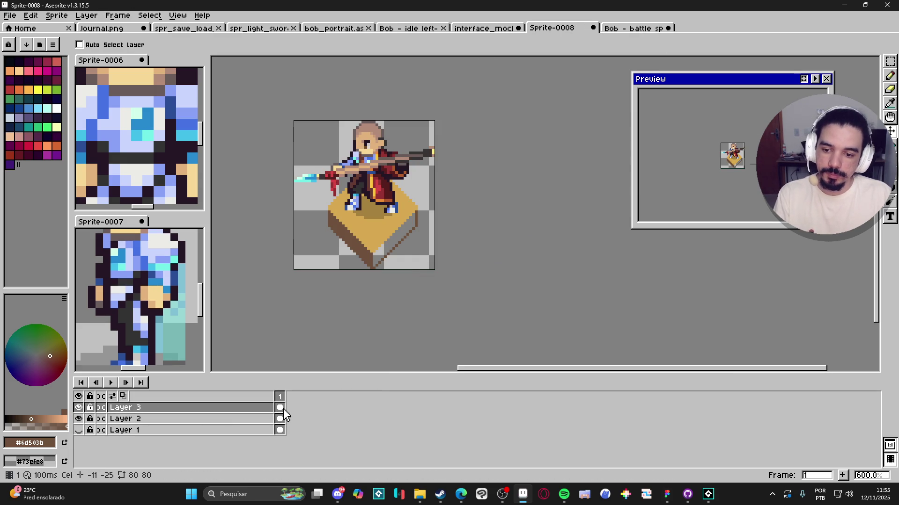
pyautogui.press('Delete')
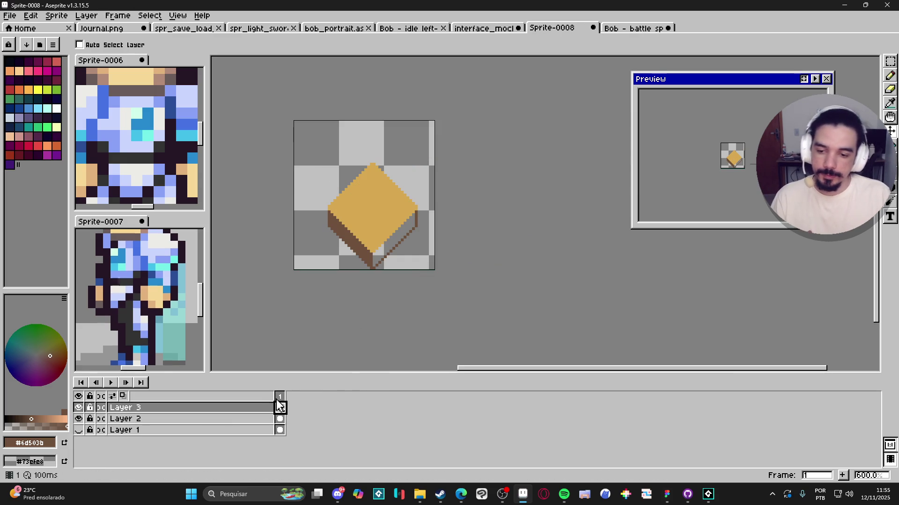
pyautogui.hotkey('ctrl', 'v')
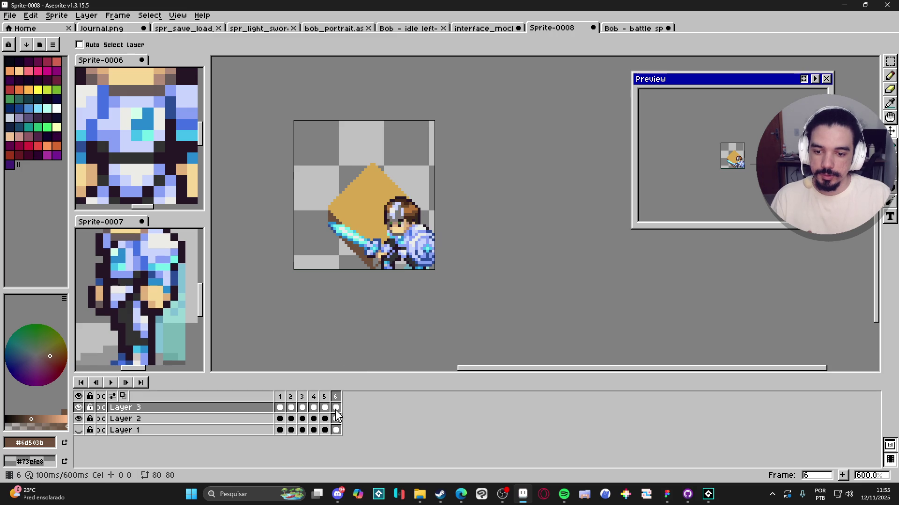
pyautogui.moveTo(415, 243); pyautogui.dragTo(382, 178)
pyautogui.press('Down')
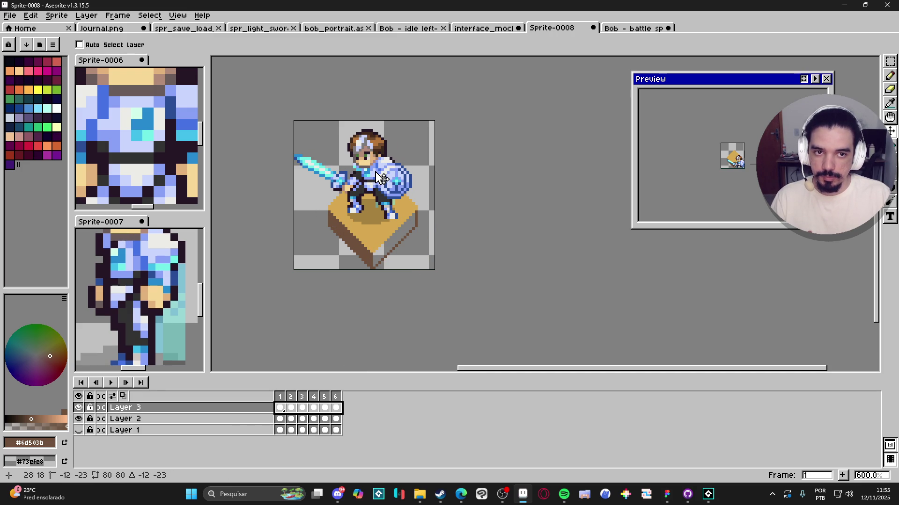
pyautogui.hotkey('ctrl', 'z')
pyautogui.hotkey('ctrl', 'z')
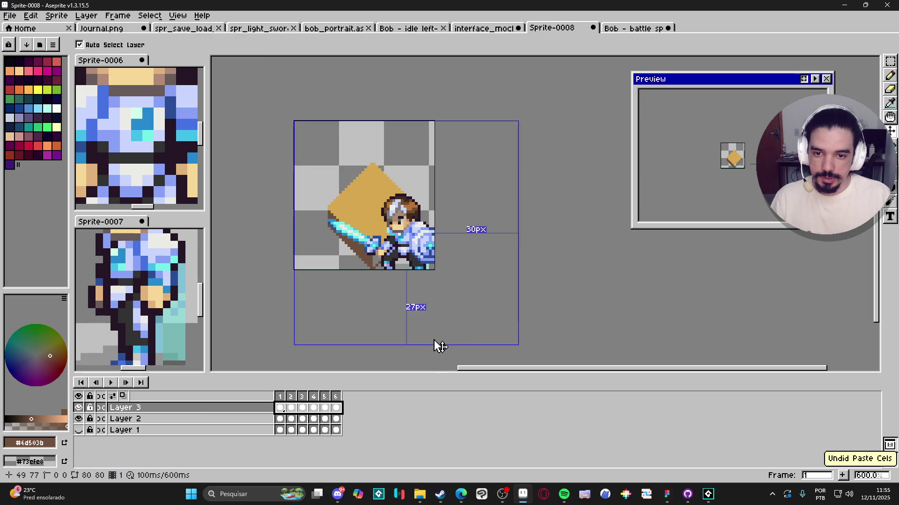
pyautogui.hotkey('ctrl', 'z')
pyautogui.hotkey('ctrl', 'z')
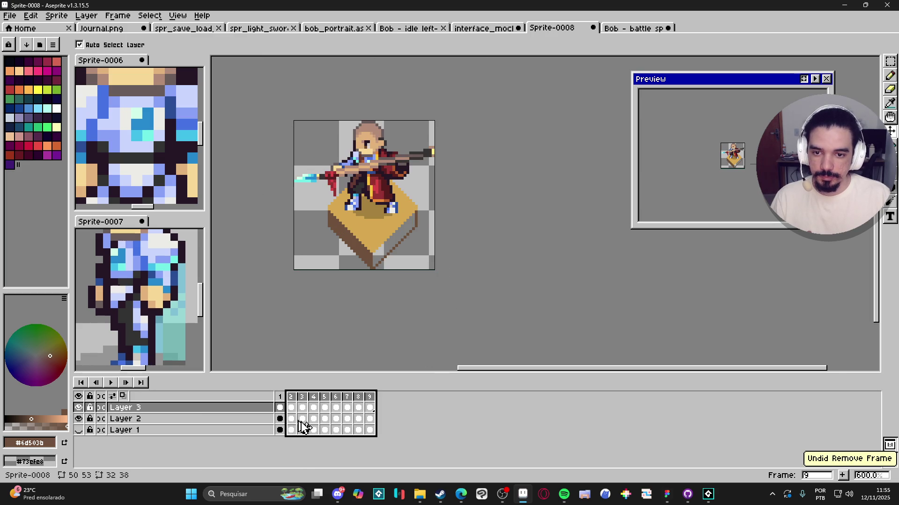
pyautogui.hotkey('ctrl', 'z')
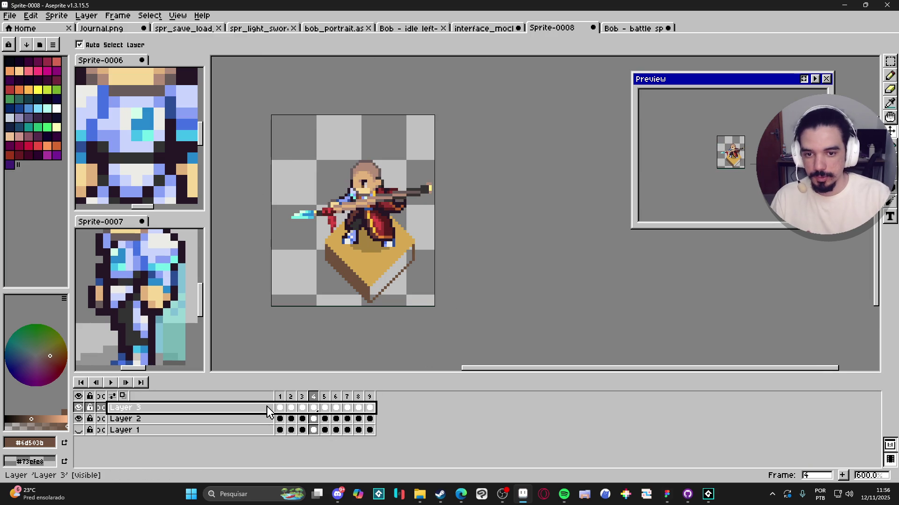
# Add Layer 4 and paste Bob's six battle frames into it
pyautogui.hotkey('shift', 'n')
pyautogui.click(280, 408)
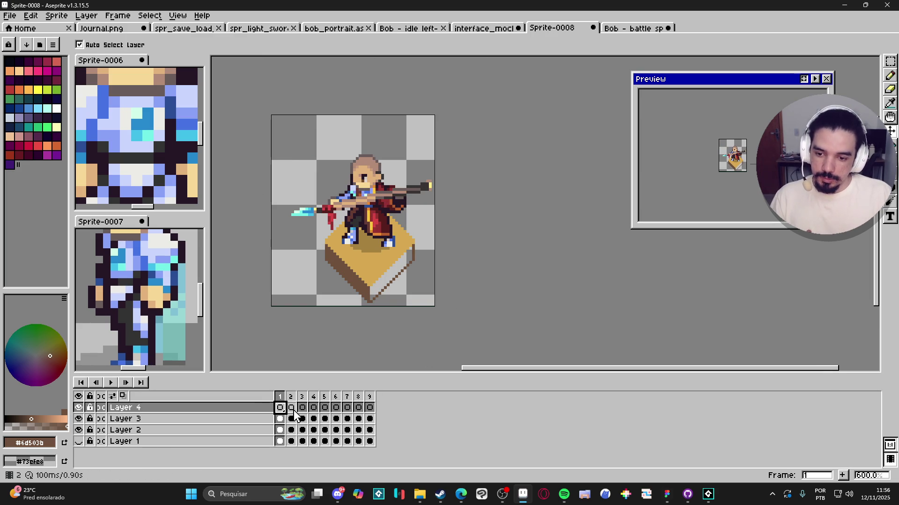
pyautogui.hotkey('ctrl', 'v')
pyautogui.keyDown('shift'); pyautogui.click(335, 408); pyautogui.keyUp('shift')
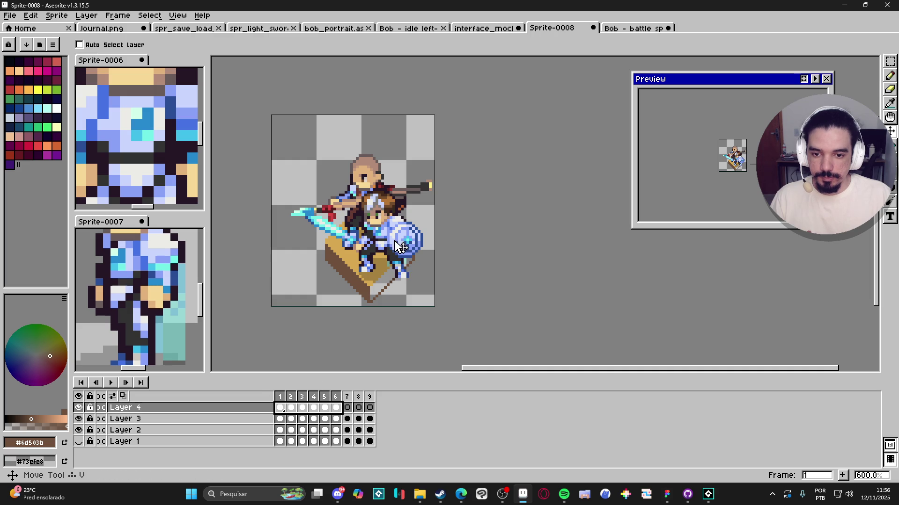
pyautogui.scroll(4, 387, 216)
pyautogui.scroll(-4, 386, 216)
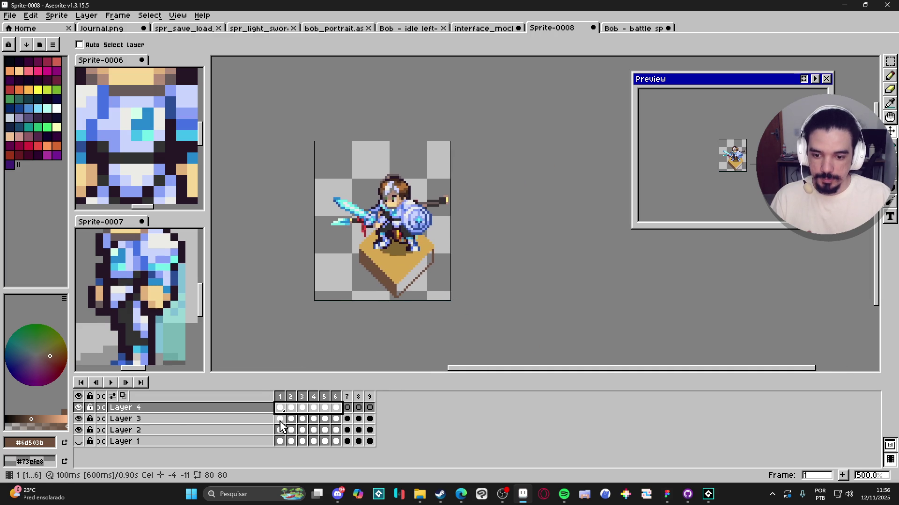
# Delete the empty frames 7–9 across all layers
pyautogui.click(336, 418)
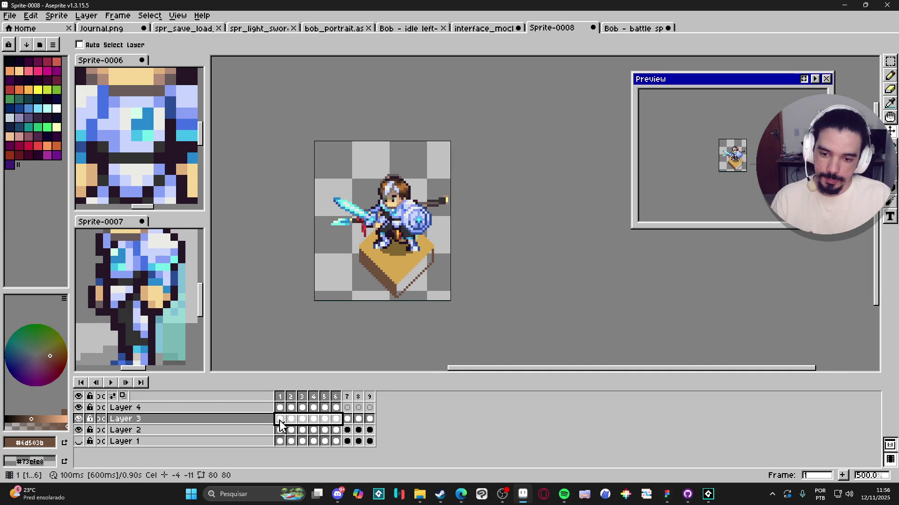
pyautogui.moveTo(347, 396); pyautogui.dragTo(369, 397)
pyautogui.press('Delete')
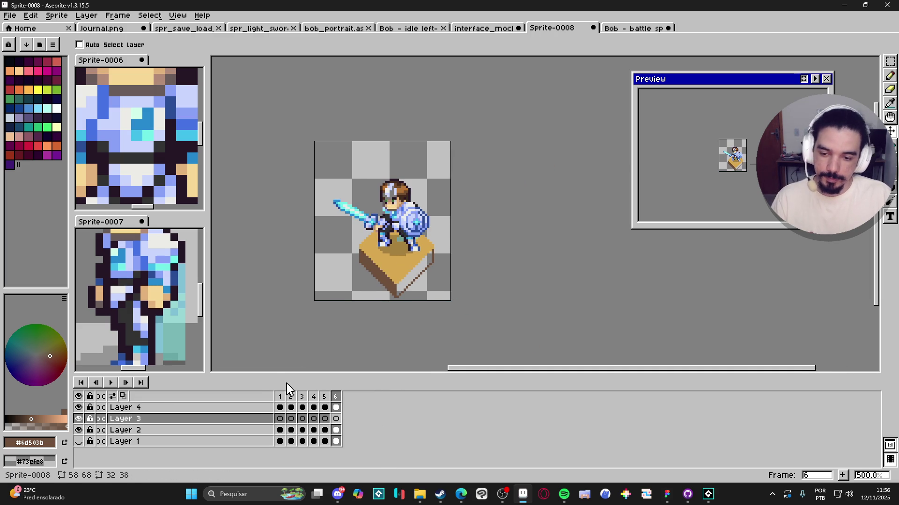
pyautogui.click(30, 16)
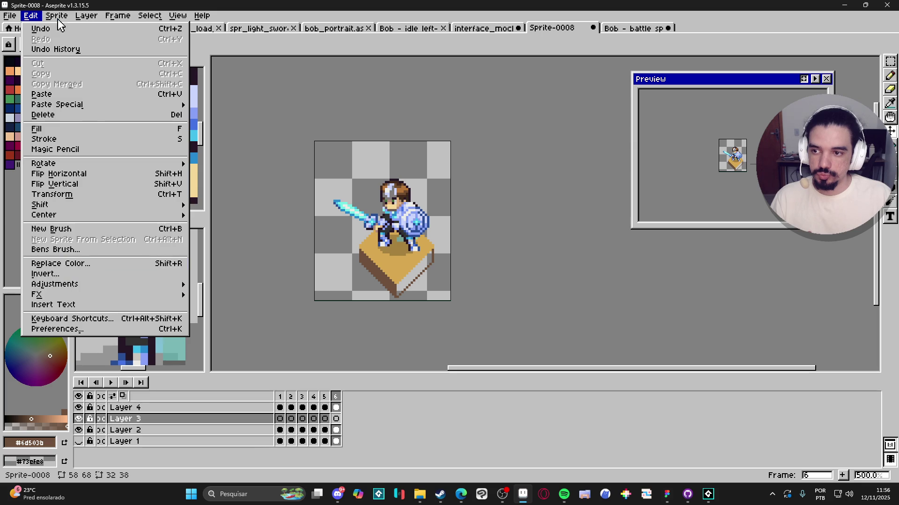
# Trim the sprite and save it as character_pose_bob.png
pyautogui.moveTo(58, 19)
pyautogui.click(86, 113)
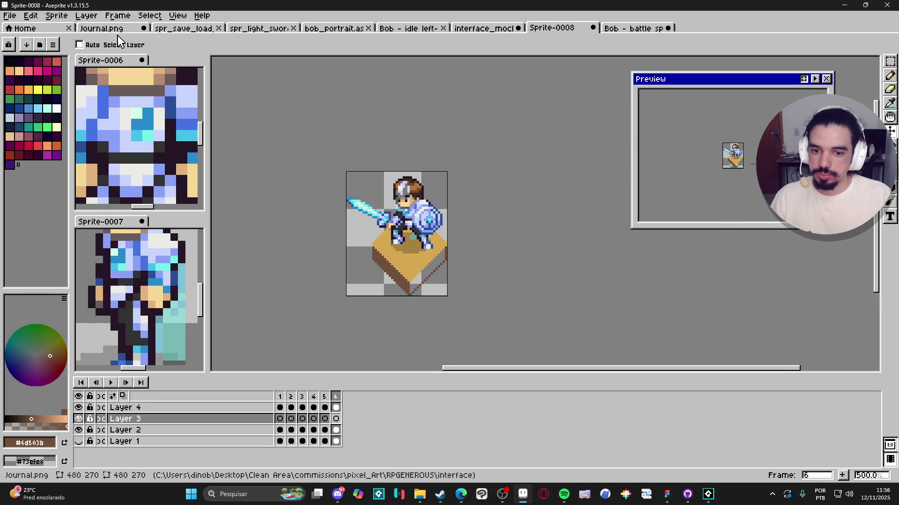
pyautogui.click(10, 16)
pyautogui.click(41, 75)
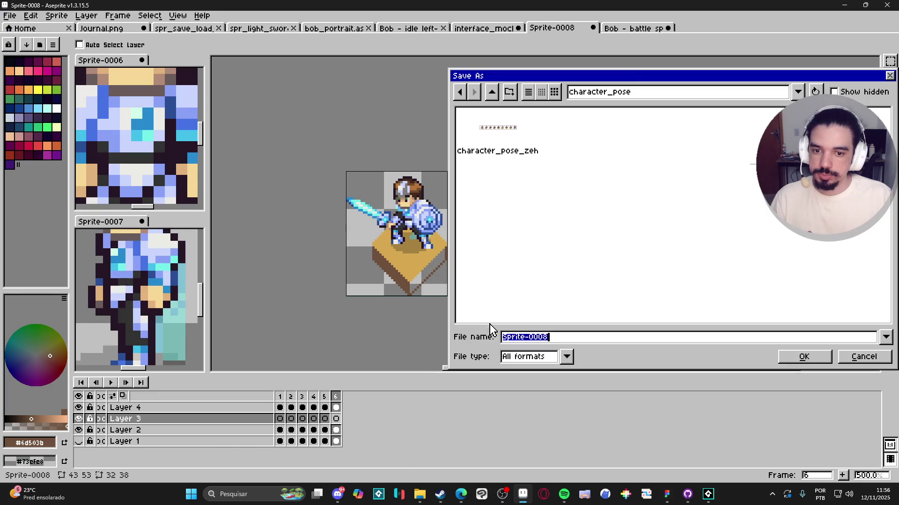
pyautogui.click(524, 356)
pyautogui.click(519, 301)
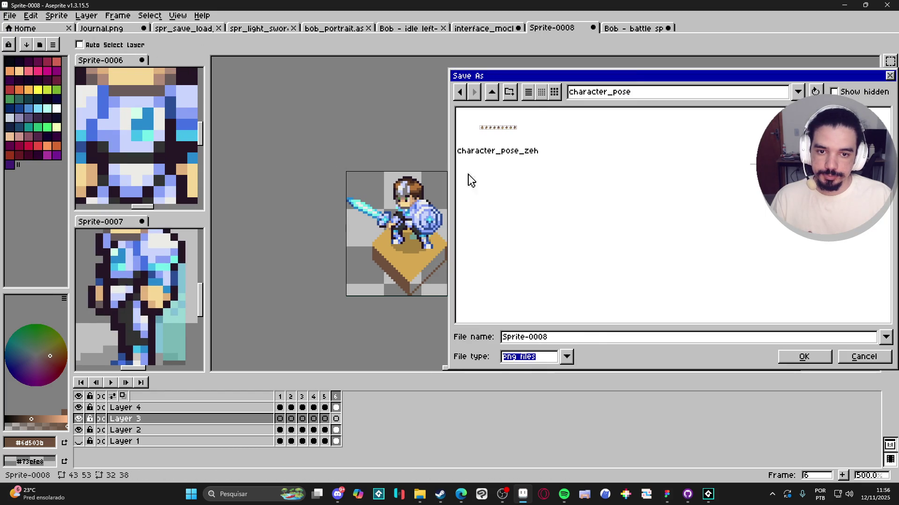
pyautogui.click(515, 159)
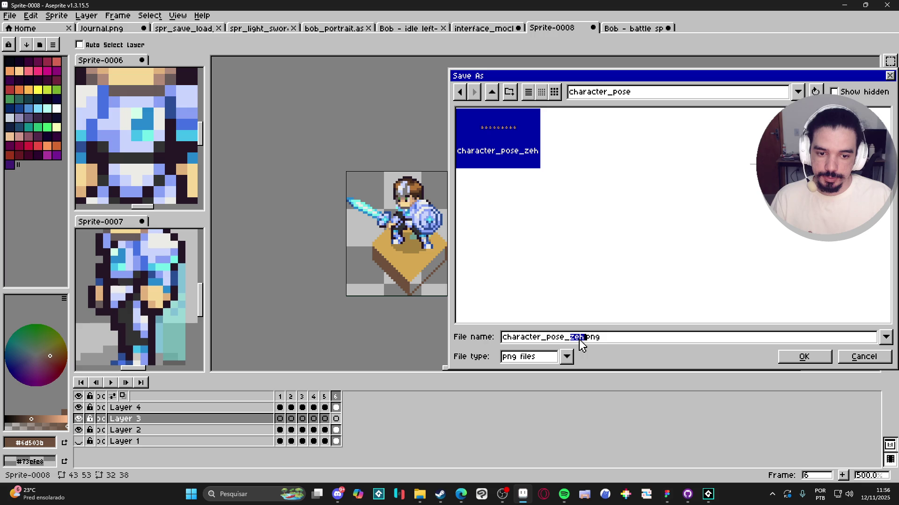
pyautogui.write('bo')
pyautogui.press('Return')
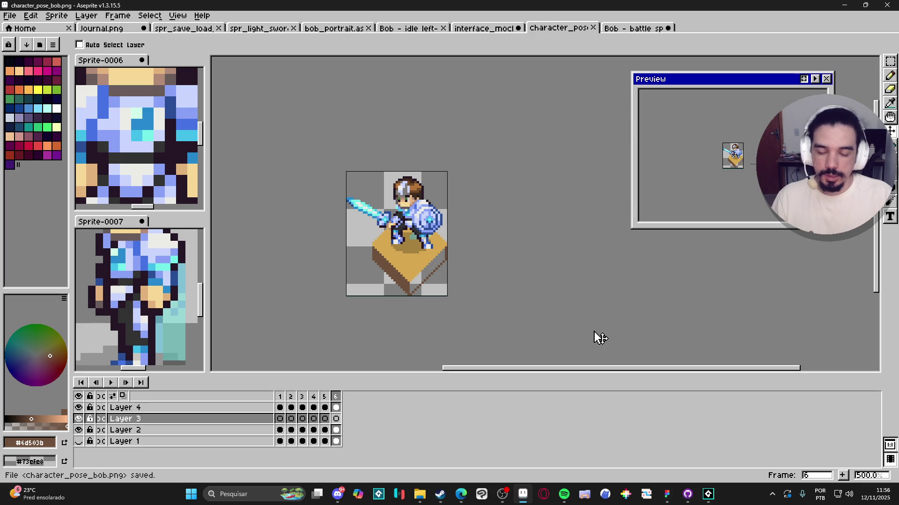
# Export the six frames as a character_pose_bob sprite sheet in the character_pose folder
pyautogui.moveTo(420, 493)
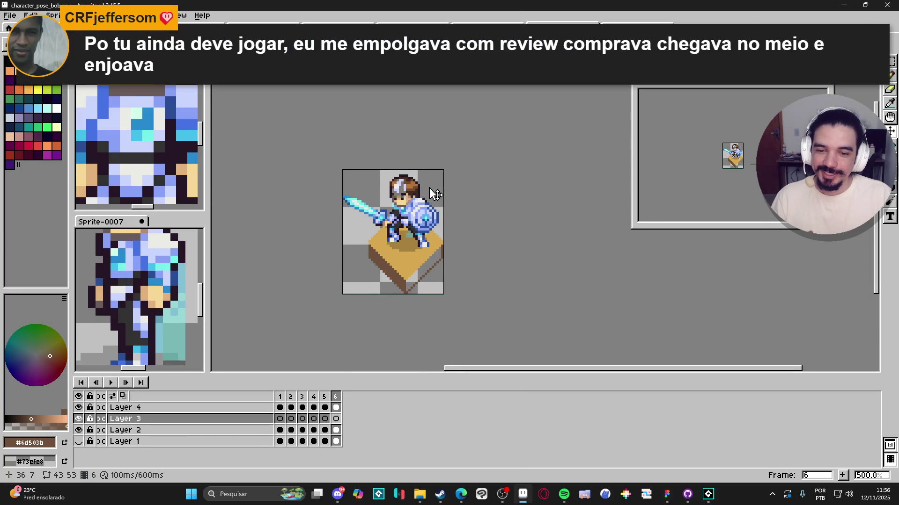
pyautogui.hotkey('ctrl', 'e')
pyautogui.click(391, 139)
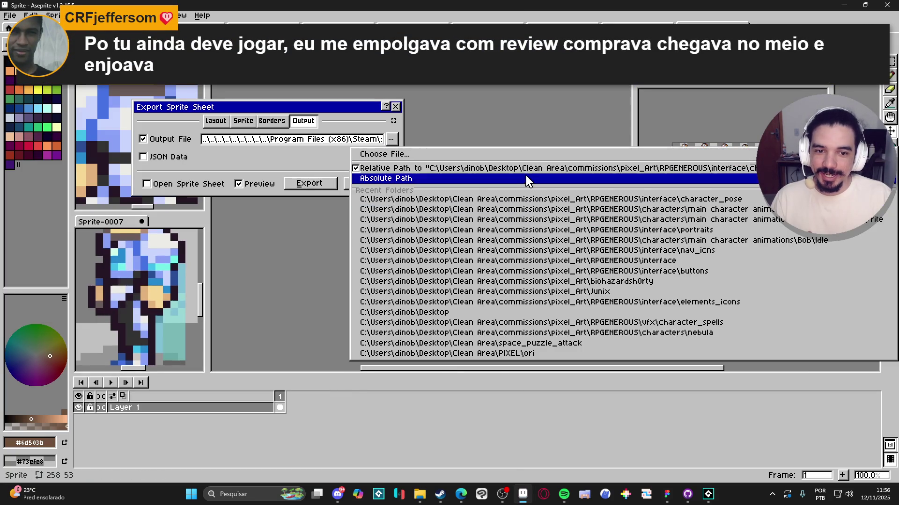
pyautogui.click(541, 173)
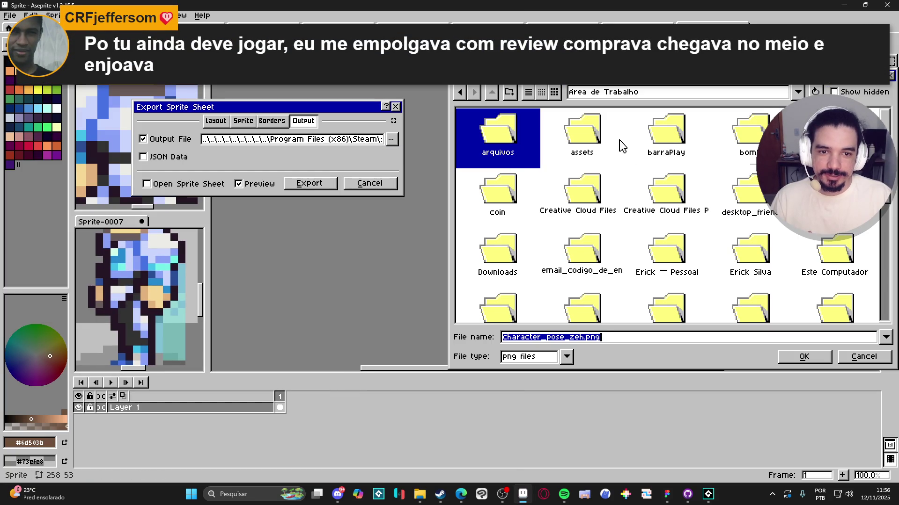
pyautogui.click(764, 95)
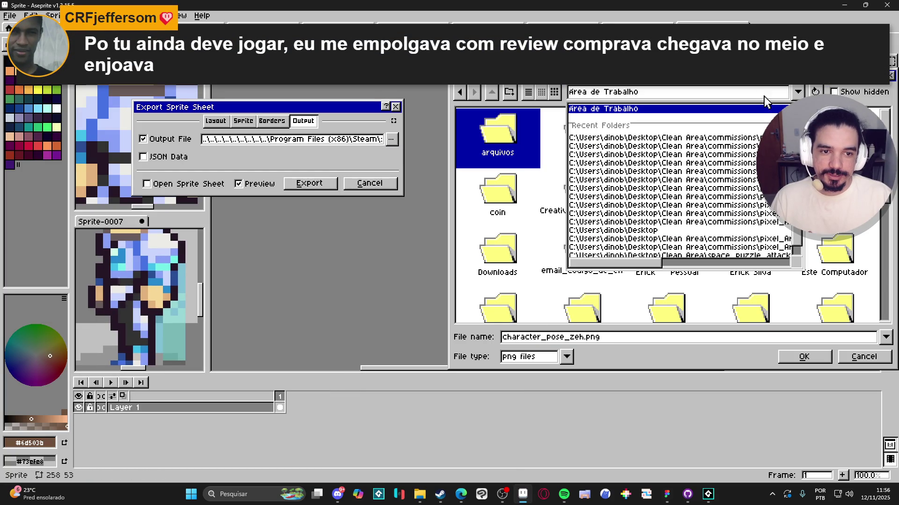
pyautogui.click(733, 139)
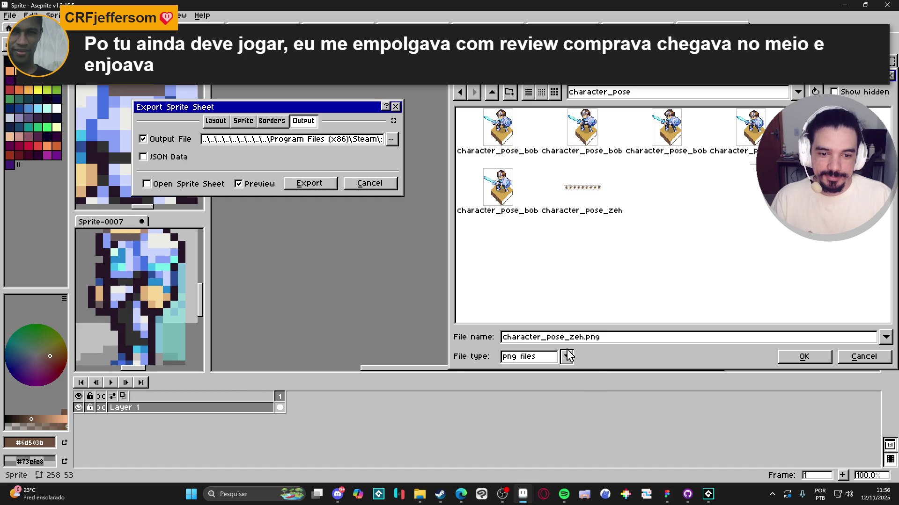
pyautogui.click(500, 137)
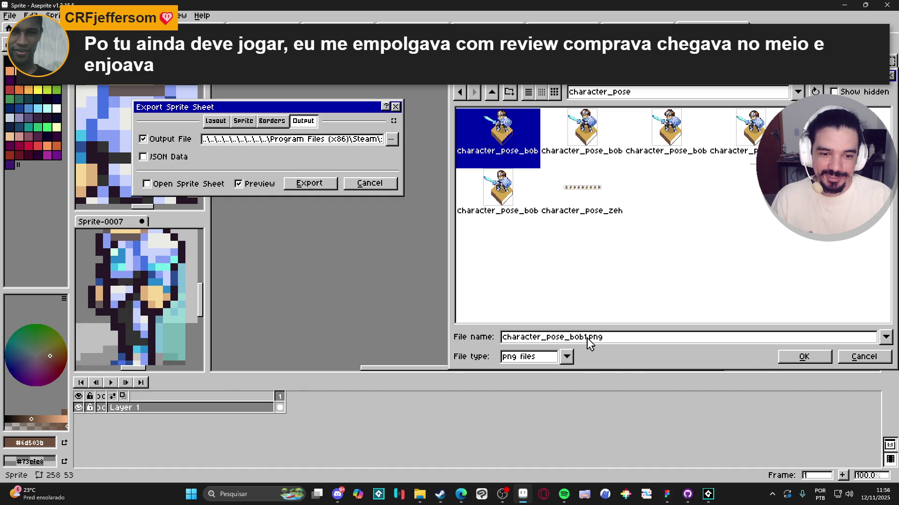
pyautogui.press('Return')
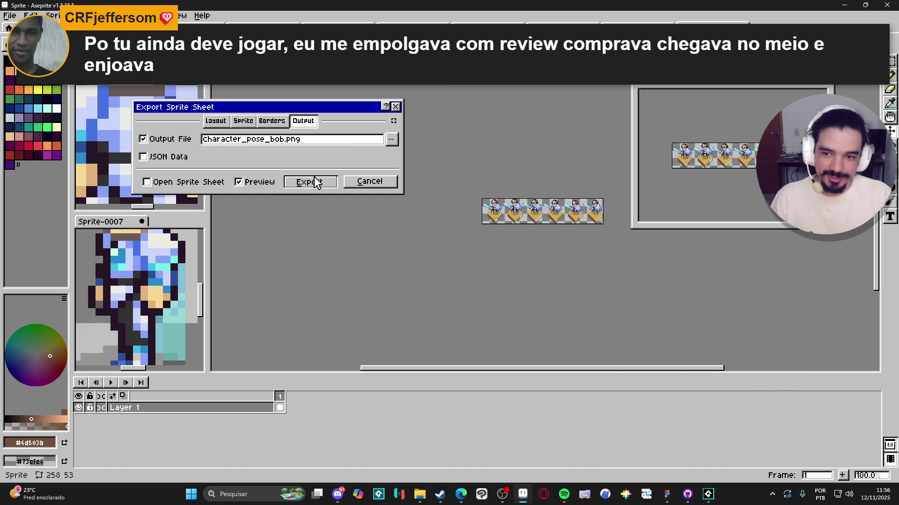
pyautogui.click(317, 183)
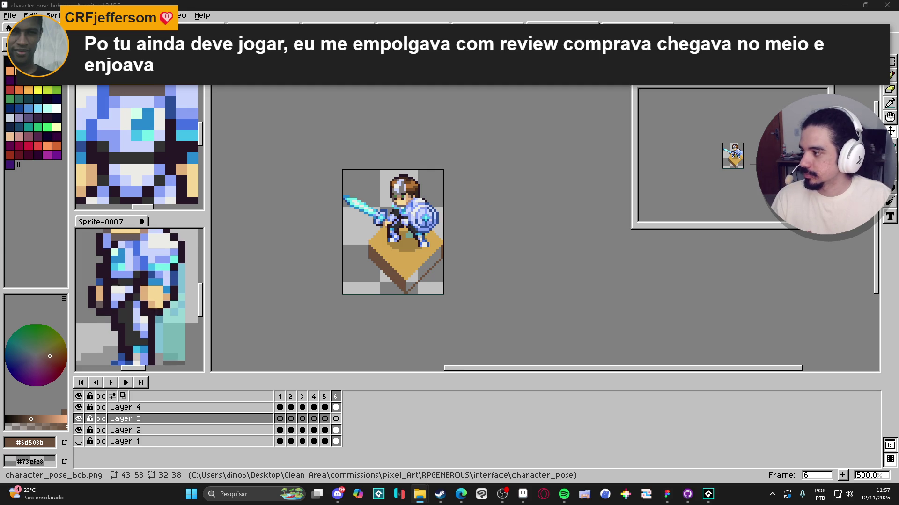
# Scroll right to view Themba's eight-pose 640×80 battle strip
pyautogui.hscroll(2, 507, 226)
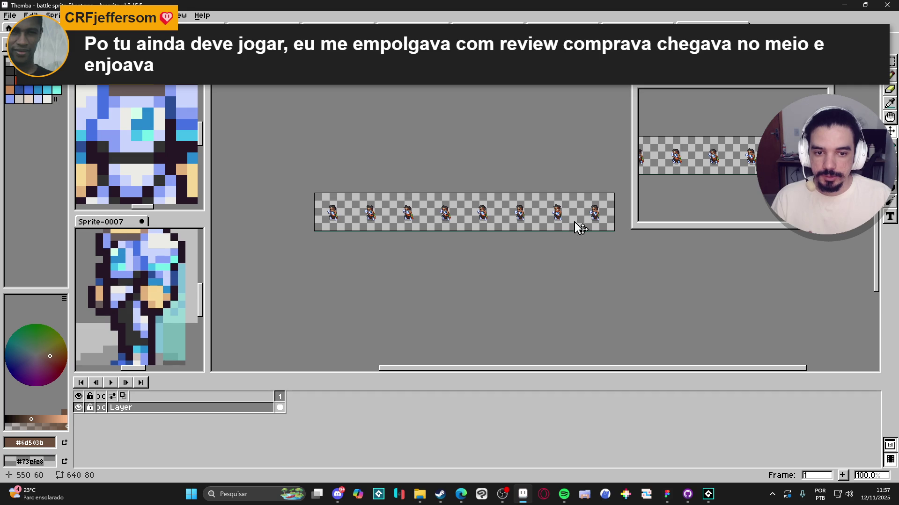
# Reopen Themba's sheet, split it into 80×80 frames, and select all eight
pyautogui.hotkey('ctrl', 'w')
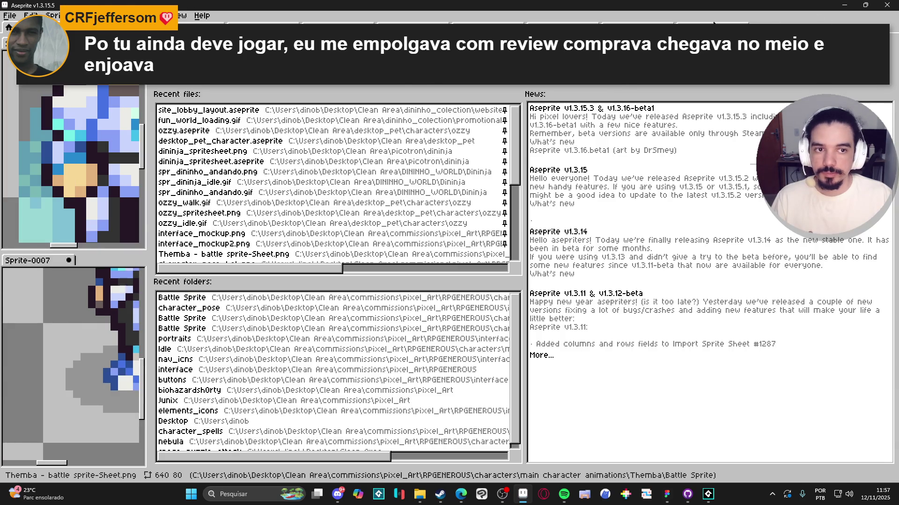
pyautogui.click(223, 254)
pyautogui.click(10, 15)
pyautogui.moveTo(53, 119)
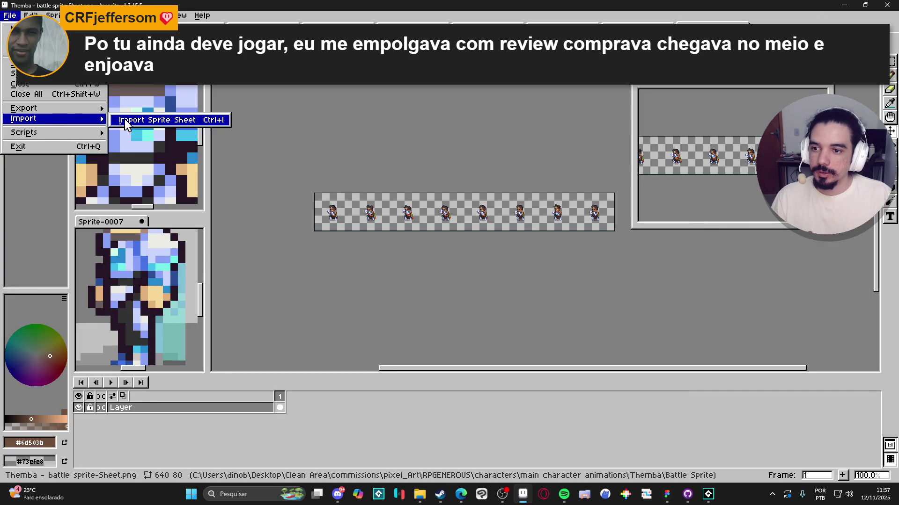
pyautogui.click(154, 120)
pyautogui.press('Return')
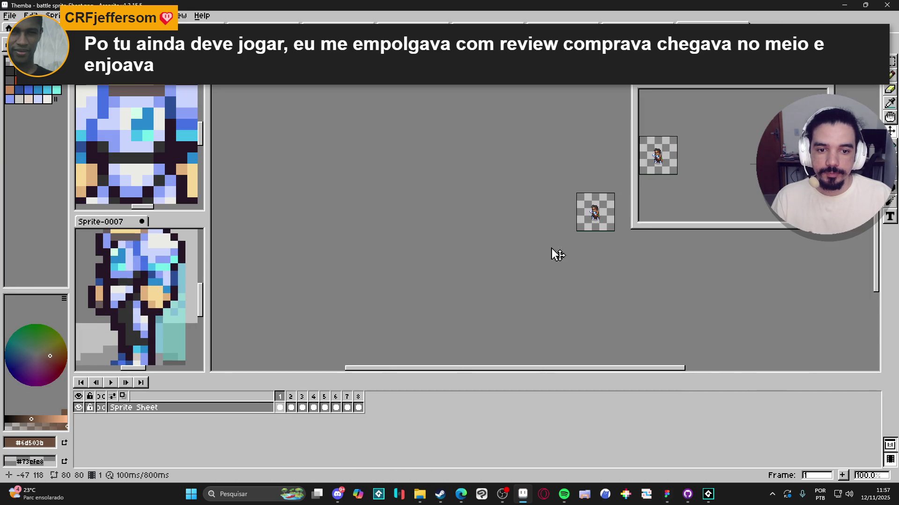
pyautogui.scroll(3, 552, 248)
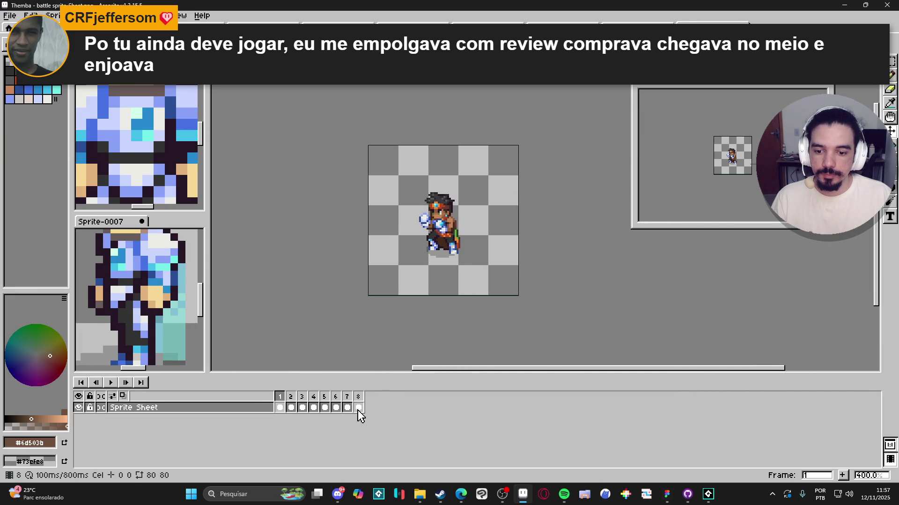
pyautogui.moveTo(359, 409); pyautogui.dragTo(231, 413)
# Close Bob's sheet unsaved, then paste Themba onto a new Layer 5 atop the gold pedestal
pyautogui.click(633, 29)
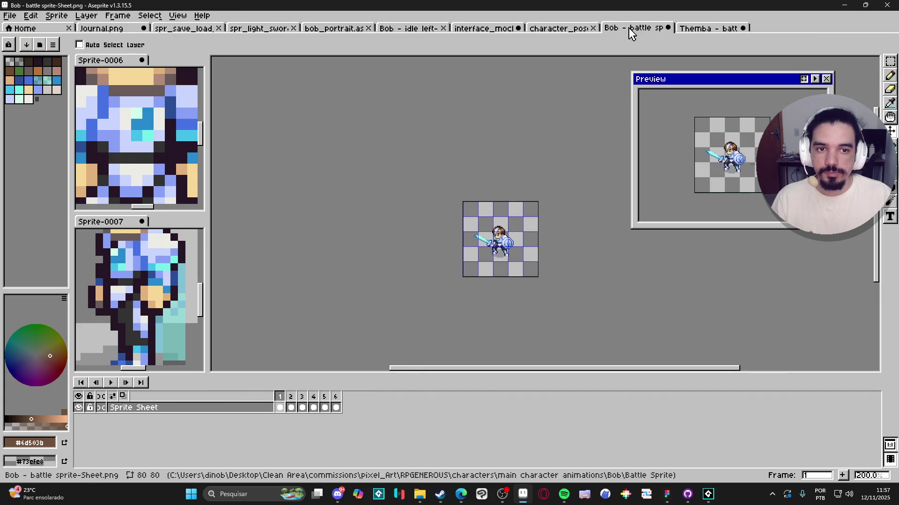
pyautogui.click(668, 29)
pyautogui.click(464, 269)
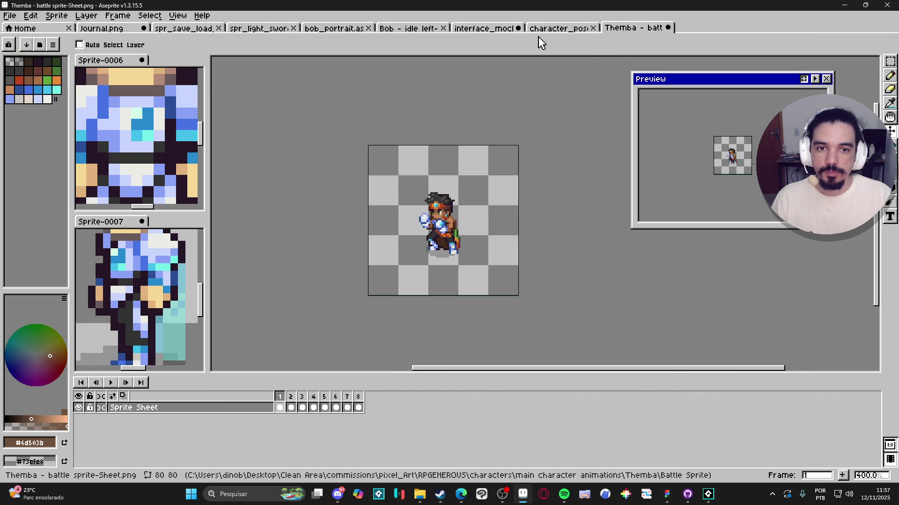
pyautogui.click(562, 29)
pyautogui.scroll(-1, 407, 315)
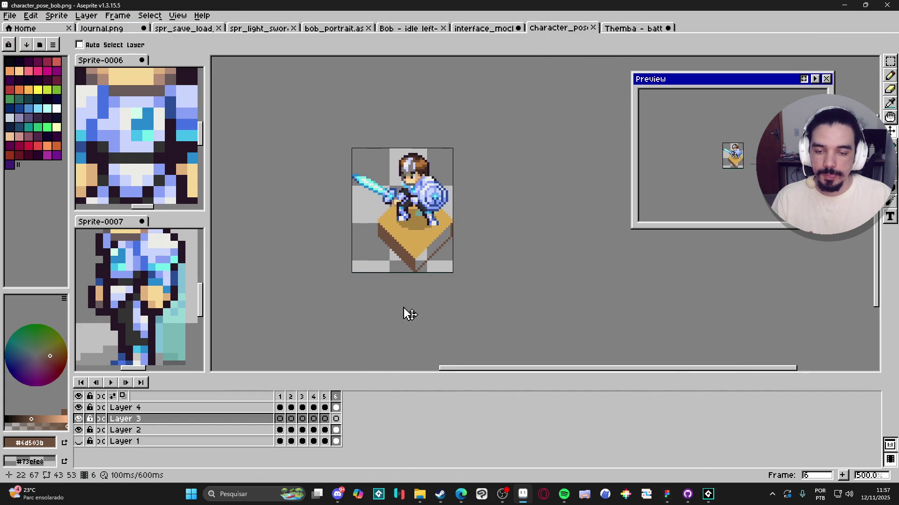
pyautogui.click(280, 407)
pyautogui.click(264, 408)
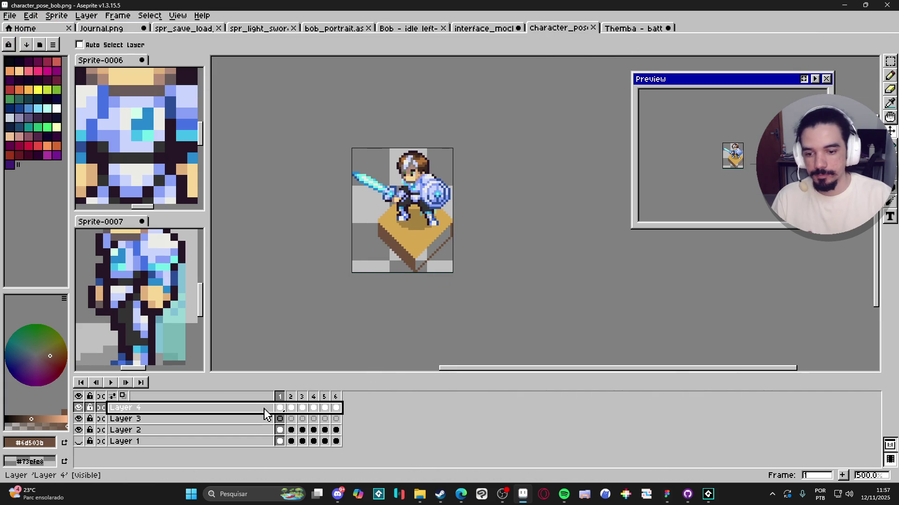
pyautogui.hotkey('shift', 'n')
pyautogui.click(265, 409)
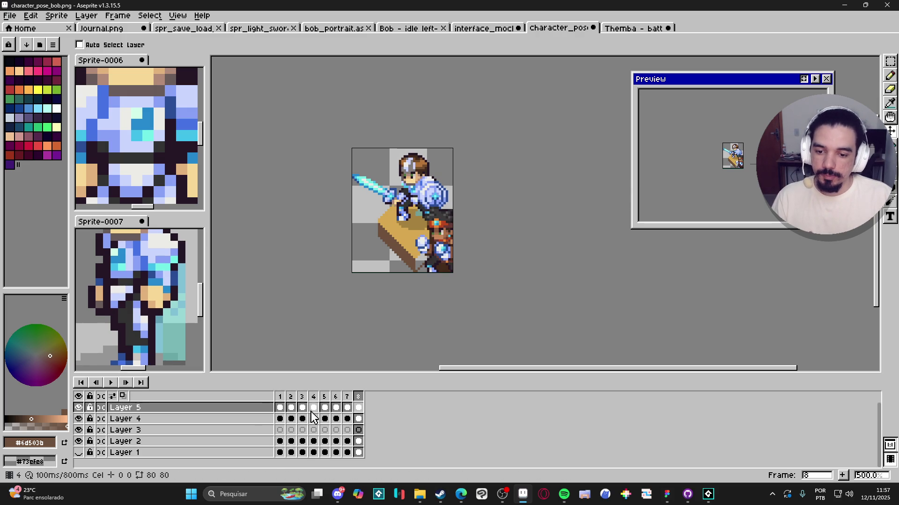
pyautogui.hotkey('ctrl', 'v')
pyautogui.scroll(2, 443, 249)
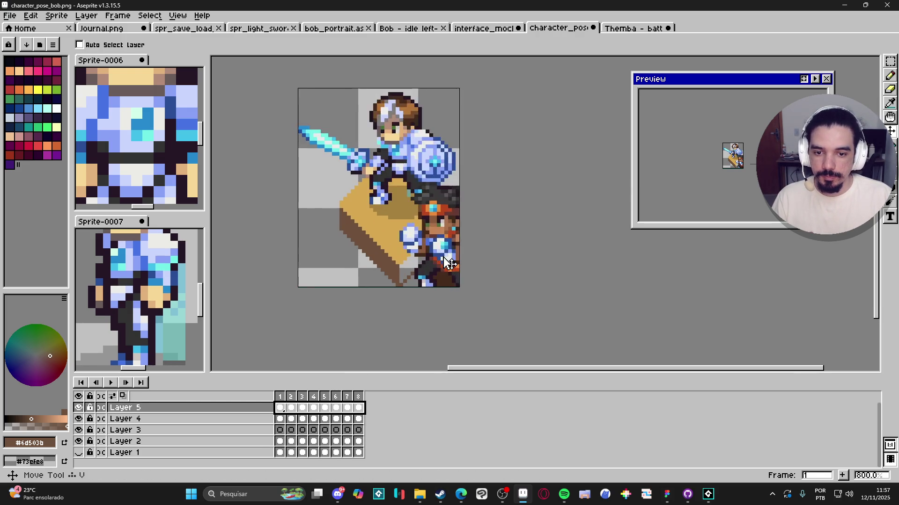
pyautogui.moveTo(447, 261)
pyautogui.mouseDown()
pyautogui.moveTo(416, 220)
pyautogui.moveTo(405, 170)
pyautogui.mouseUp()
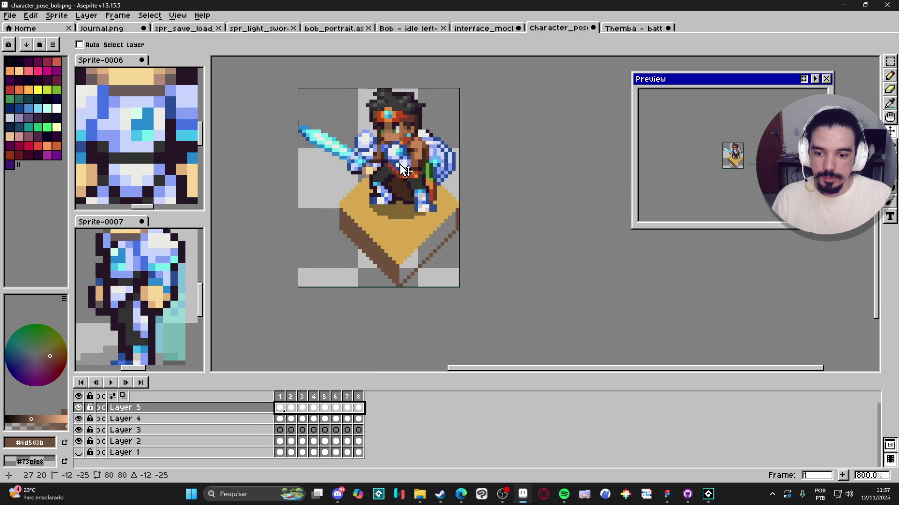
# Move a frame to after frame 8 and delete Bob's Layer 4
pyautogui.scroll(-2, 406, 187)
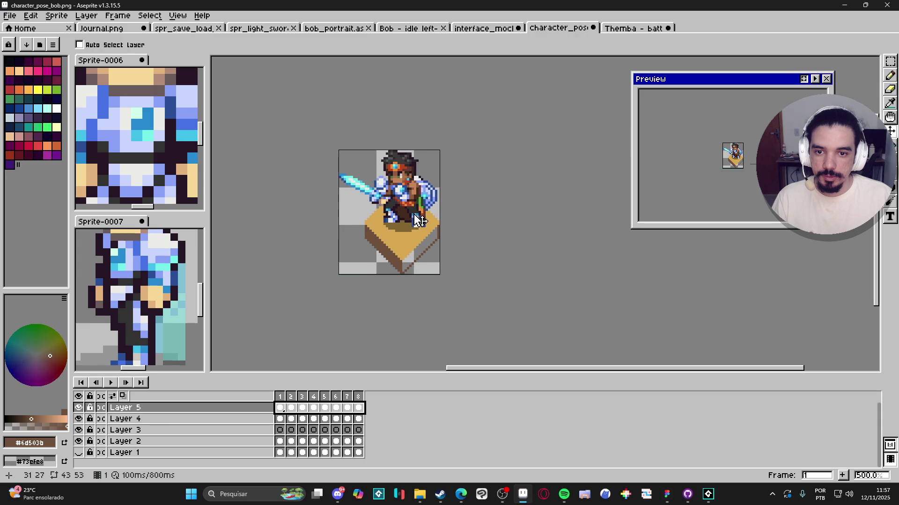
pyautogui.click(298, 412)
pyautogui.moveTo(322, 397)
pyautogui.mouseDown()
pyautogui.moveTo(368, 404)
pyautogui.moveTo(279, 400)
pyautogui.mouseUp()
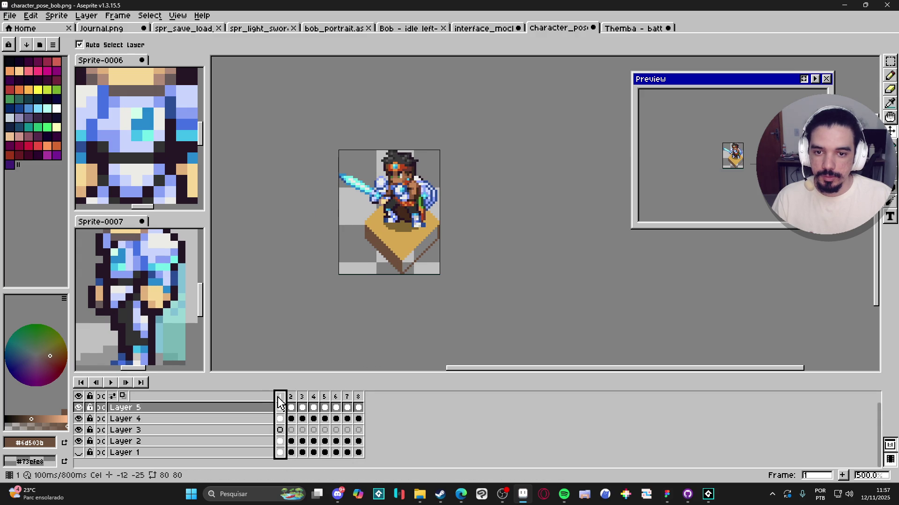
pyautogui.click(266, 424)
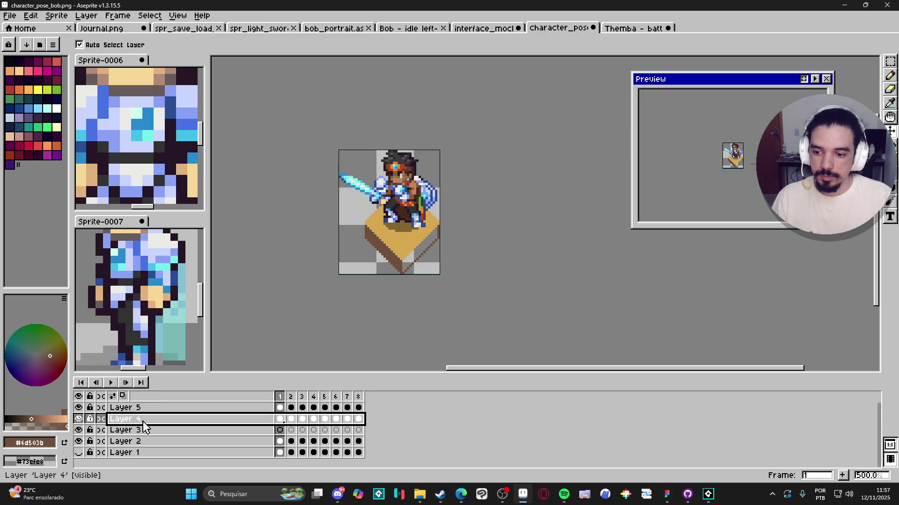
pyautogui.press('Delete')
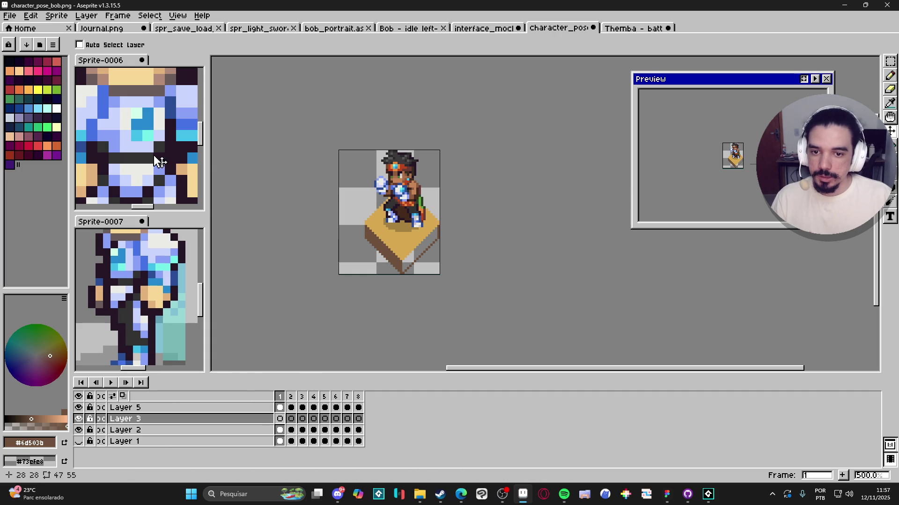
# Trim the sprite and export it as the character_pose_themba.png sprite sheet
pyautogui.click(52, 18)
pyautogui.click(62, 112)
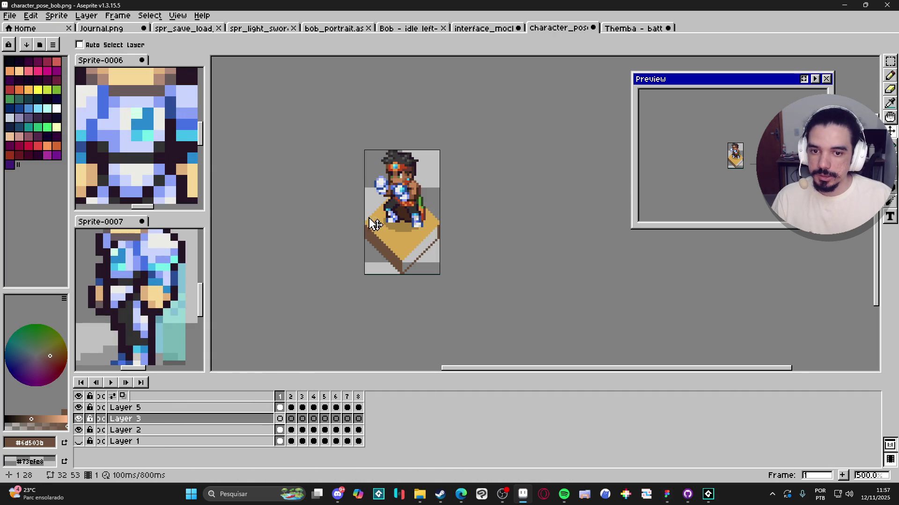
pyautogui.click(9, 19)
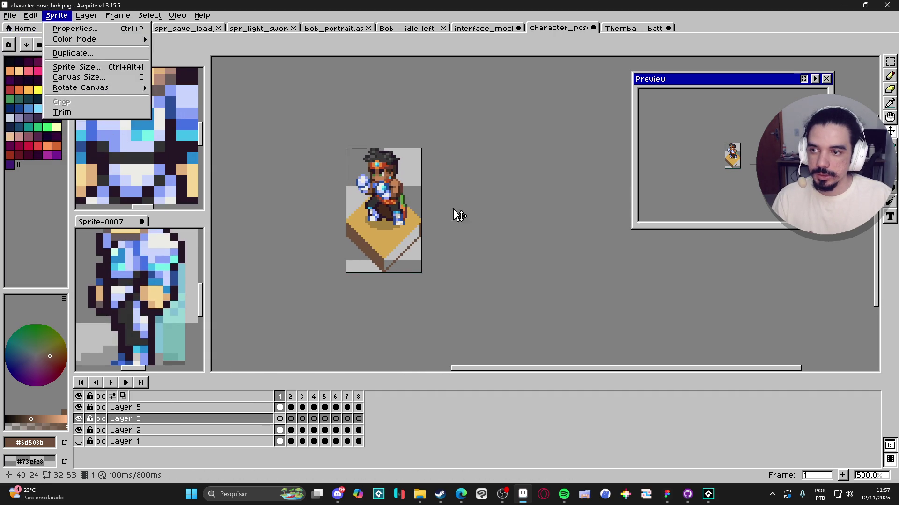
pyautogui.hotkey('ctrl', 'e')
pyautogui.click(390, 139)
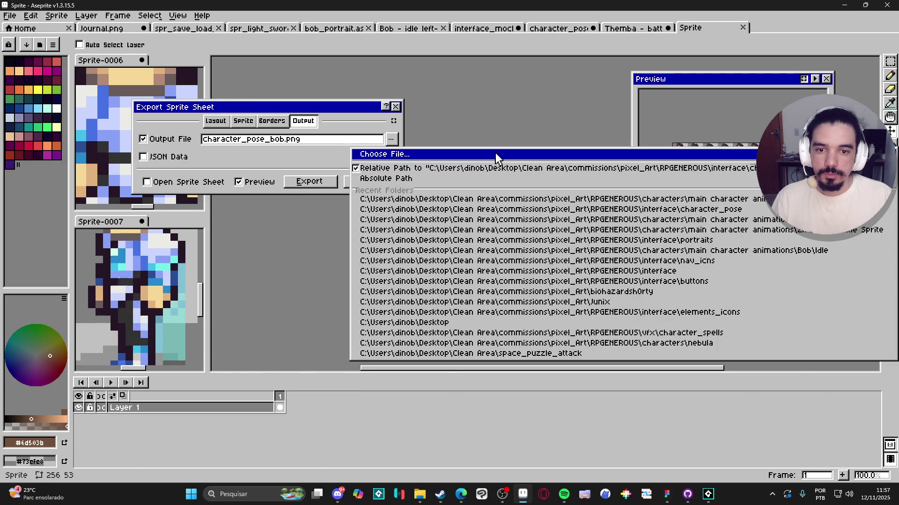
pyautogui.click(585, 132)
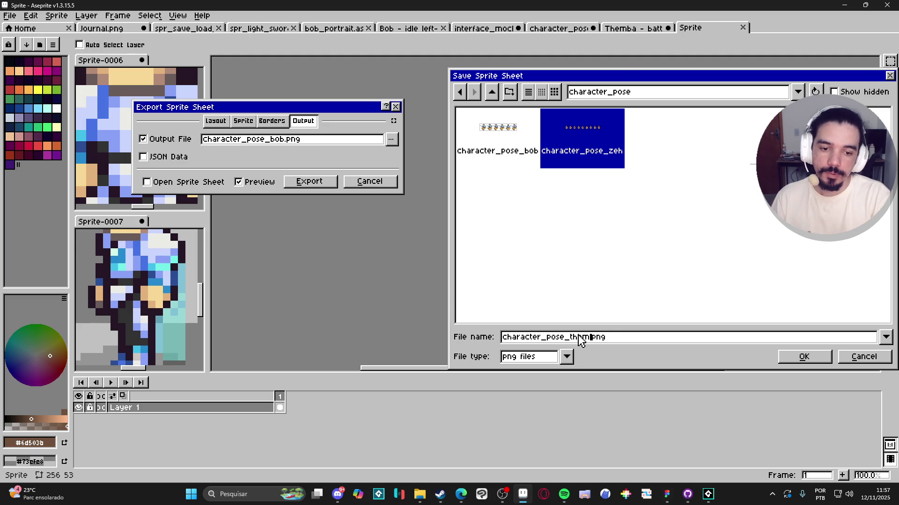
pyautogui.write('ba')
pyautogui.press('Return')
pyautogui.click(308, 182)
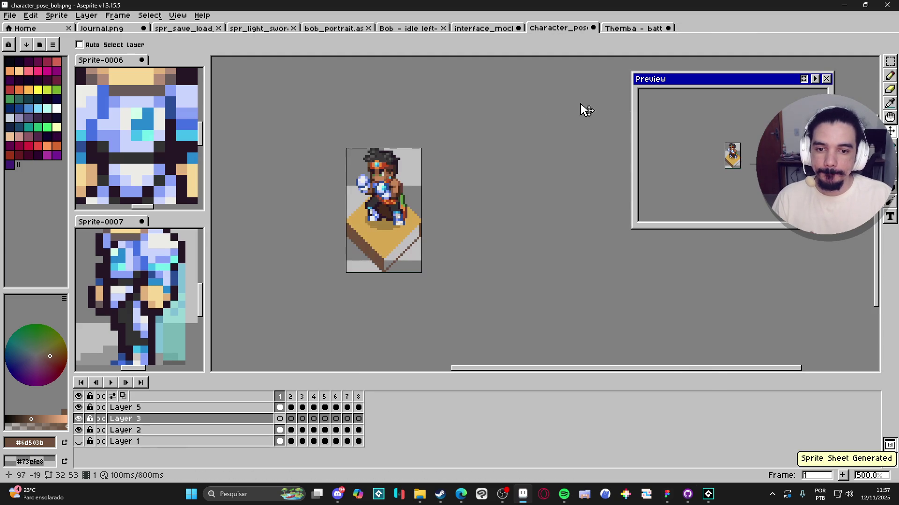
# Enlarge the canvas to 112×88 (40 px left/right, 35 px top) and open Yara's battle sheet
pyautogui.hotkey('ctrl', 'alt', 'c')
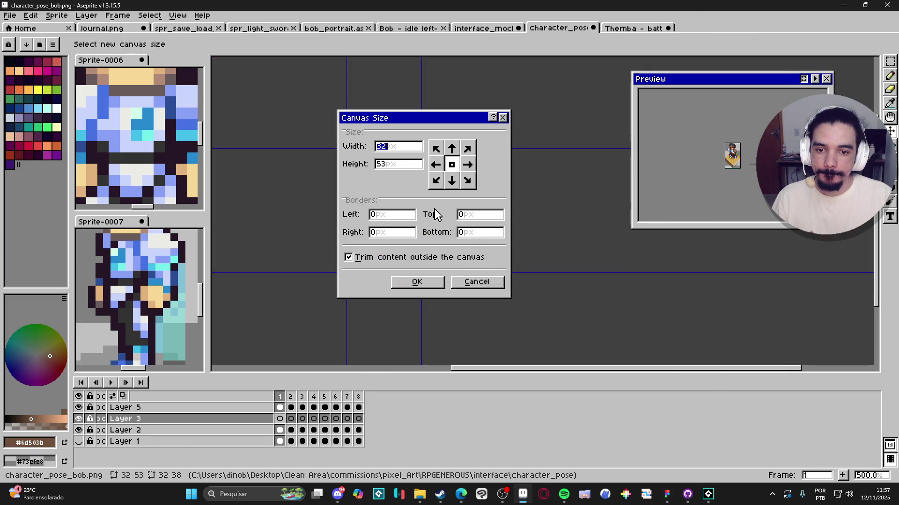
pyautogui.moveTo(455, 123); pyautogui.dragTo(775, 164)
pyautogui.moveTo(430, 210); pyautogui.dragTo(524, 206)
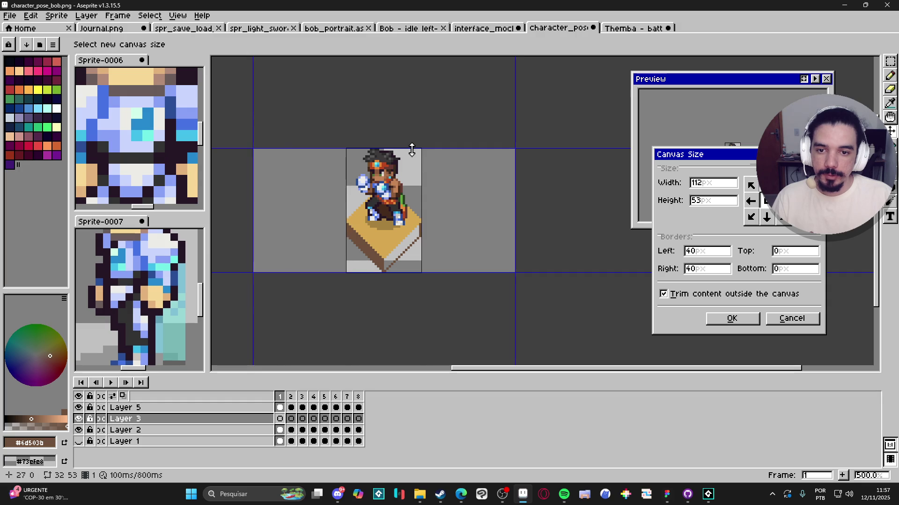
pyautogui.moveTo(411, 148); pyautogui.dragTo(411, 66)
pyautogui.click(733, 320)
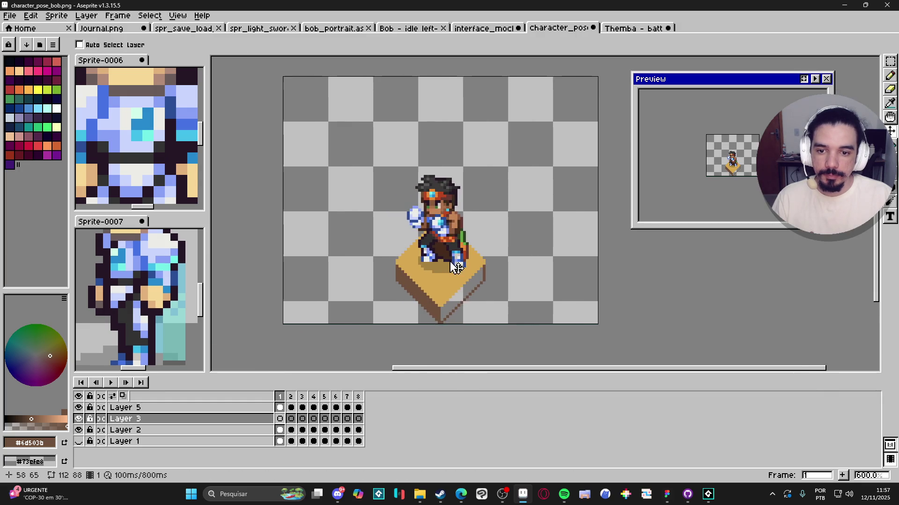
pyautogui.click(261, 412)
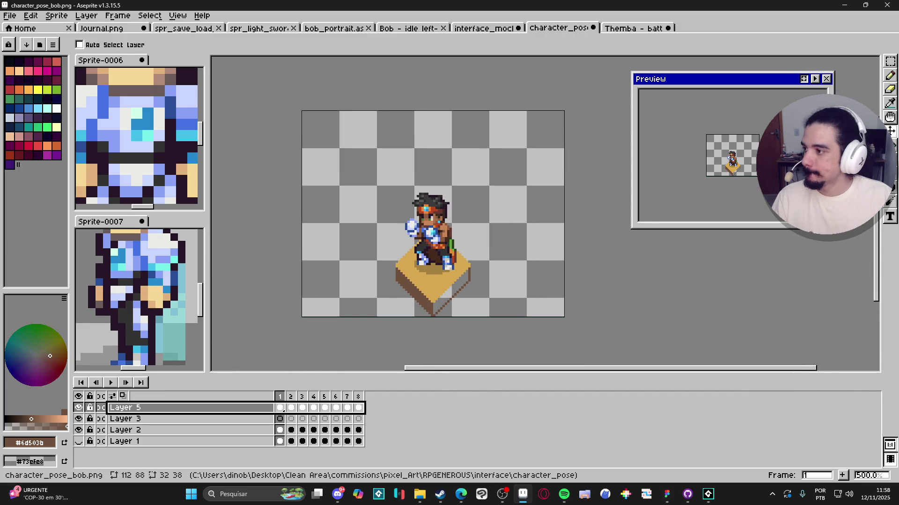
pyautogui.hotkey('alt', 'Tab')
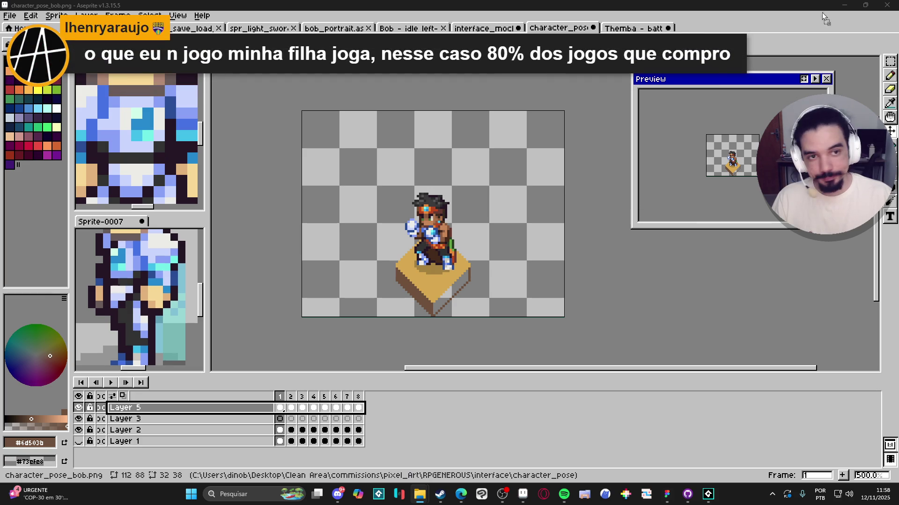
pyautogui.moveTo(825, 19); pyautogui.dragTo(449, 263)
# Import the Yara battle strip as six 80×80 frames
pyautogui.scroll(2, 421, 281)
pyautogui.scroll(-1, 359, 276)
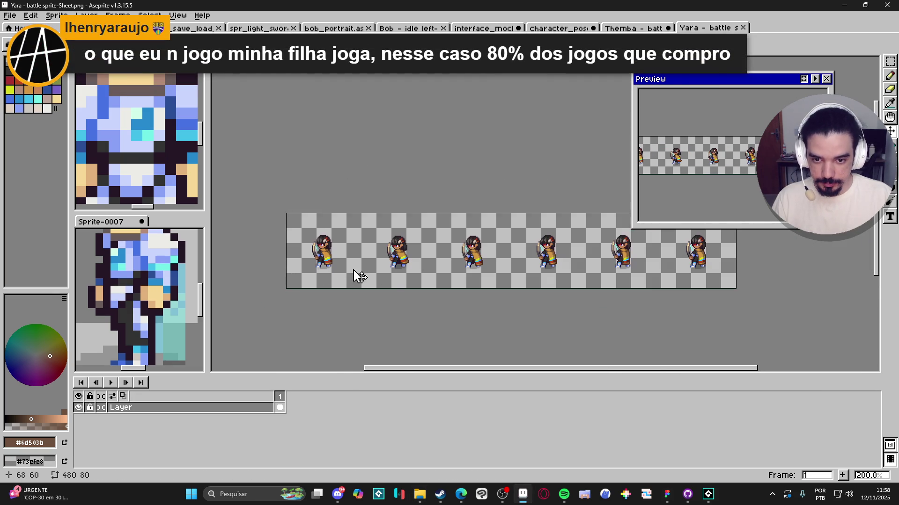
pyautogui.click(56, 16)
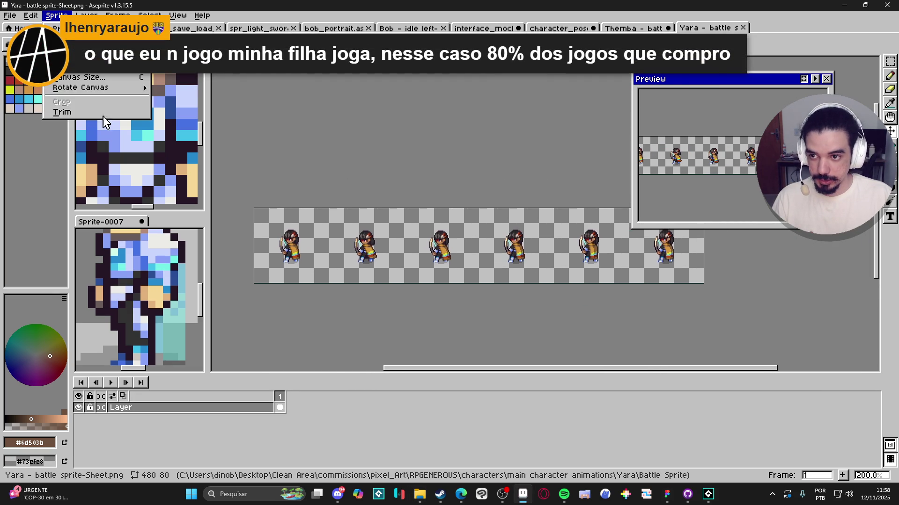
pyautogui.moveTo(28, 117)
pyautogui.click(141, 117)
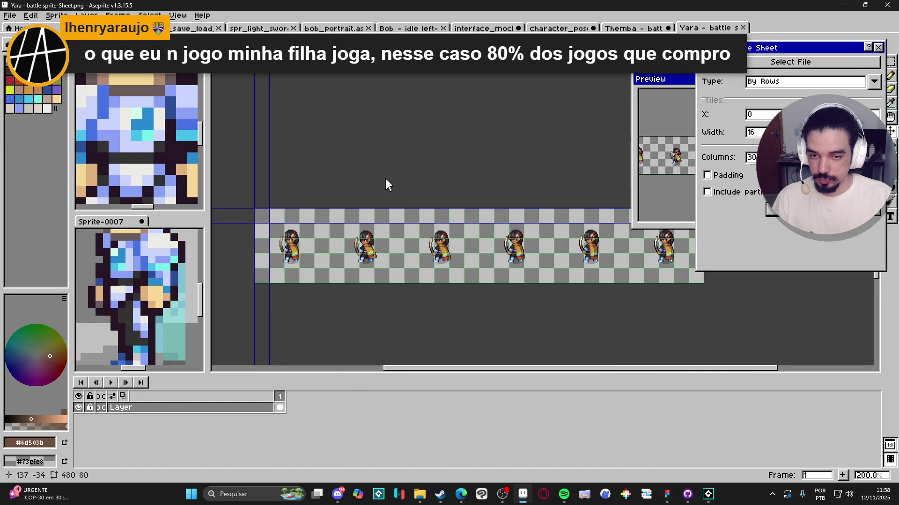
pyautogui.press('Return')
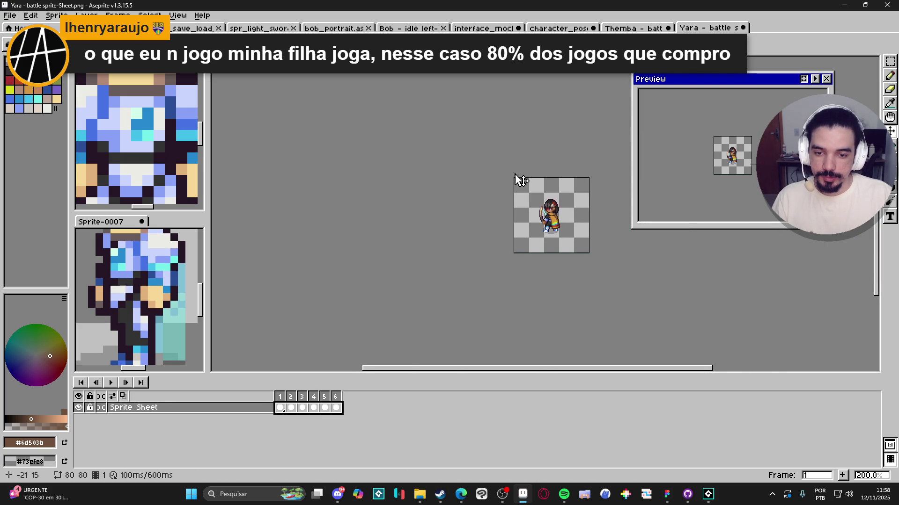
# In character_pose_bob, paste the Yara frames into a new Layer 6 and place Yara on the pedestal
pyautogui.hotkey('ctrl', 'shift', 'Tab')
pyautogui.hotkey('ctrl', 'shift', 'Tab')
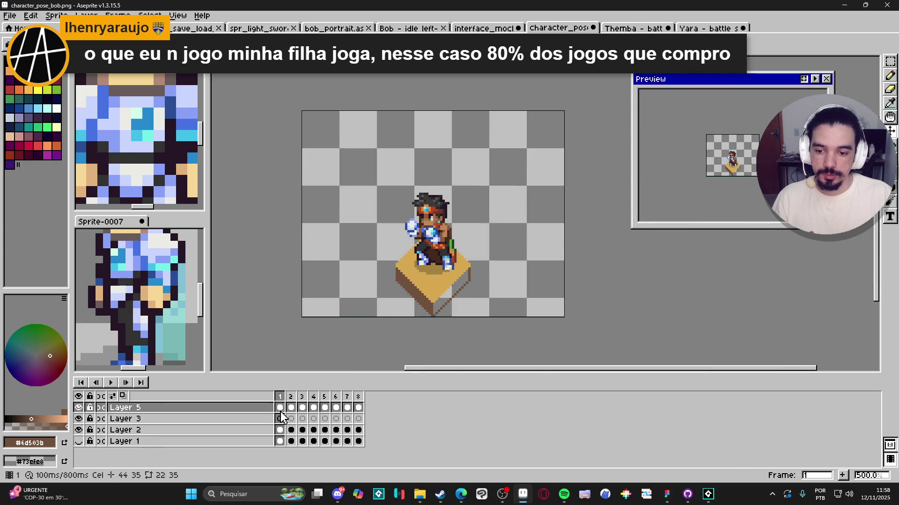
pyautogui.click(248, 408)
pyautogui.hotkey('shift', 'n')
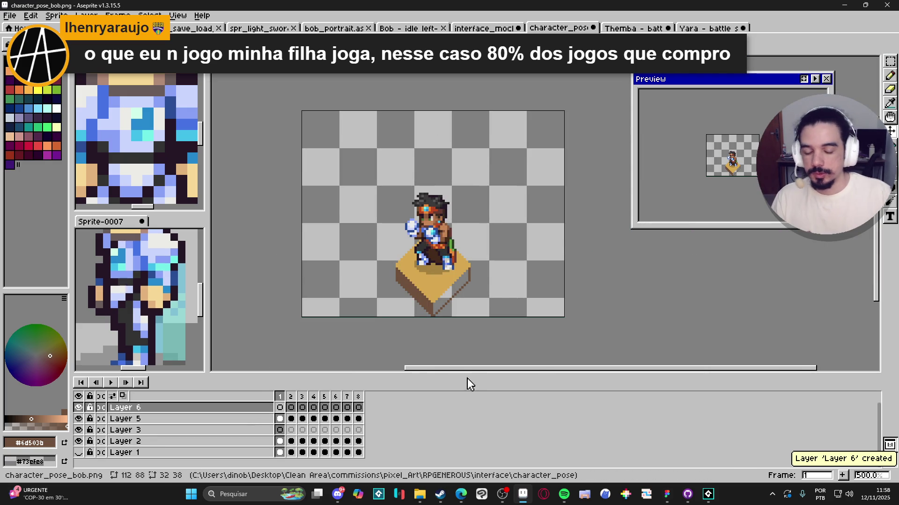
pyautogui.hotkey('ctrl', 'v')
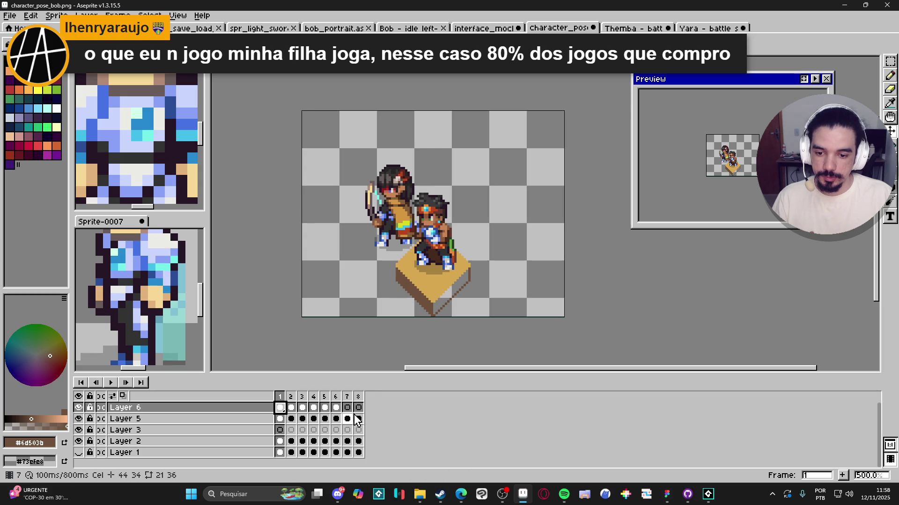
pyautogui.moveTo(336, 408); pyautogui.dragTo(279, 413)
pyautogui.scroll(2, 393, 244)
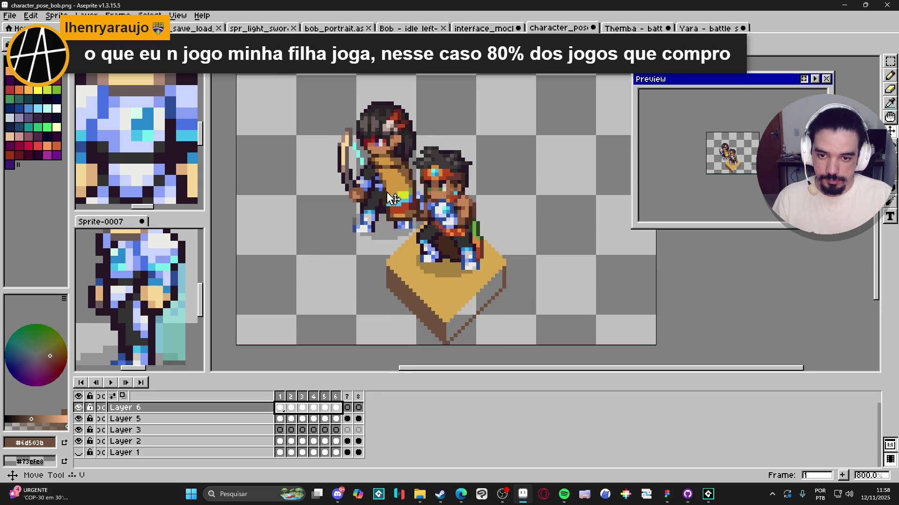
pyautogui.moveTo(389, 195); pyautogui.dragTo(456, 234)
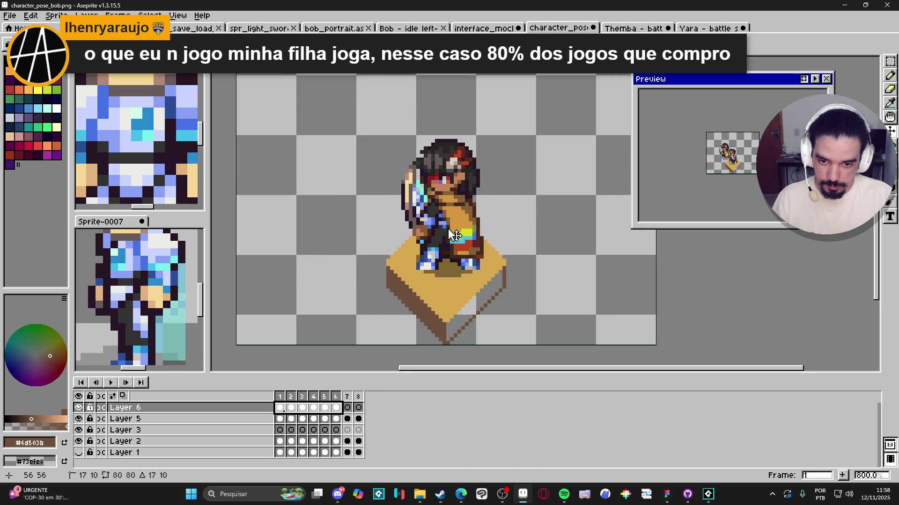
# Delete extra frames 7–8, hide Layer 5, and trim the sprite to 32×55
pyautogui.moveTo(349, 397); pyautogui.dragTo(358, 396)
pyautogui.press('Delete')
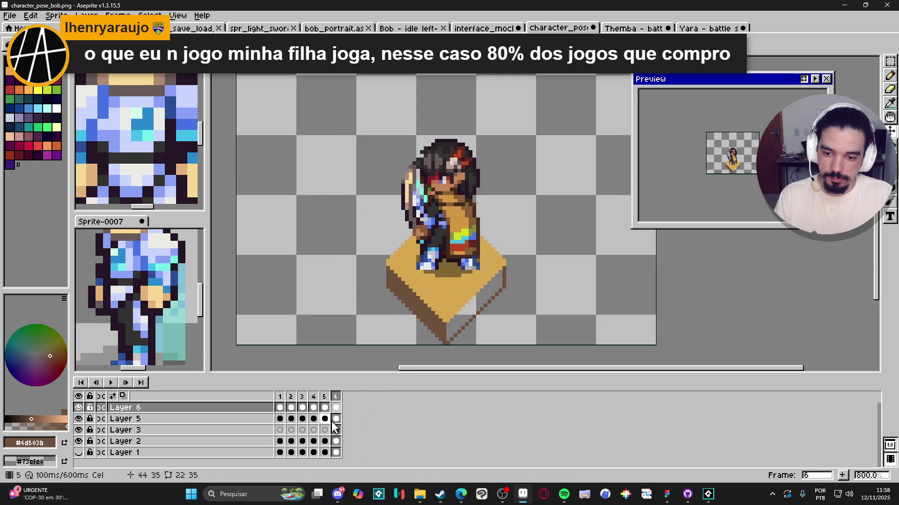
pyautogui.click(79, 419)
pyautogui.scroll(-2, 276, 273)
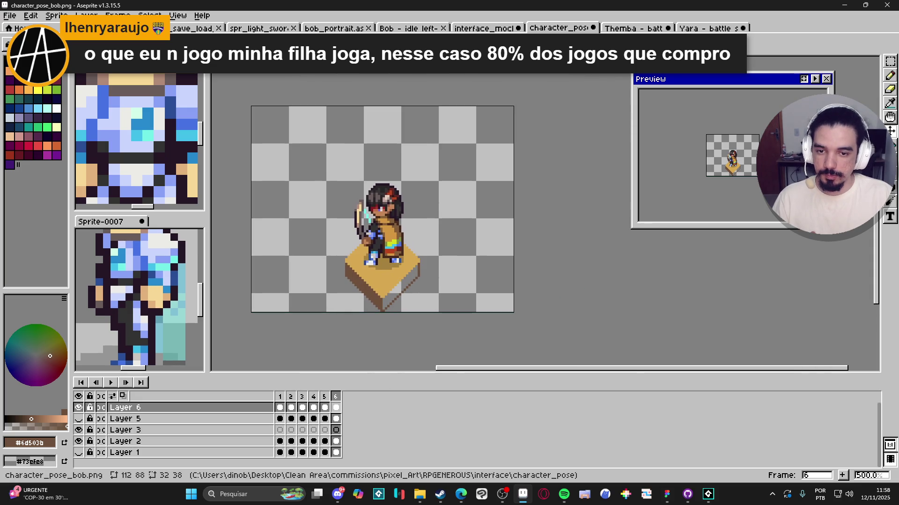
pyautogui.click(56, 16)
pyautogui.click(56, 116)
pyautogui.scroll(-2, 335, 166)
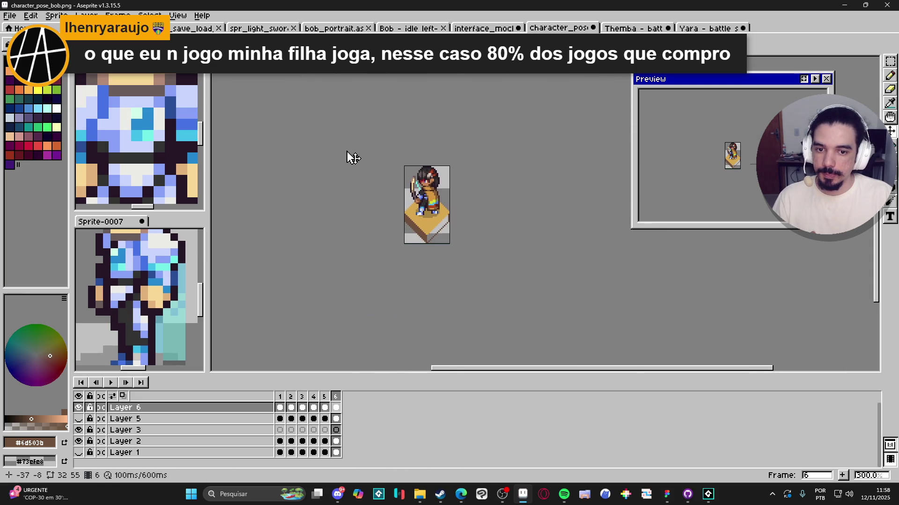
# Export the Yara sprite sheet as character_pose_yara.png, then close character_pose_bob.png
pyautogui.click(19, 15)
pyautogui.hotkey('ctrl', 'e')
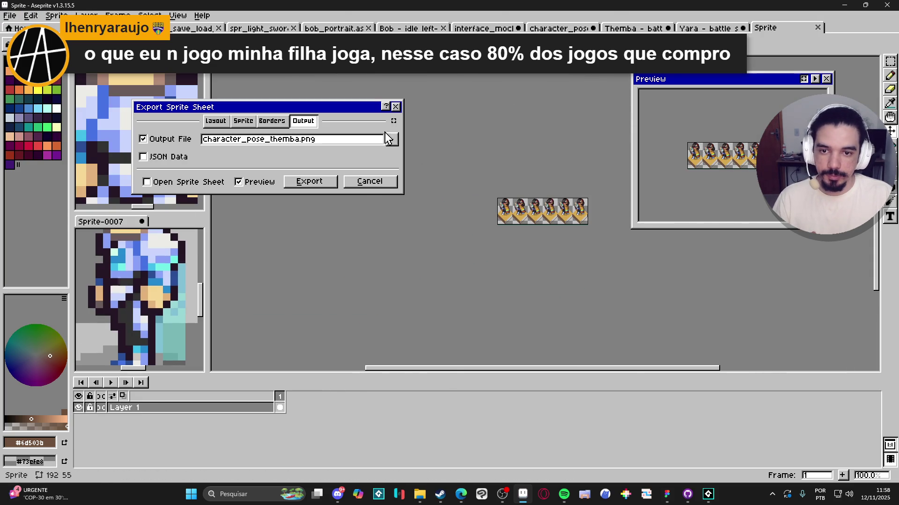
pyautogui.click(391, 139)
pyautogui.click(574, 158)
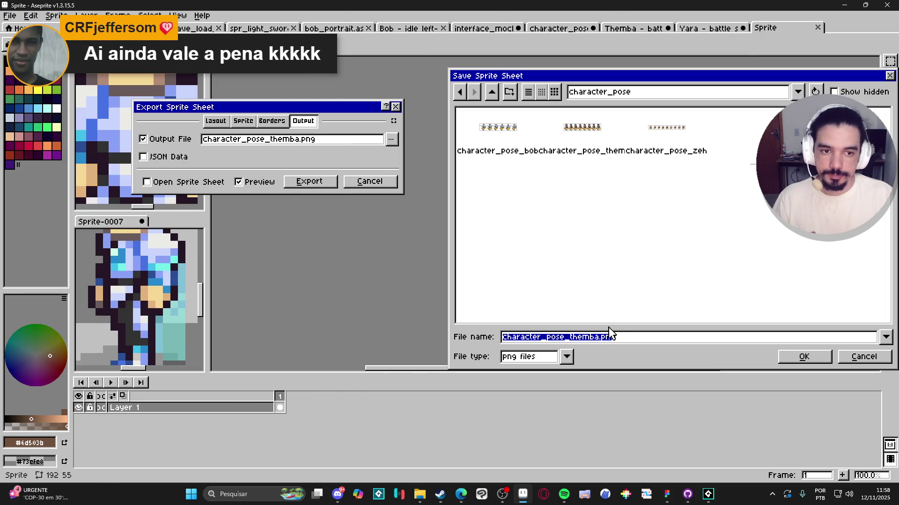
pyautogui.click(657, 139)
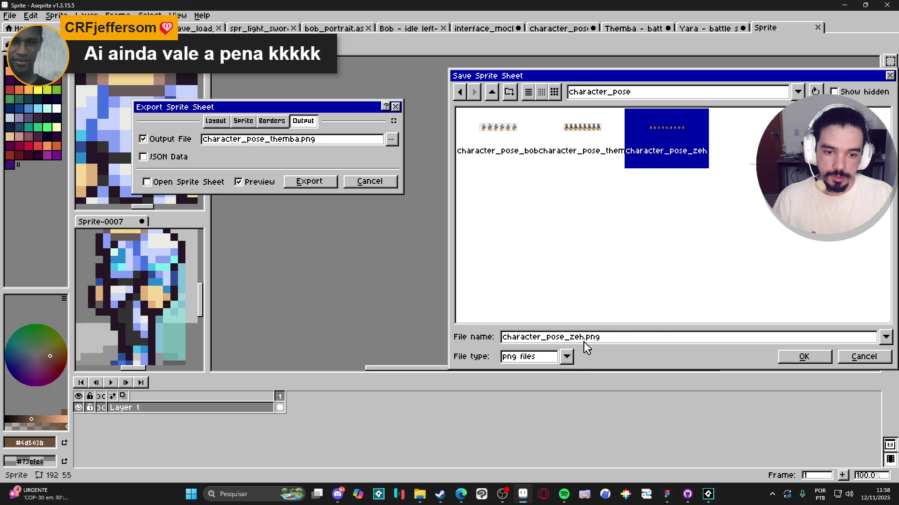
pyautogui.press('BackSpace')
pyautogui.press('BackSpace')
pyautogui.press('BackSpace')
pyautogui.write('yara')
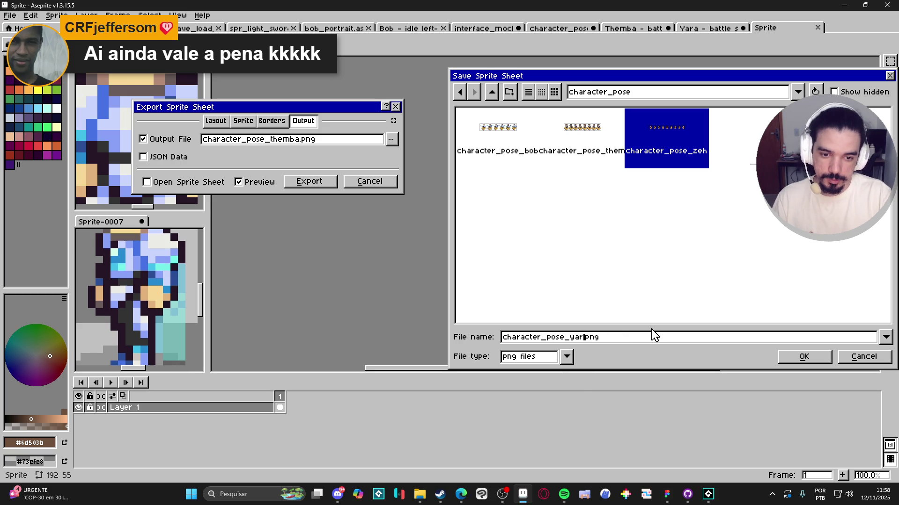
pyautogui.press('Return')
pyautogui.click(314, 183)
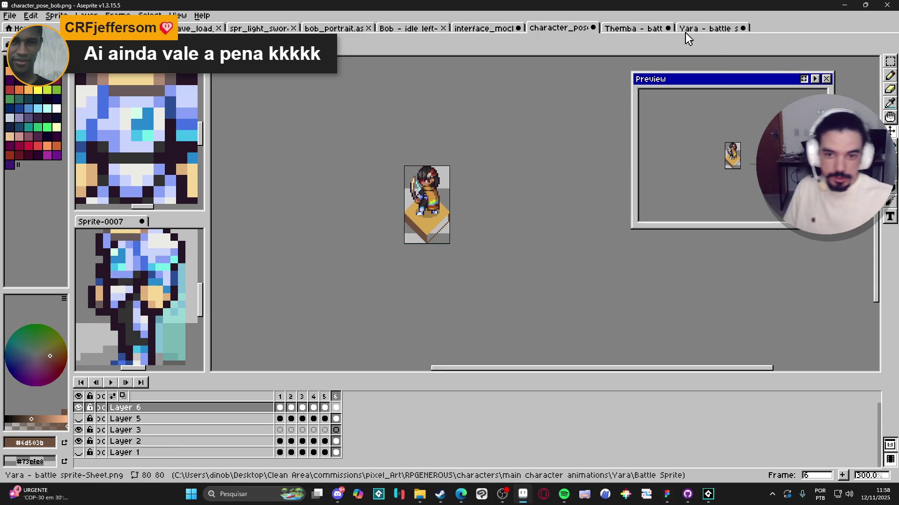
pyautogui.click(592, 28)
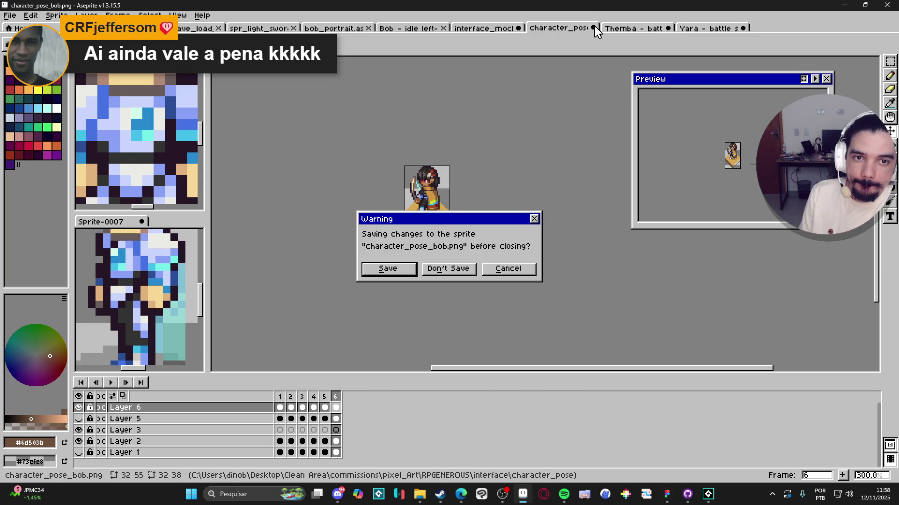